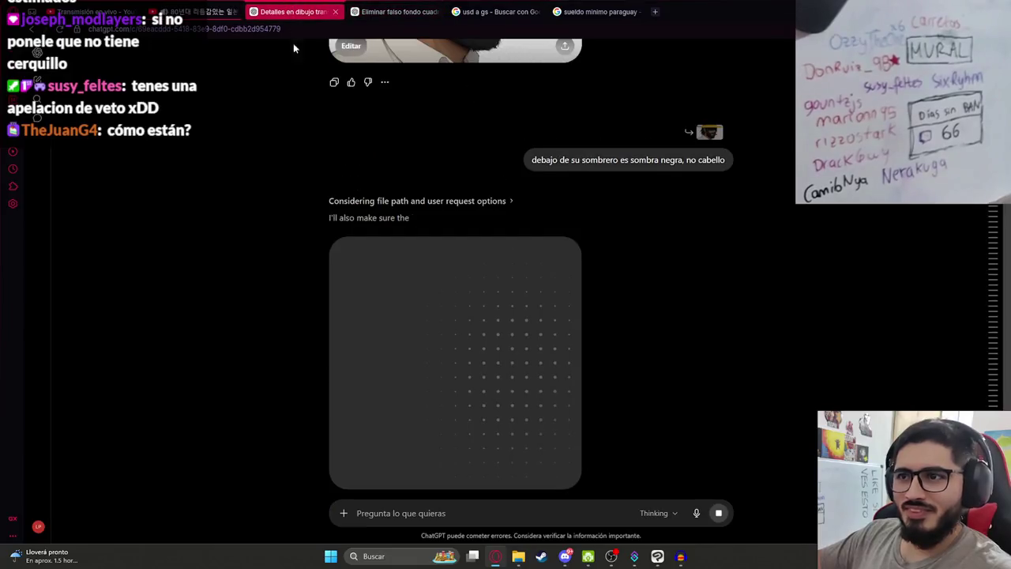
Open the finished portrait of the bearded man in the yellow hat in the full-size viewer
click(658, 556)
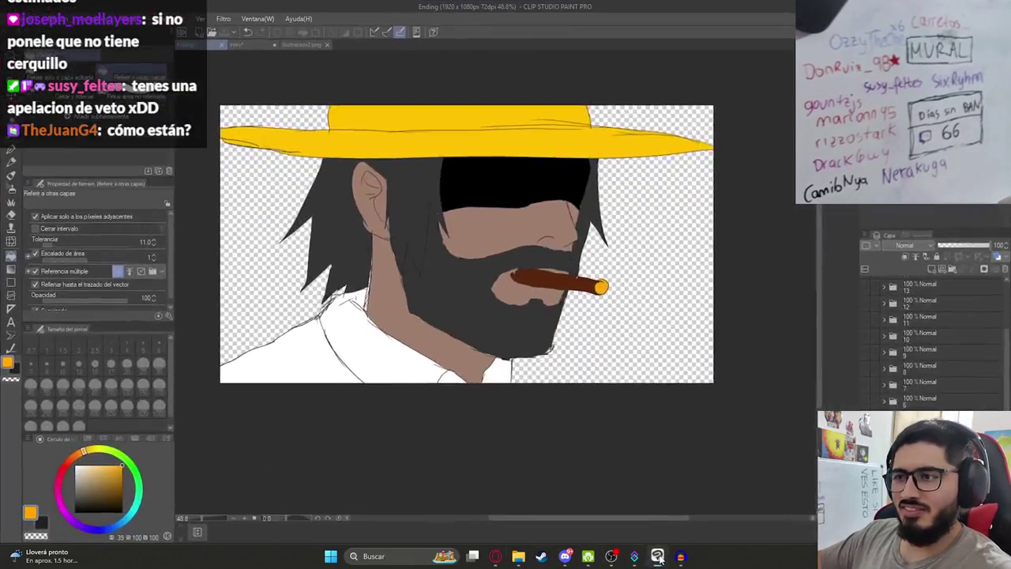
click(657, 557)
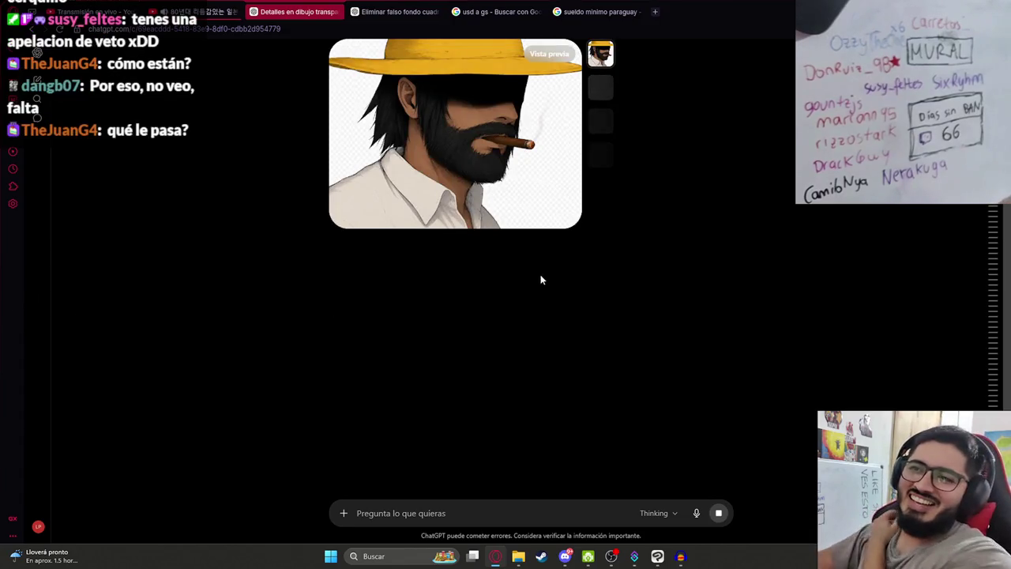
click(454, 139)
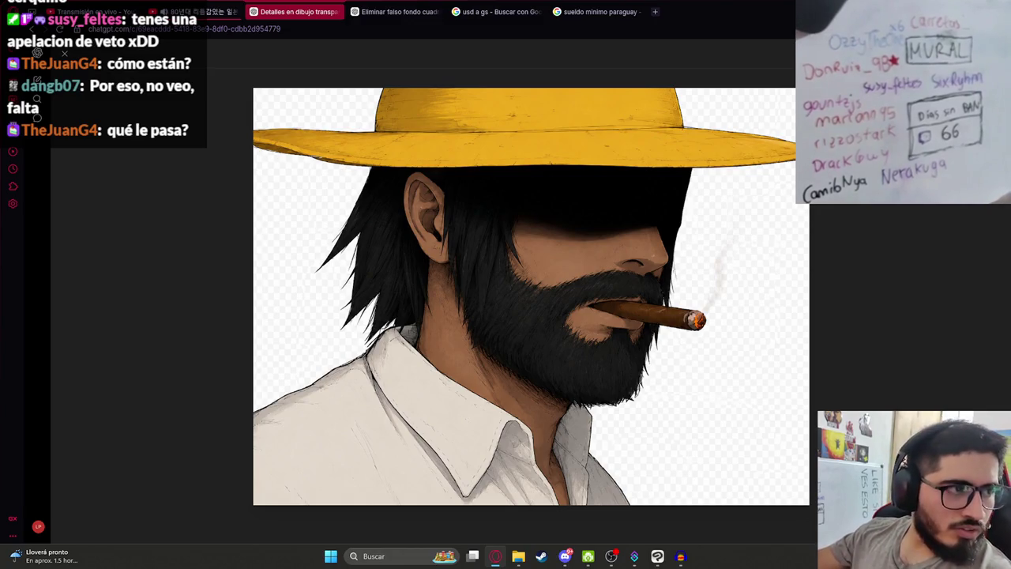
In the fake-background chat, ask 'en gimp' to get GIMP removal steps
right_click(466, 192)
click(512, 241)
click(416, 10)
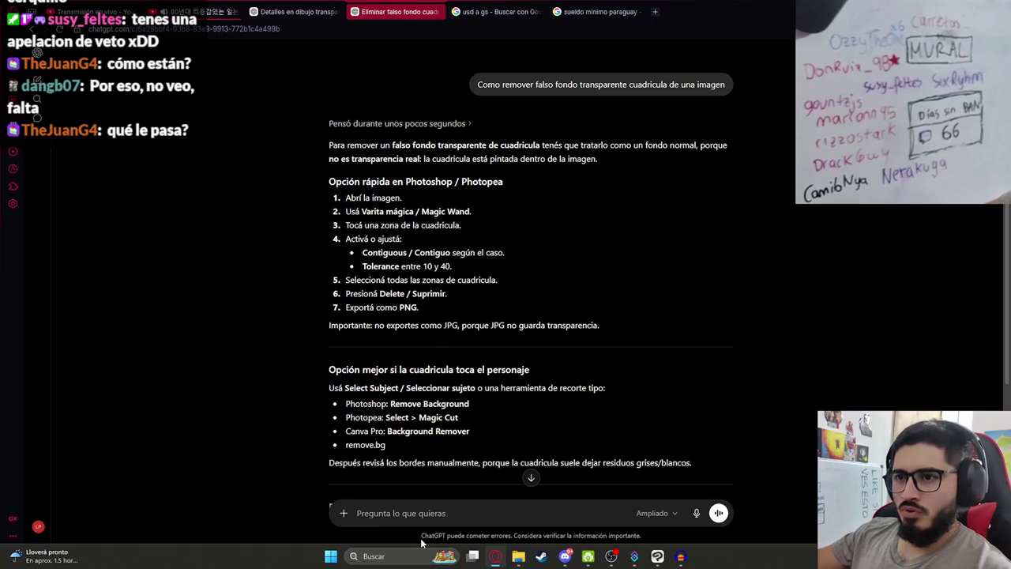
text(en gimp)
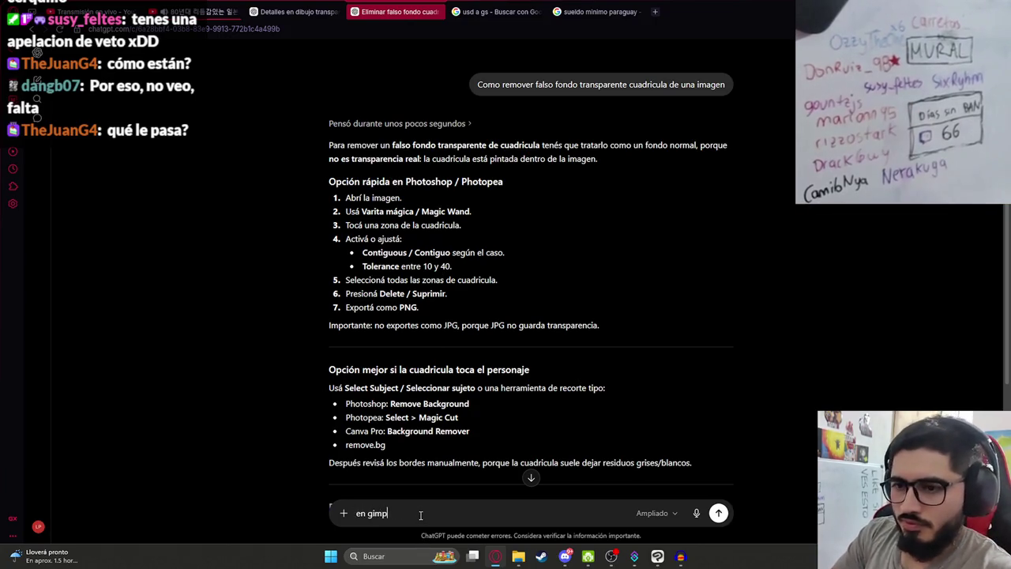
key(Return)
scroll(478, 340, up, 5)
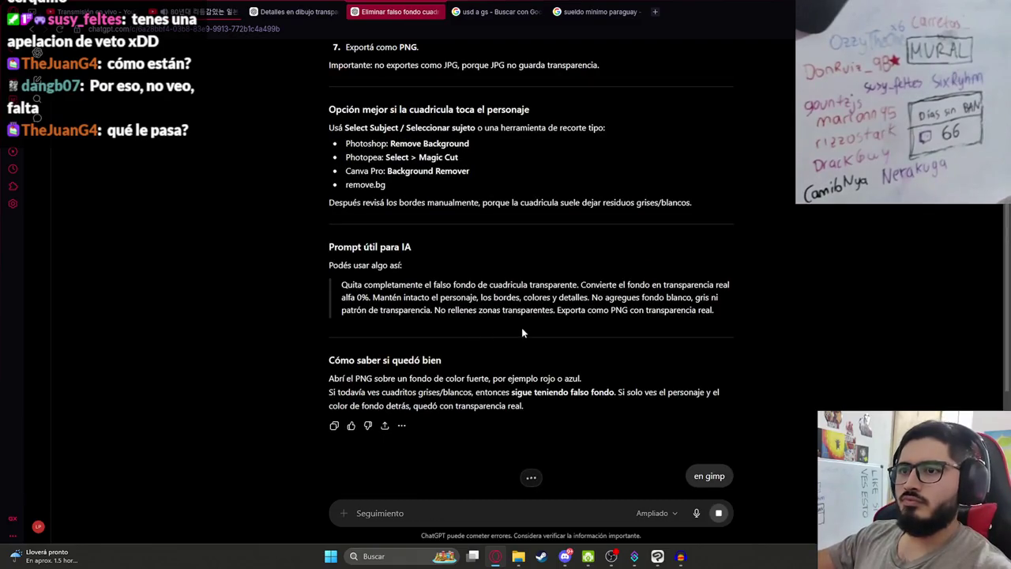
Send the suggested prompt as the portrait's edit request to remove its checkered background
drag(341, 286, 715, 309)
key(ctrl+shift+Tab)
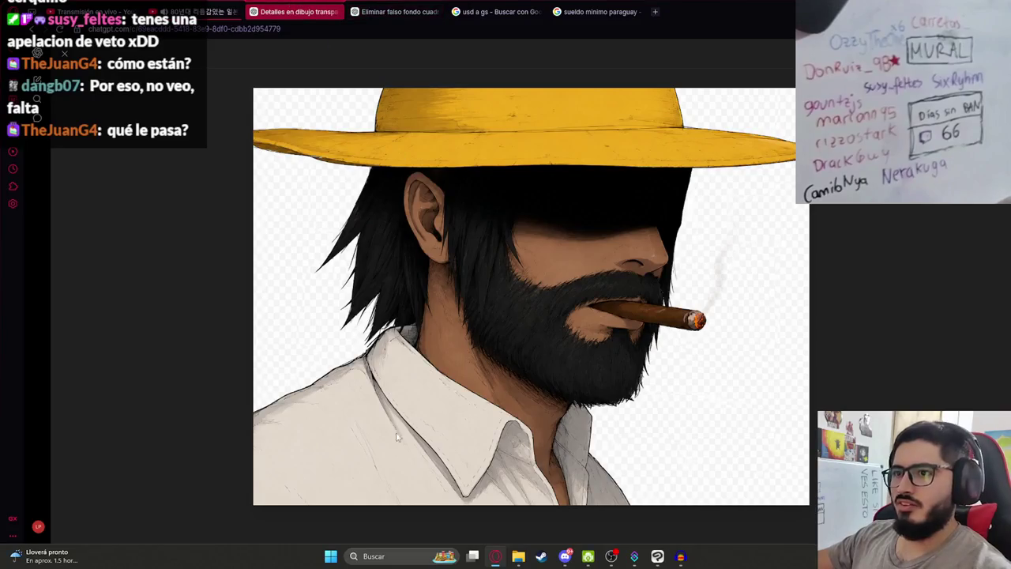
click(185, 255)
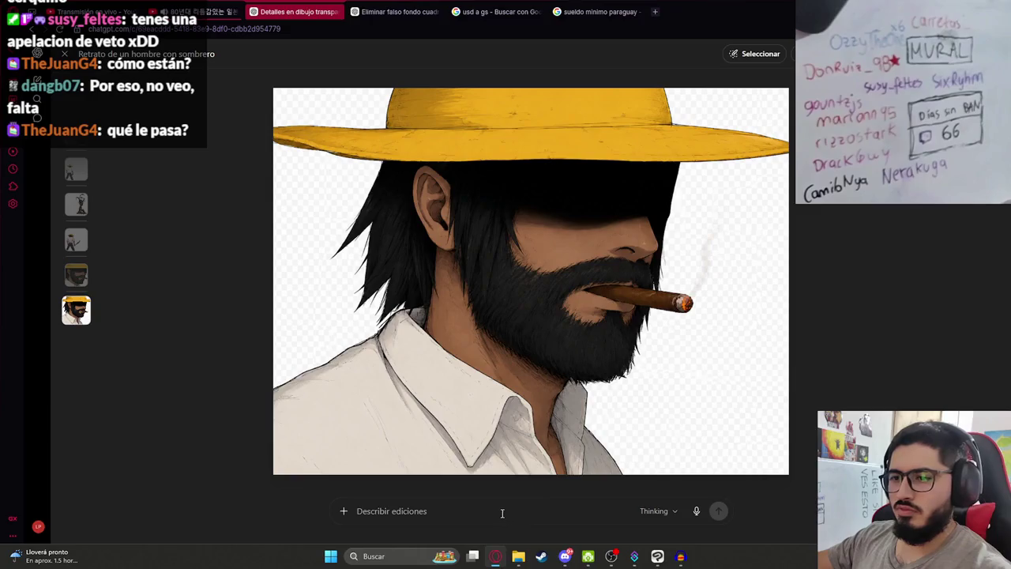
text(Quita completamente el falso fondo de cuadricula transparente. Convierte el fondo en transparencia real alfa 0%. Mantén intacto el personaje, los bordes, colores y detalles. No agregues fondo blanco, gris ni patrón de transparencia. No rellenes zonas transparentes. Exporta como PNG con transparencia real.)
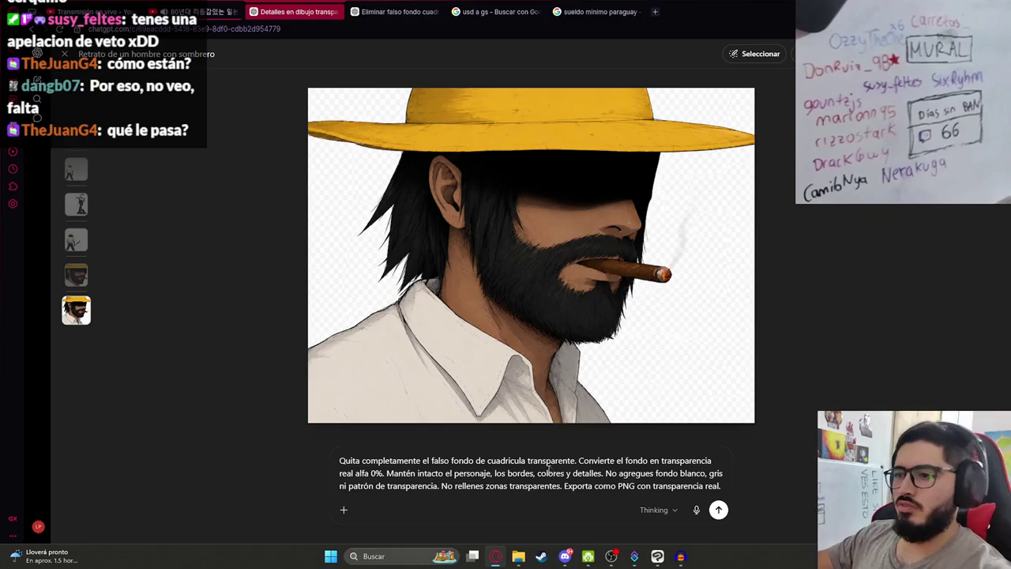
key(Return)
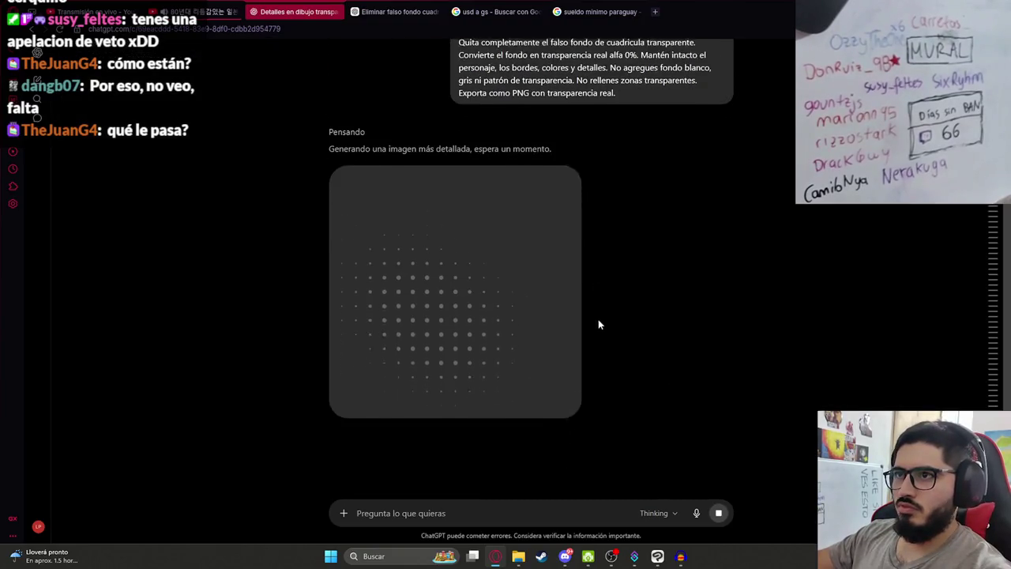
Return to the portrait generation chat after checking the background-removal answer
key(ctrl+Tab)
click(440, 308)
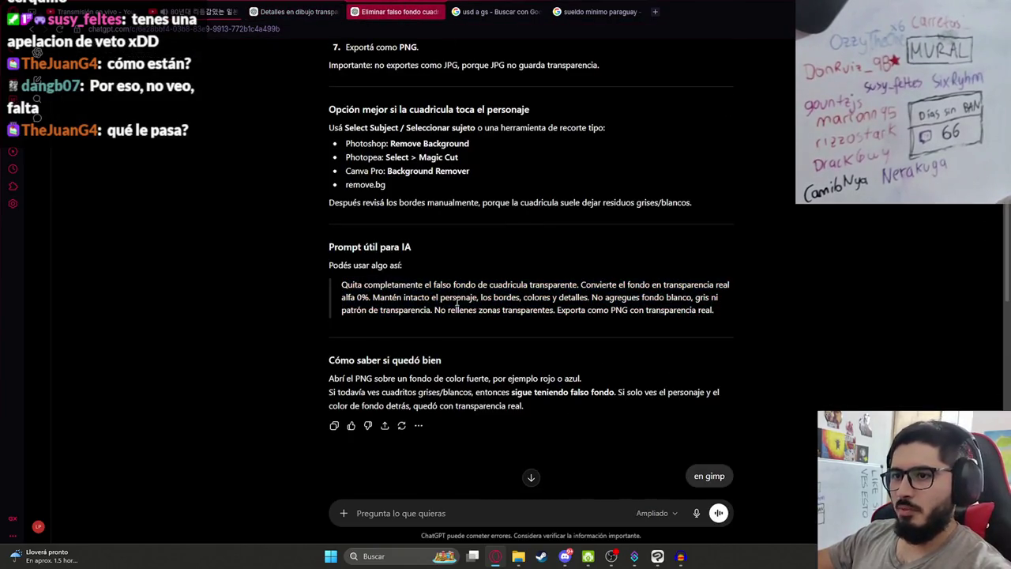
scroll(493, 379, down, 5)
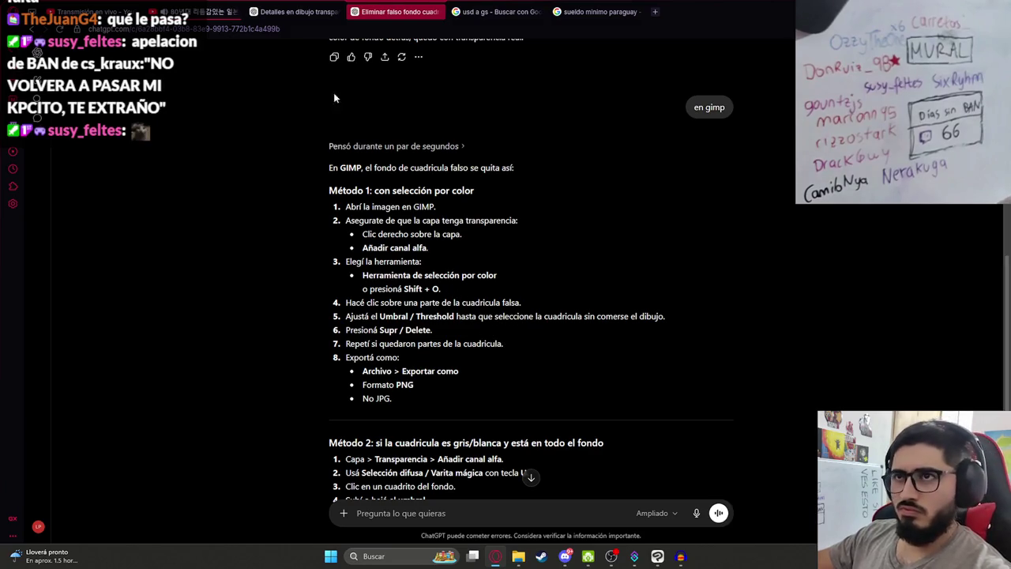
click(279, 7)
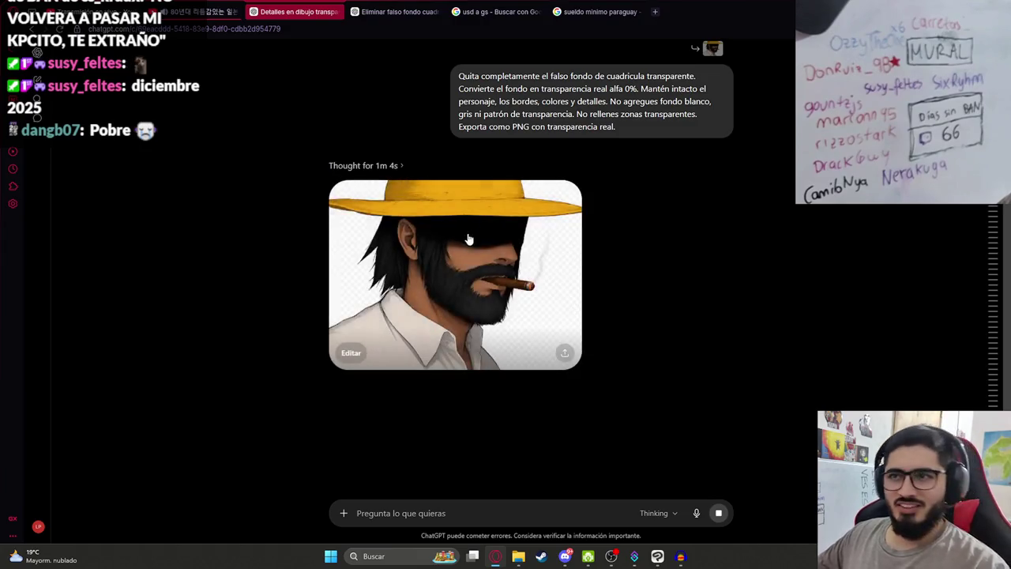
Launch GIMP through the Windows search for 'gimp'
click(493, 300)
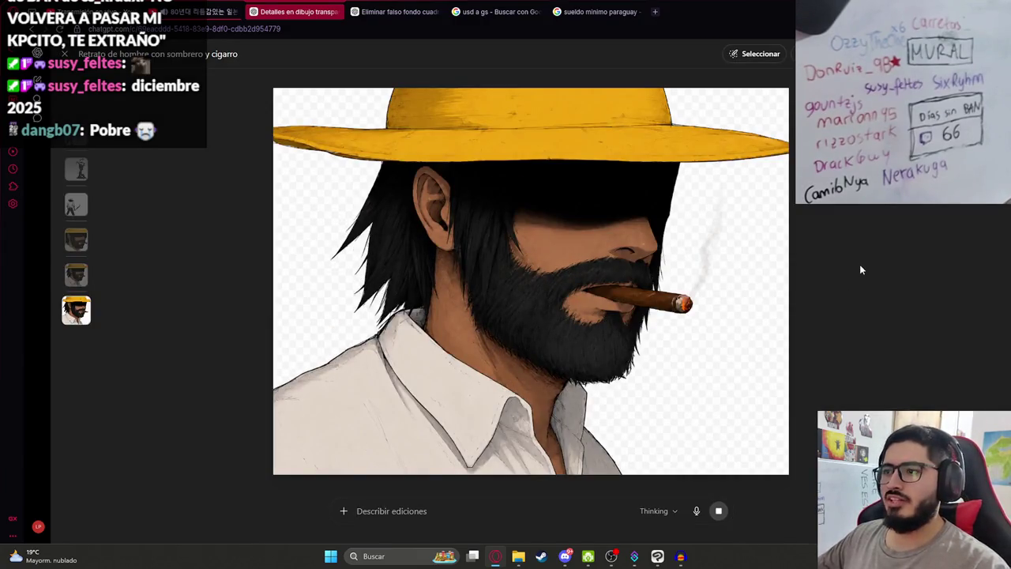
key(super)
text(gimp)
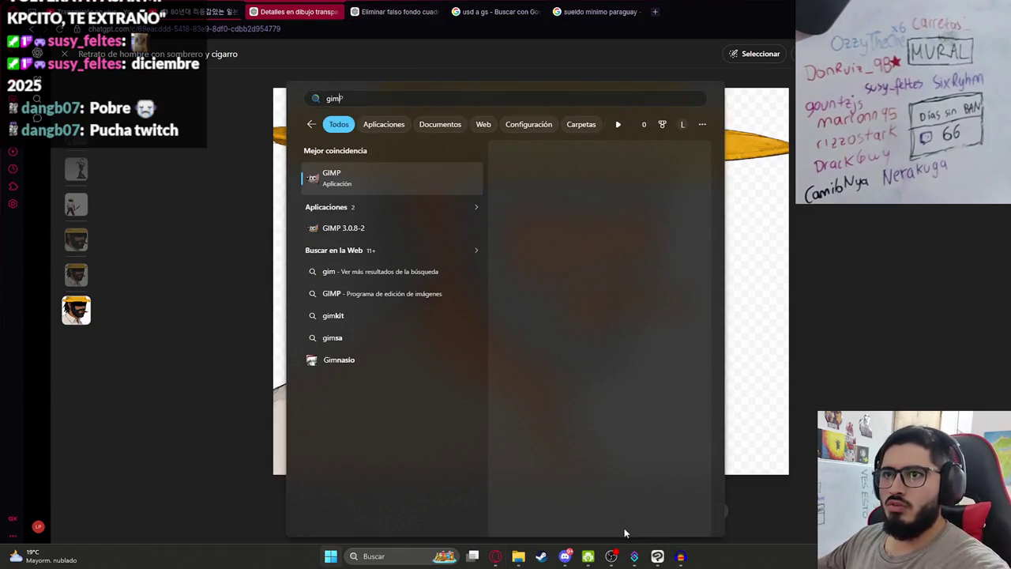
key(Return)
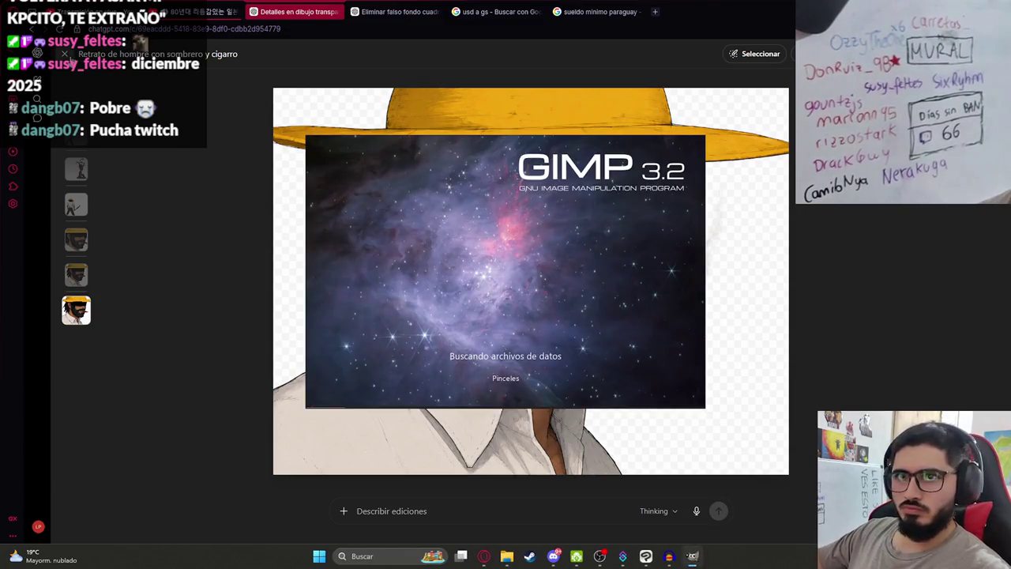
Back in the chat, open the earlier yellow-hat portrait at full size
click(64, 54)
scroll(522, 286, up, 3)
scroll(523, 229, up, 1)
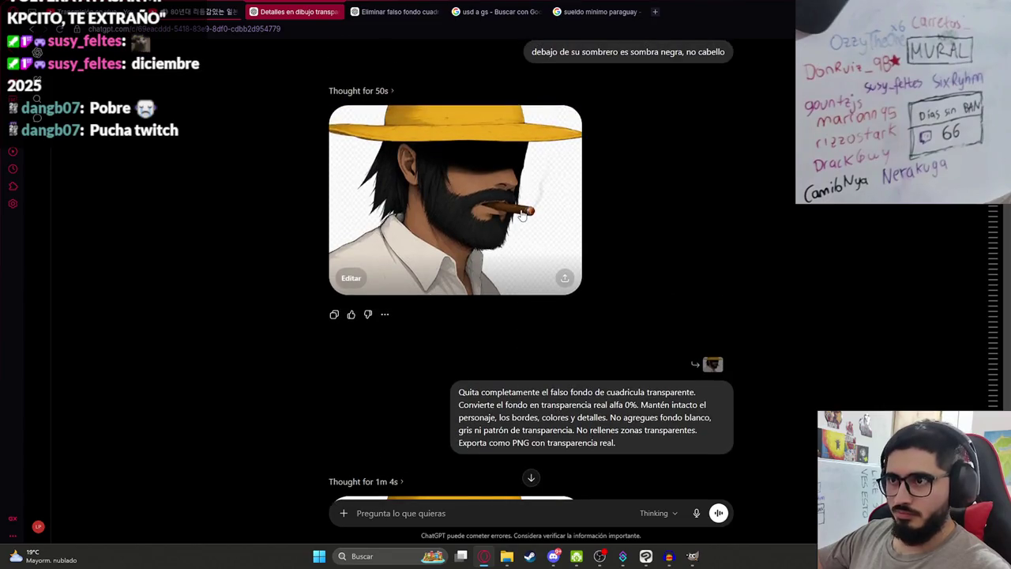
click(521, 215)
Copy the portrait and paste it into Clip Studio Paint as a repositioned new layer
right_click(484, 214)
click(538, 271)
click(646, 556)
key(ctrl+v)
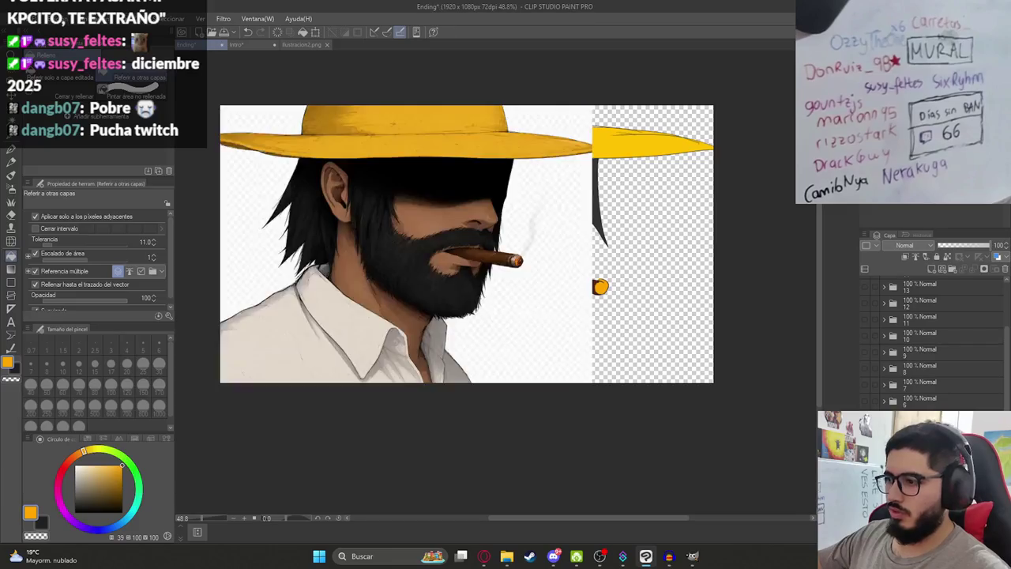
key(k)
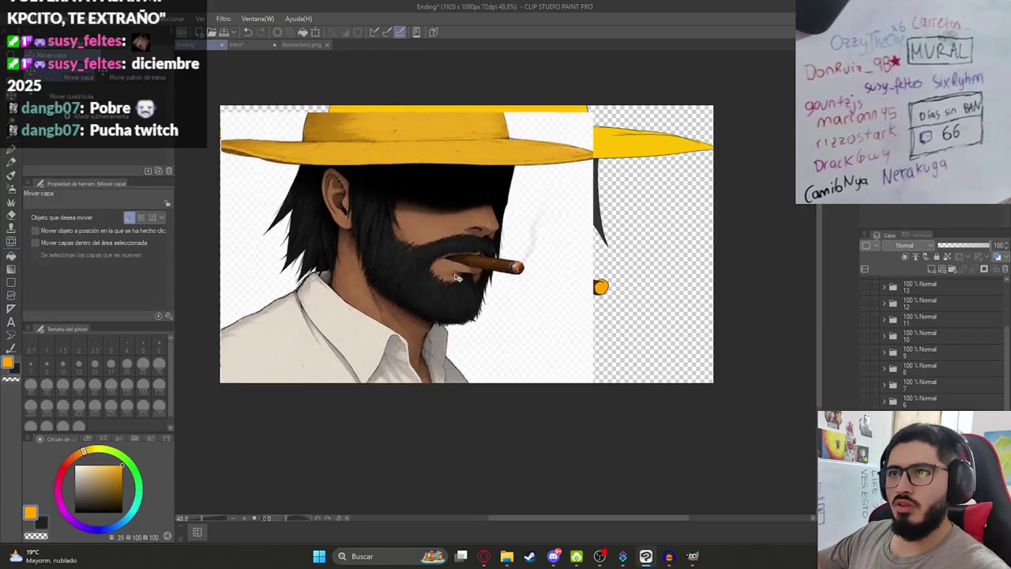
drag(462, 264, 497, 319)
Auto-select the portrait's pale background and delete it
key(w)
click(508, 334)
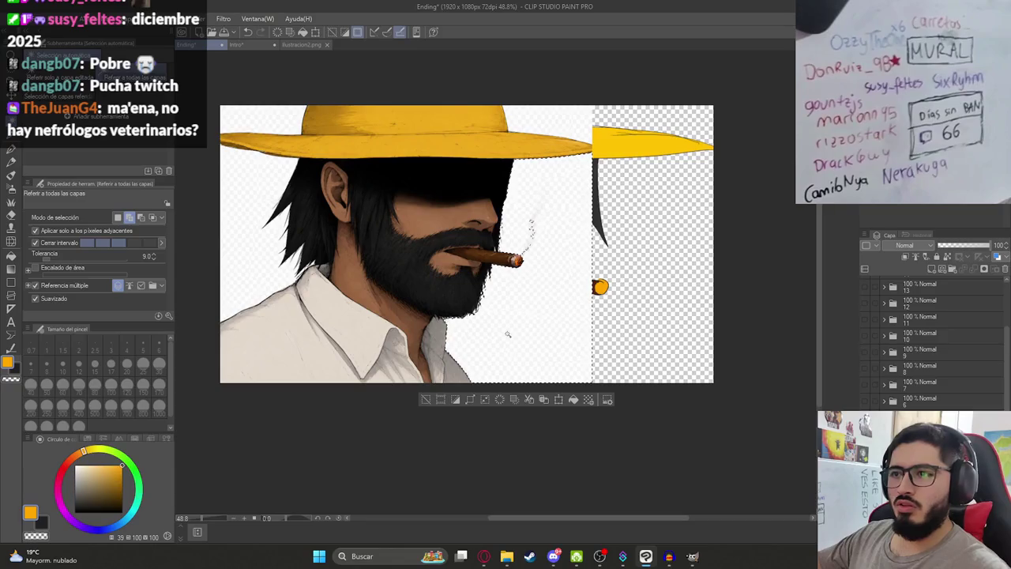
key(Delete)
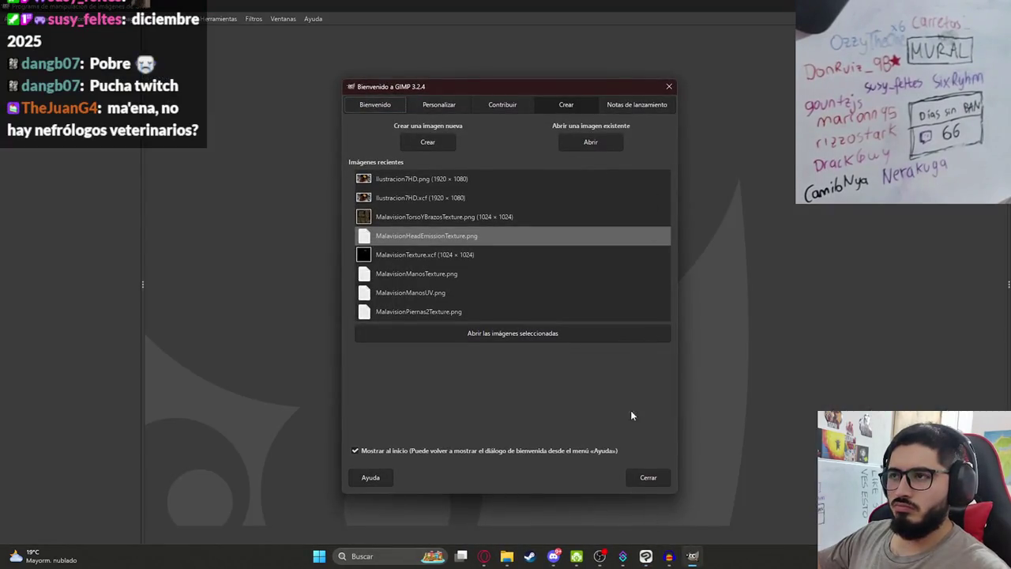
Paste the copied portrait into GIMP as a new image
click(645, 477)
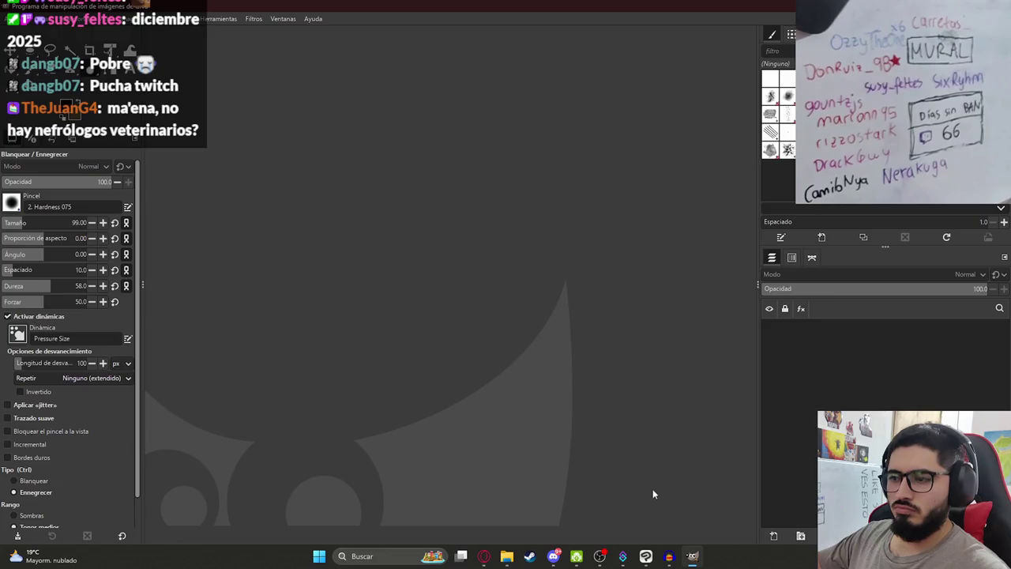
click(646, 556)
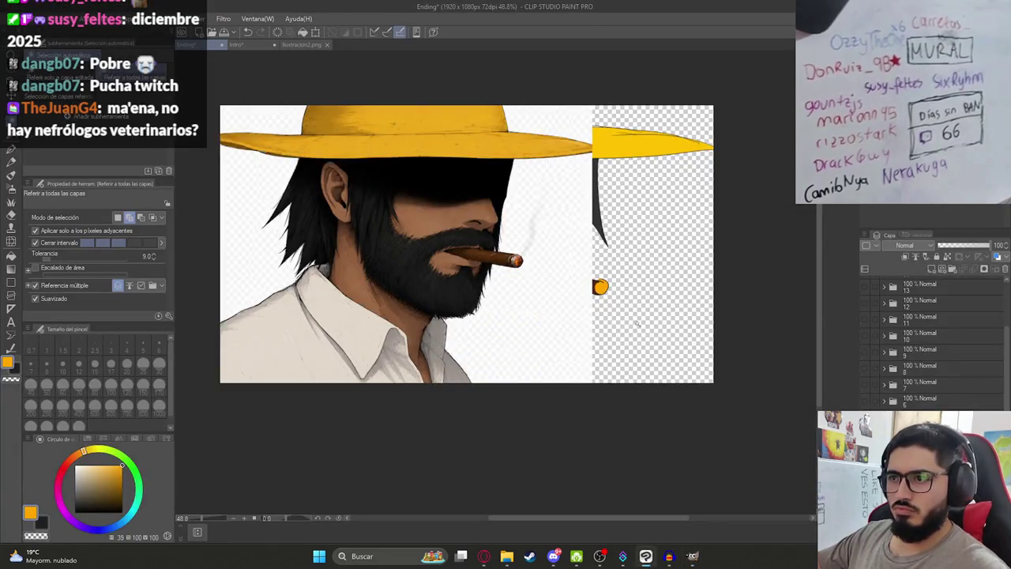
key(alt+Tab)
key(ctrl+shift+v)
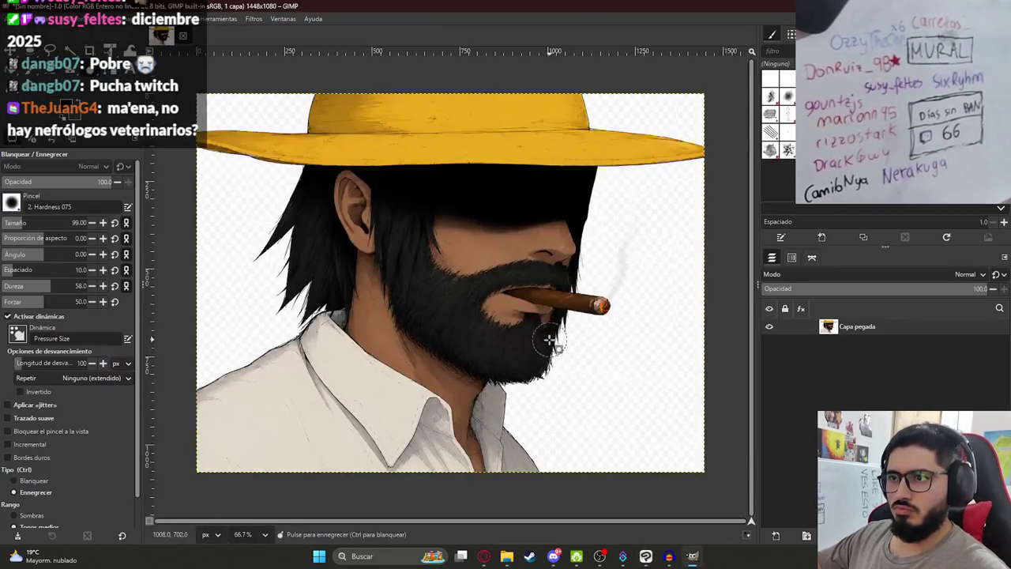
Select the checkered background by colour, fill it olive, and discard a duplicate image
key(w)
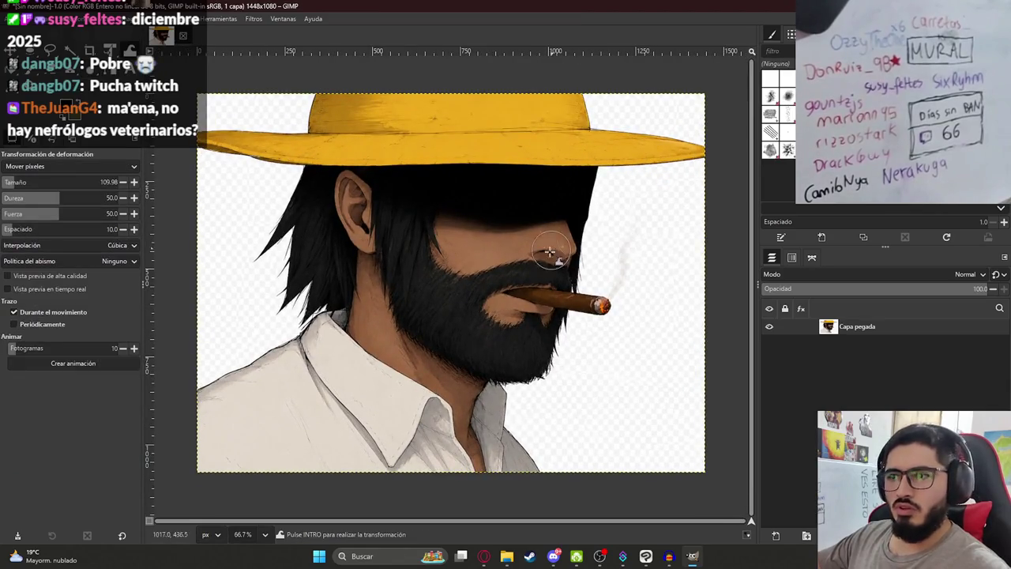
key(shift+o)
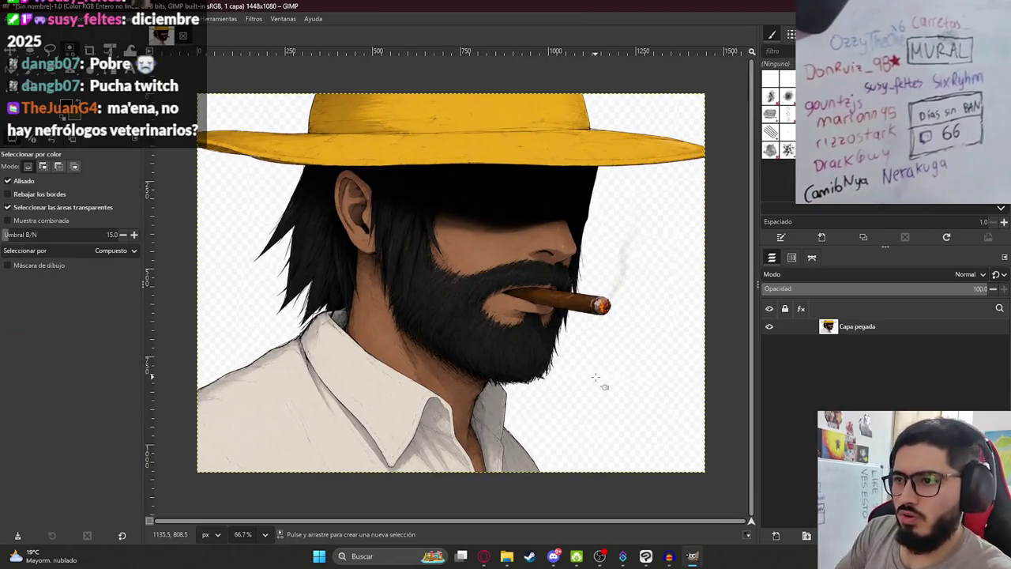
click(629, 433)
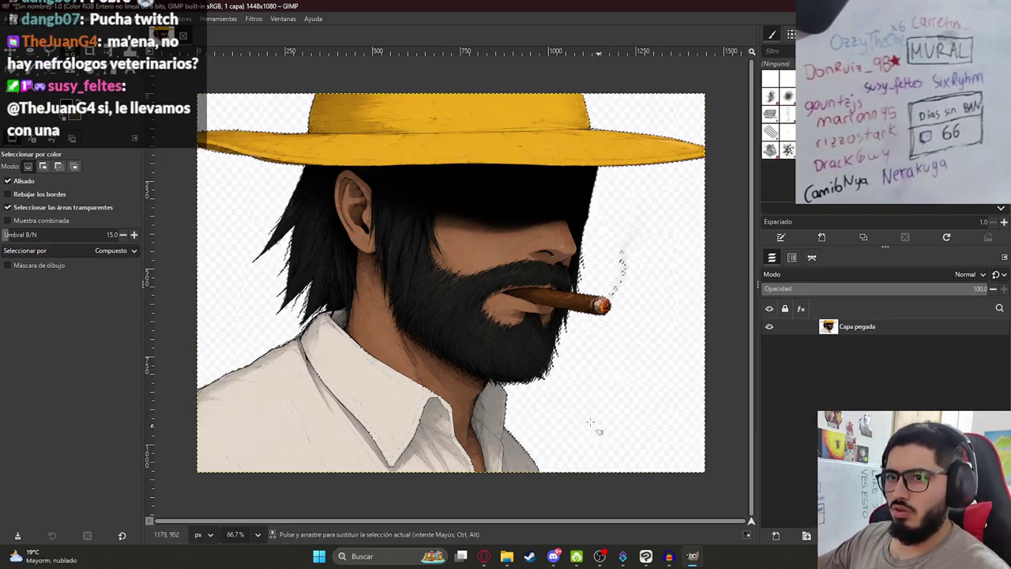
key(ctrl+comma)
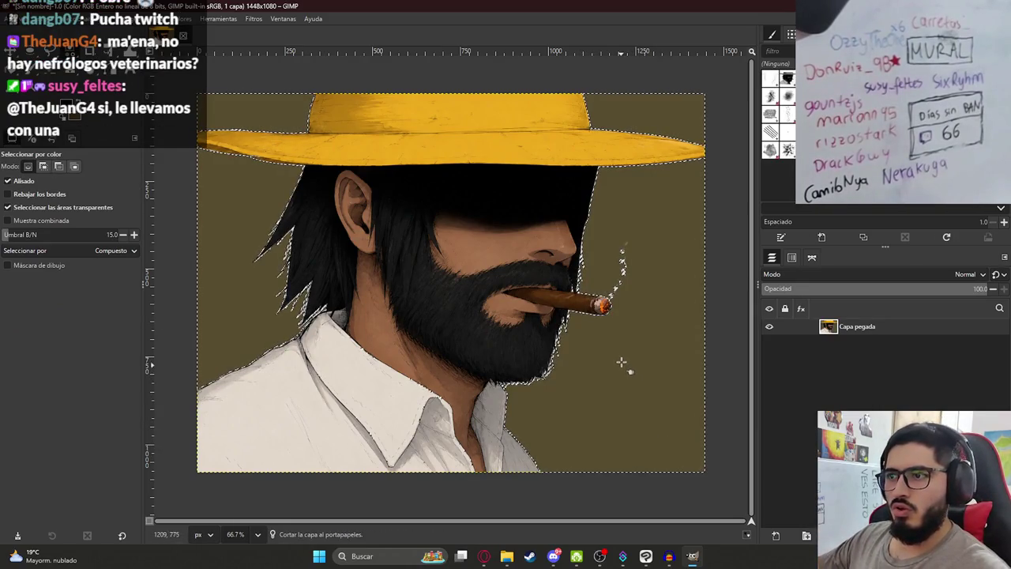
key(ctrl+d)
key(ctrl+w)
click(546, 325)
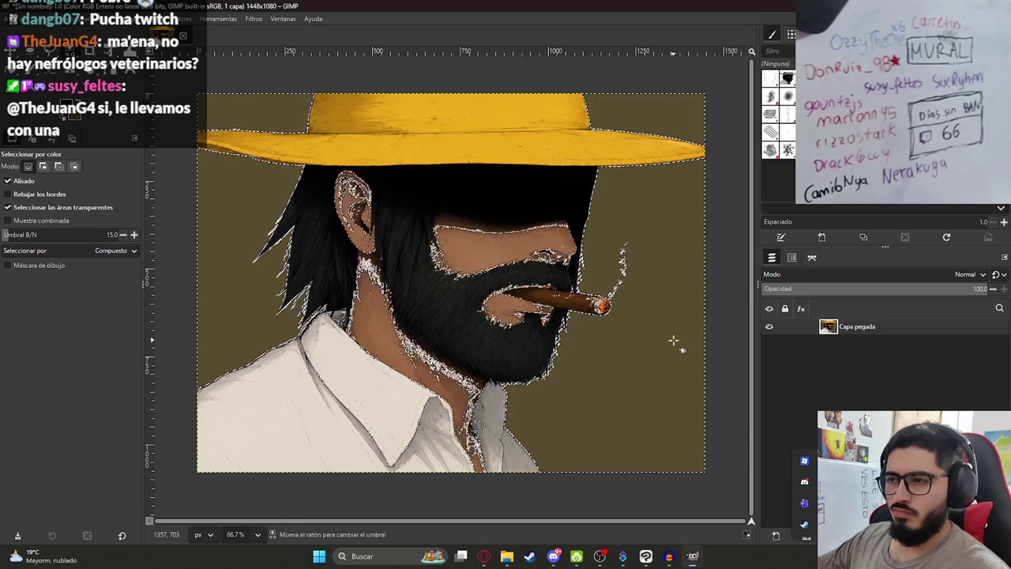
Reselect the olive background by colour, delete it to transparency, and close the second image
key(ctrl+z)
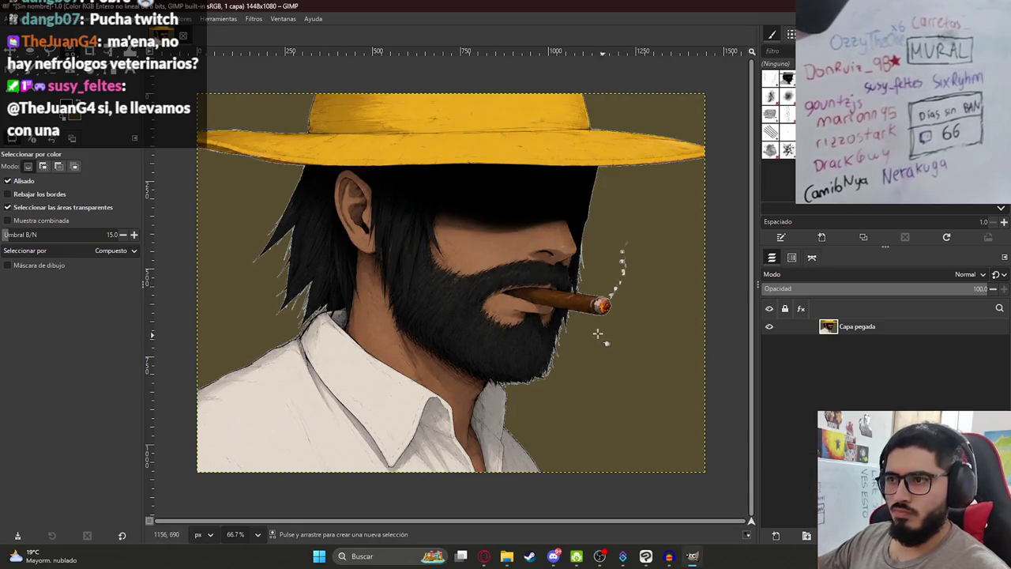
ctrl+scroll(383, 338, up, 3)
ctrl+scroll(266, 296, up, 2)
ctrl+scroll(383, 338, down, 6)
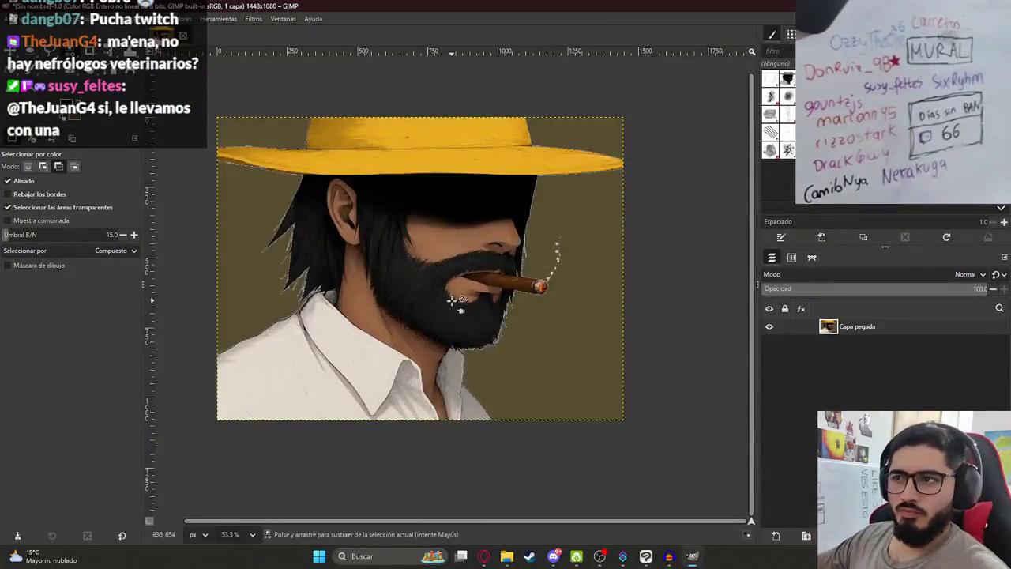
ctrl+scroll(383, 337, up, 2)
ctrl+scroll(553, 348, down, 2)
ctrl+scroll(424, 355, down, 1)
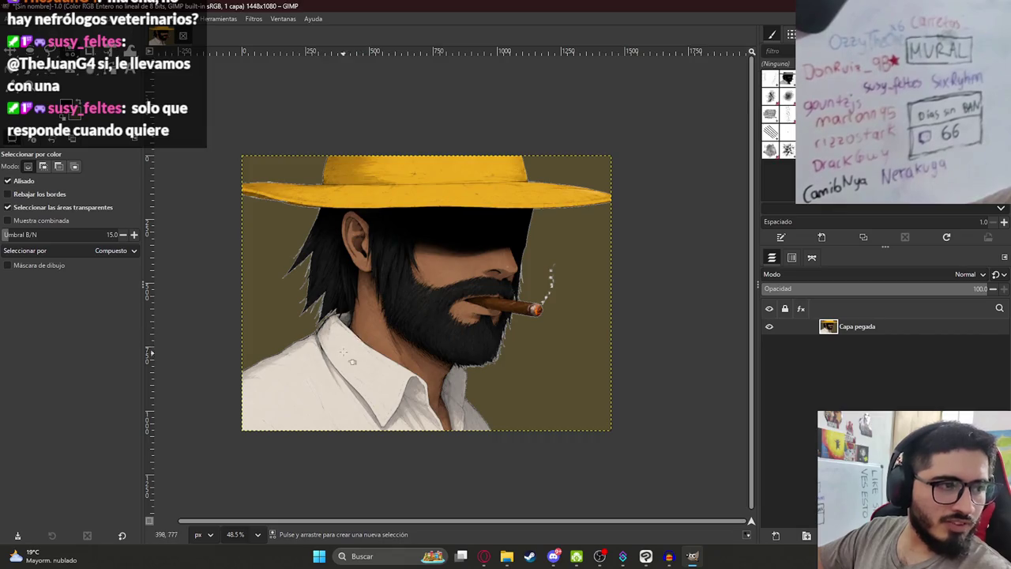
click(545, 352)
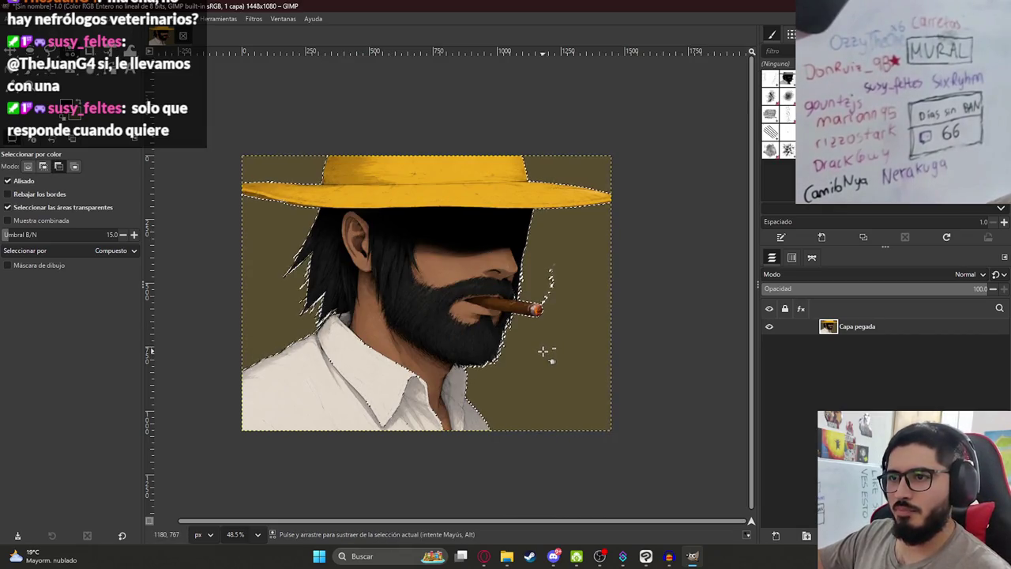
key(Delete)
scroll(554, 340, up, 2)
click(212, 35)
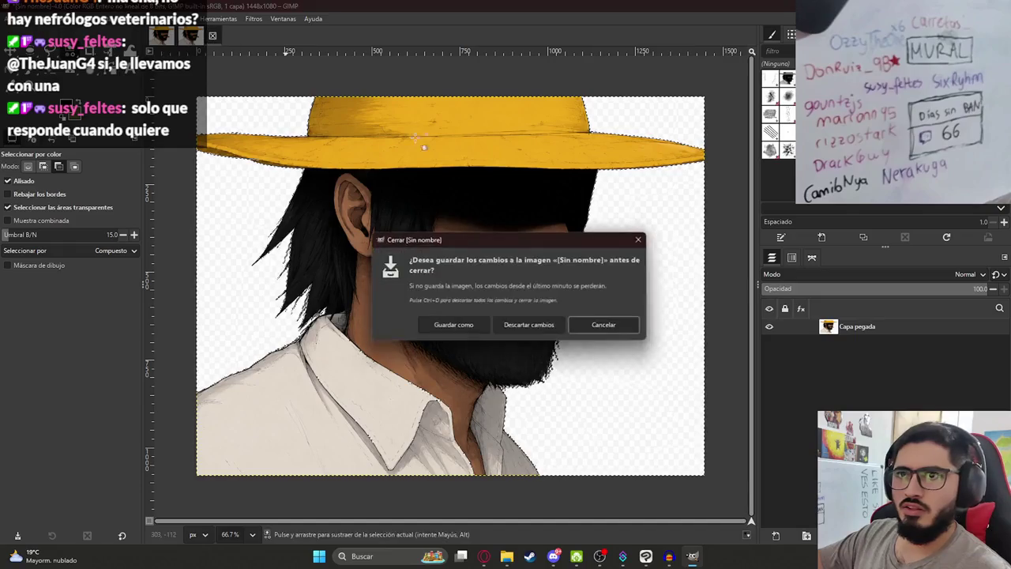
Discard the extra image's changes and clear the olive background around the hair
click(521, 326)
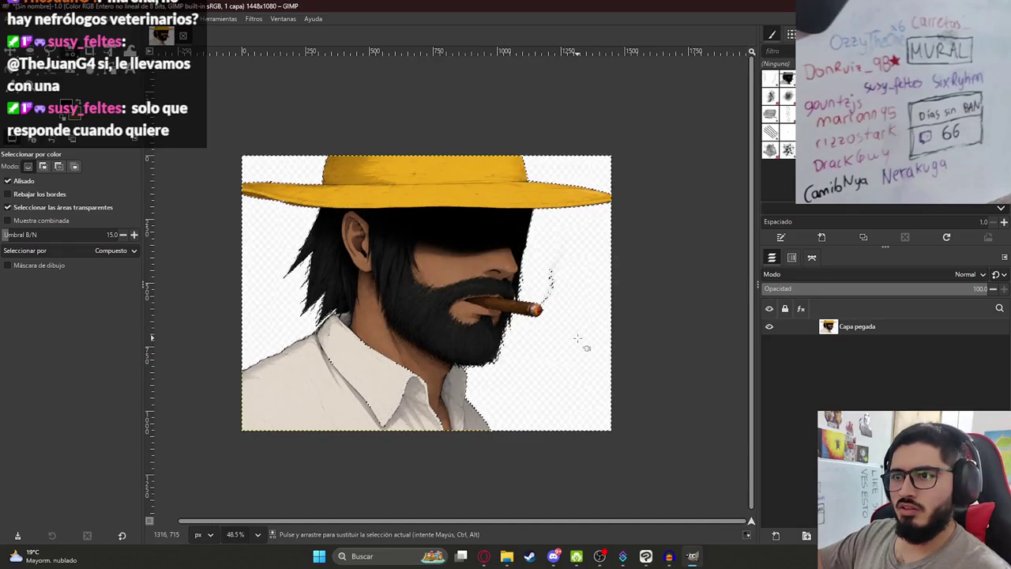
ctrl+click(555, 326)
key(ctrl+x)
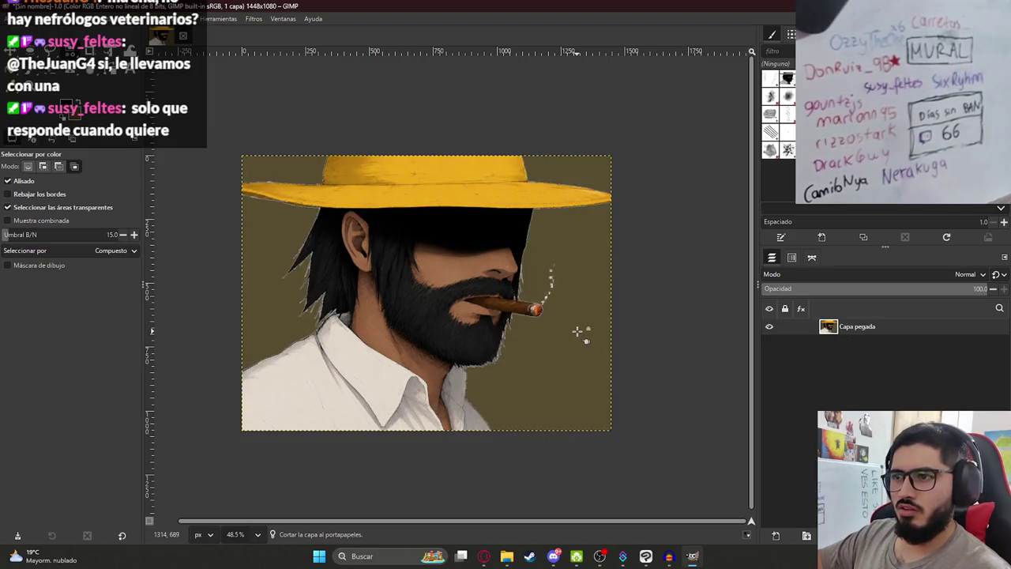
ctrl+scroll(579, 332, up, 3)
ctrl+scroll(553, 324, up, 2)
ctrl+scroll(442, 448, down, 4)
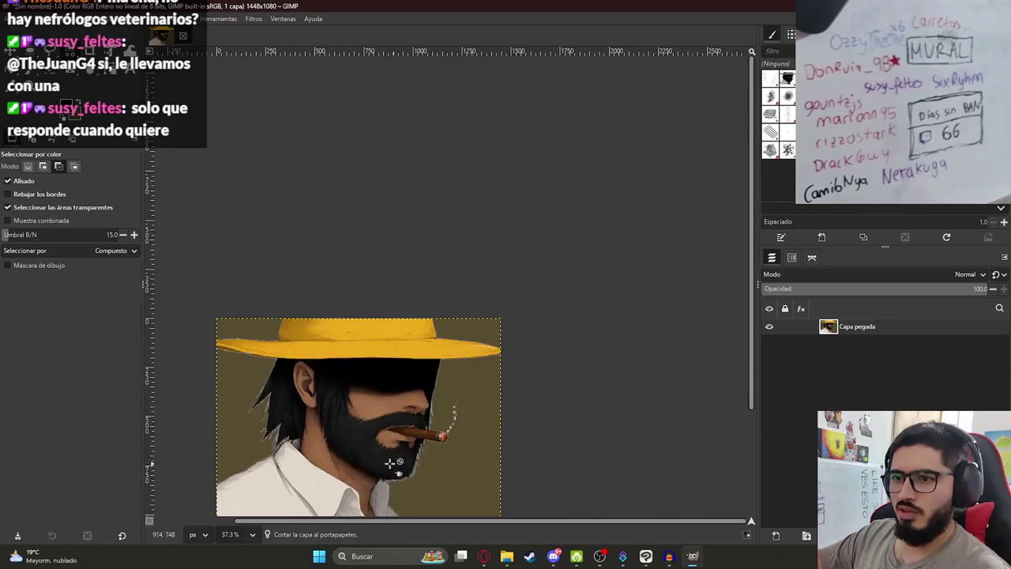
ctrl+scroll(397, 463, down, 1)
ctrl+scroll(440, 379, up, 1)
ctrl+scroll(426, 348, up, 2)
ctrl+scroll(422, 340, up, 1)
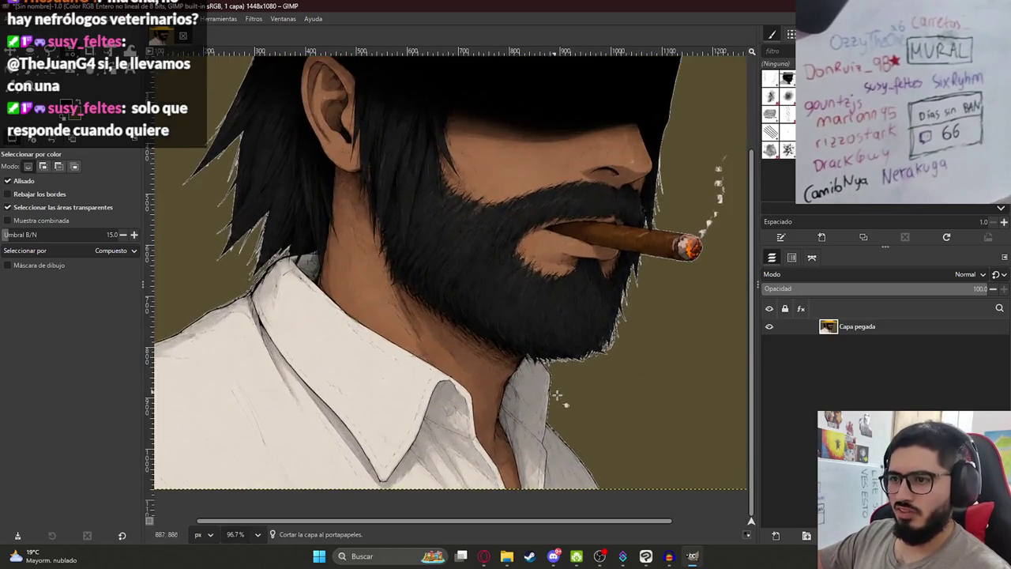
ctrl+scroll(556, 397, up, 2)
ctrl+scroll(583, 444, up, 2)
ctrl+scroll(537, 398, down, 2)
ctrl+scroll(523, 395, down, 3)
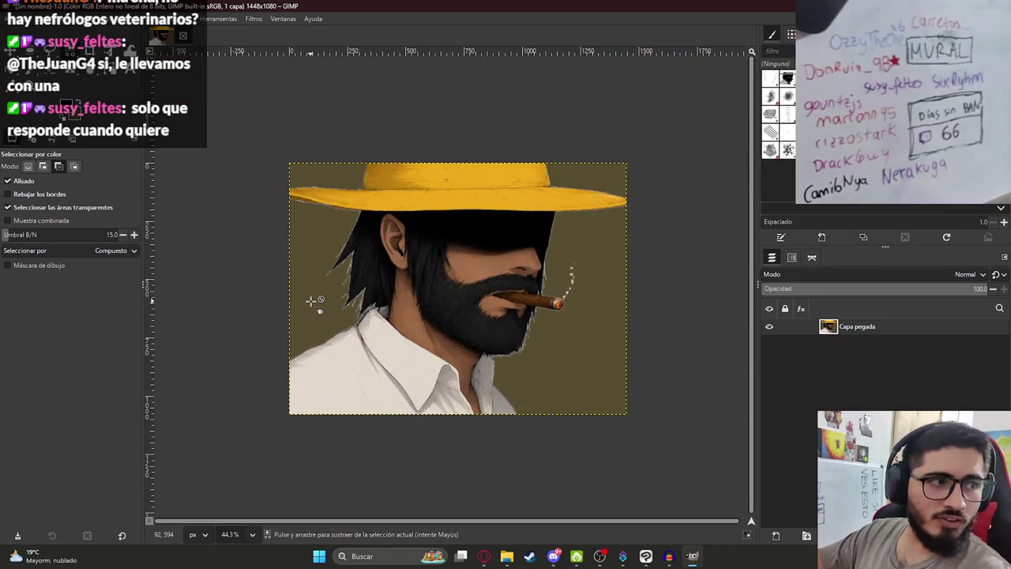
ctrl+scroll(314, 305, up, 1)
ctrl+scroll(318, 289, up, 2)
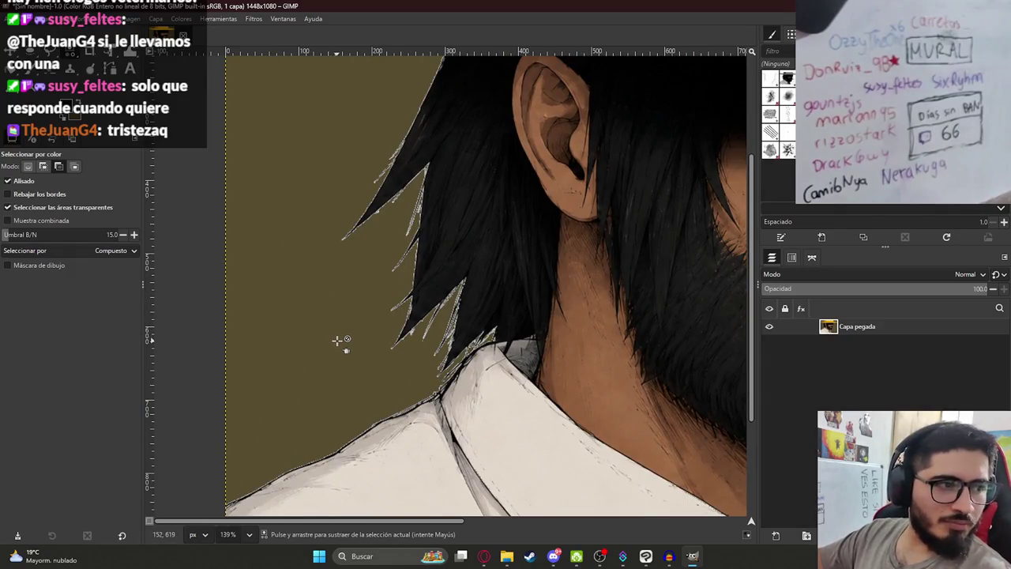
ctrl+scroll(338, 340, down, 2)
ctrl+scroll(338, 340, down, 2)
ctrl+scroll(372, 336, up, 4)
ctrl+scroll(376, 334, up, 2)
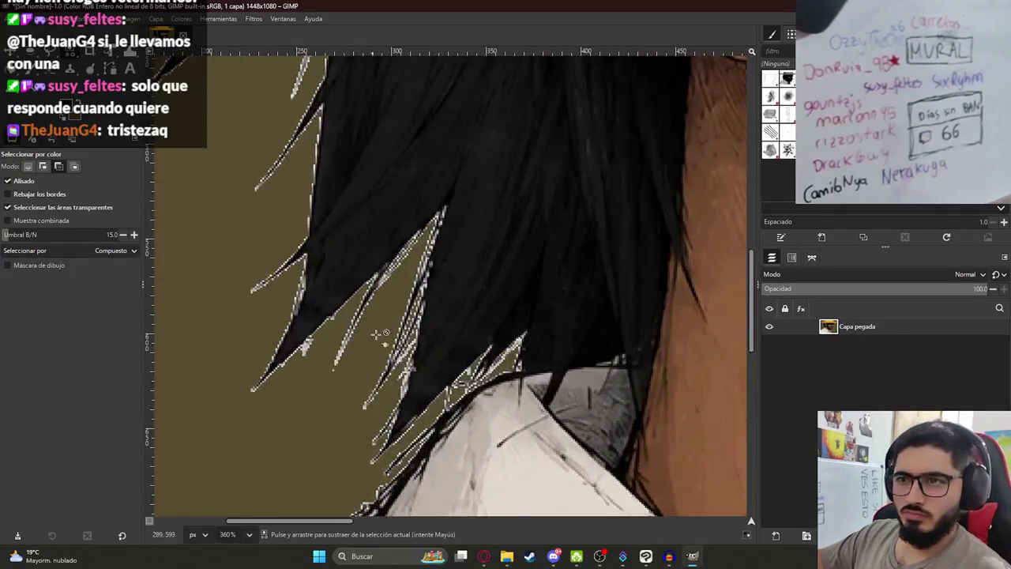
ctrl+scroll(377, 334, down, 1)
key(Delete)
text(44)
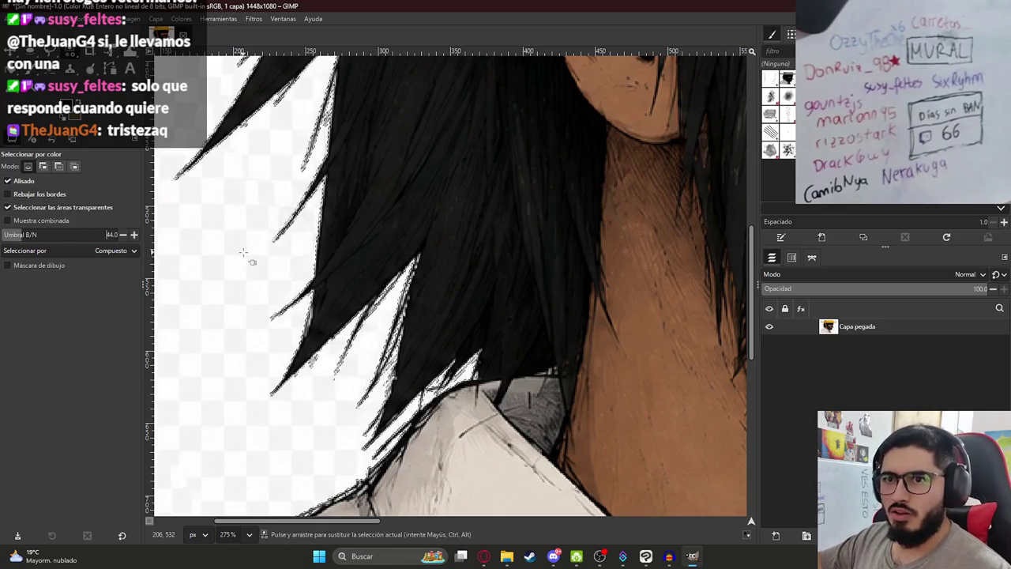
Lower the Select by Color threshold to 23.2 and reselect the background for a cleaner cut
drag(25, 237, 15, 237)
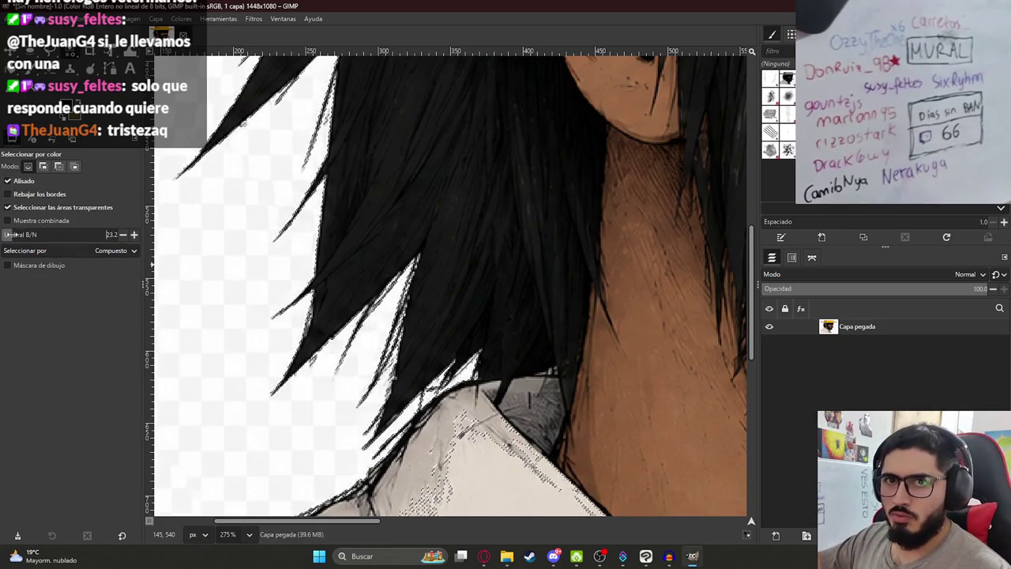
click(292, 314)
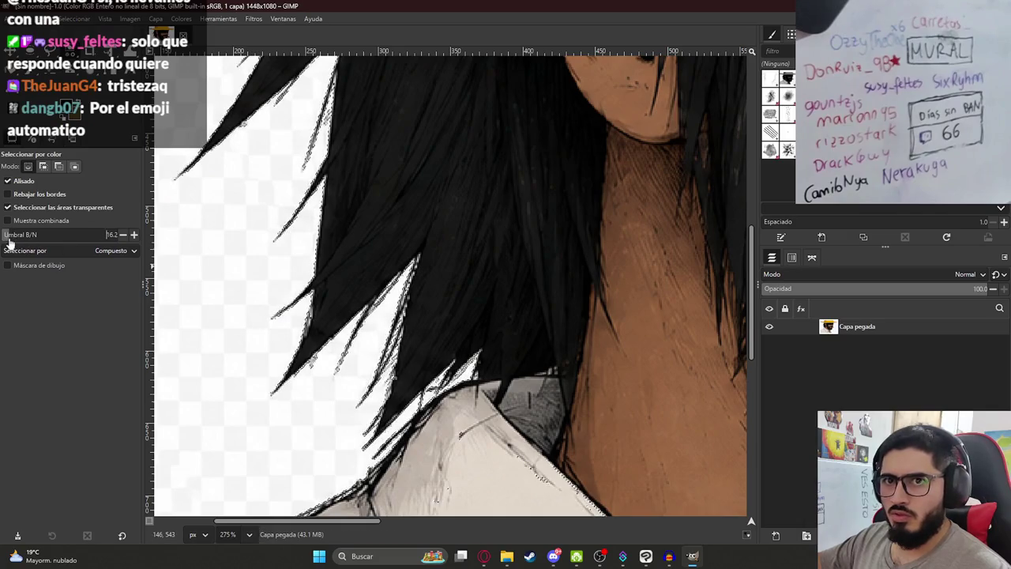
ctrl+click(309, 345)
scroll(436, 320, down, 3)
scroll(436, 321, down, 3)
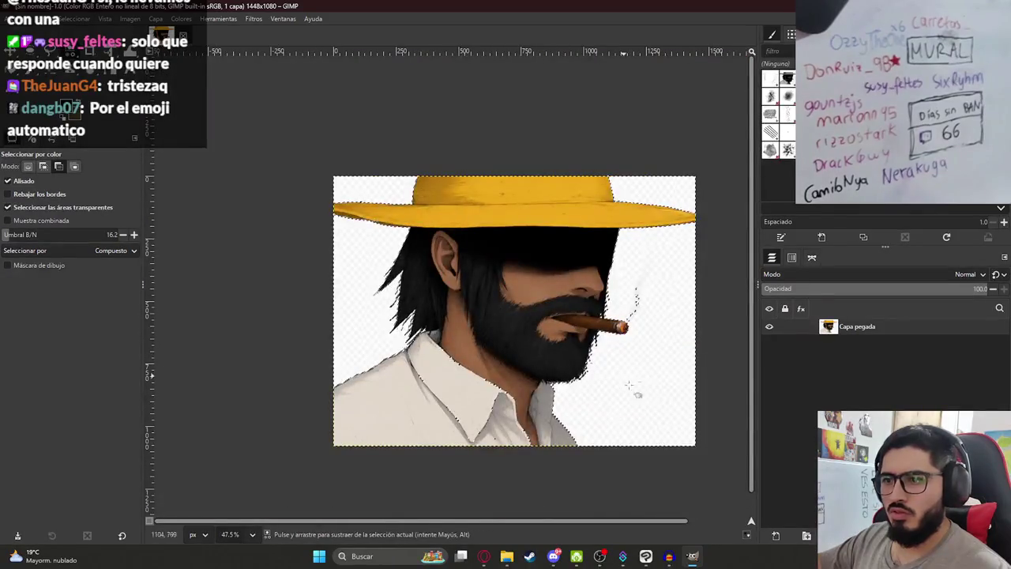
scroll(626, 419, up, 3)
key(ctrl+x)
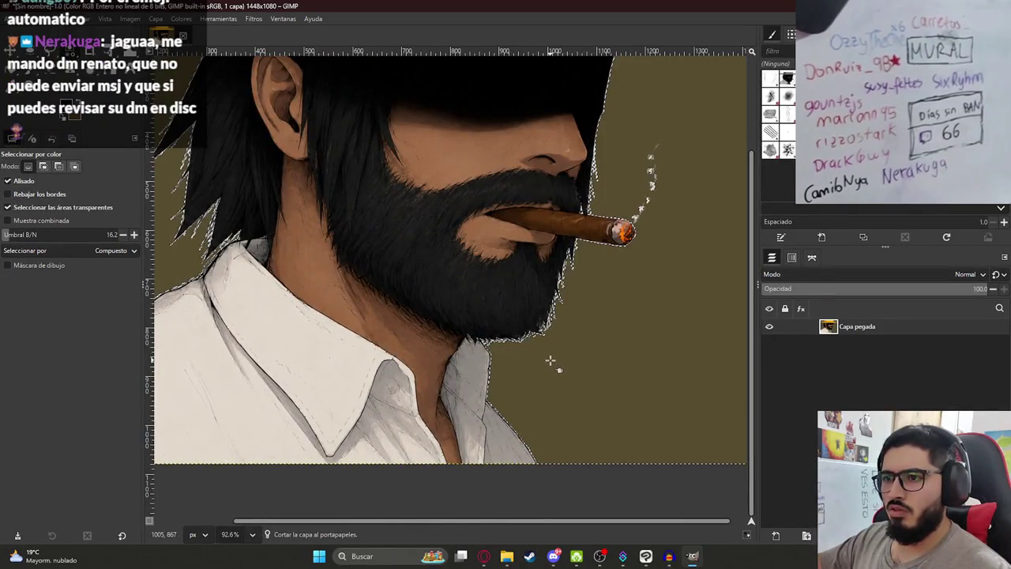
scroll(558, 332, up, 2)
scroll(557, 332, up, 3)
key(ctrl+z)
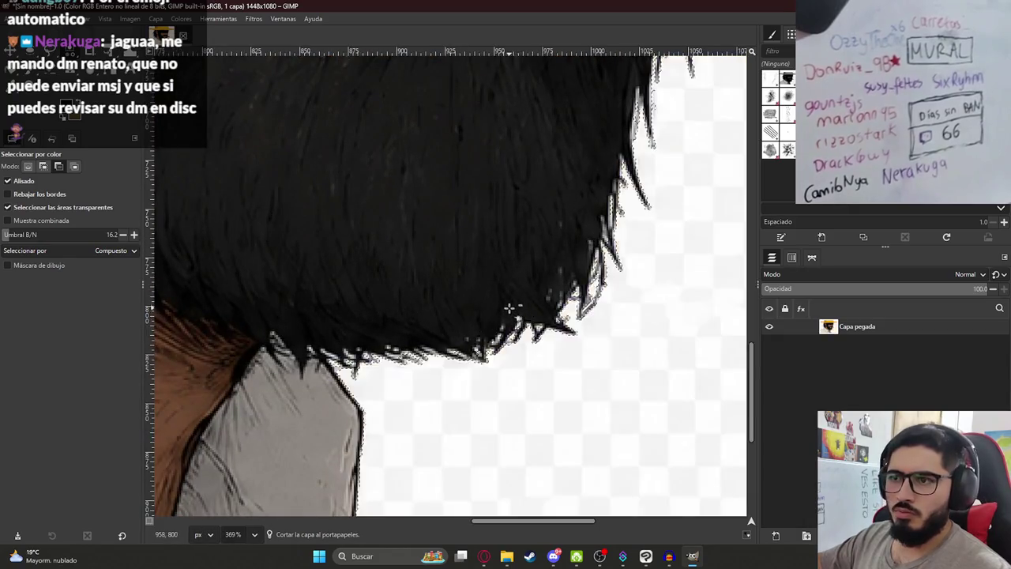
scroll(474, 332, down, 5)
scroll(439, 338, down, 3)
scroll(439, 338, down, 2)
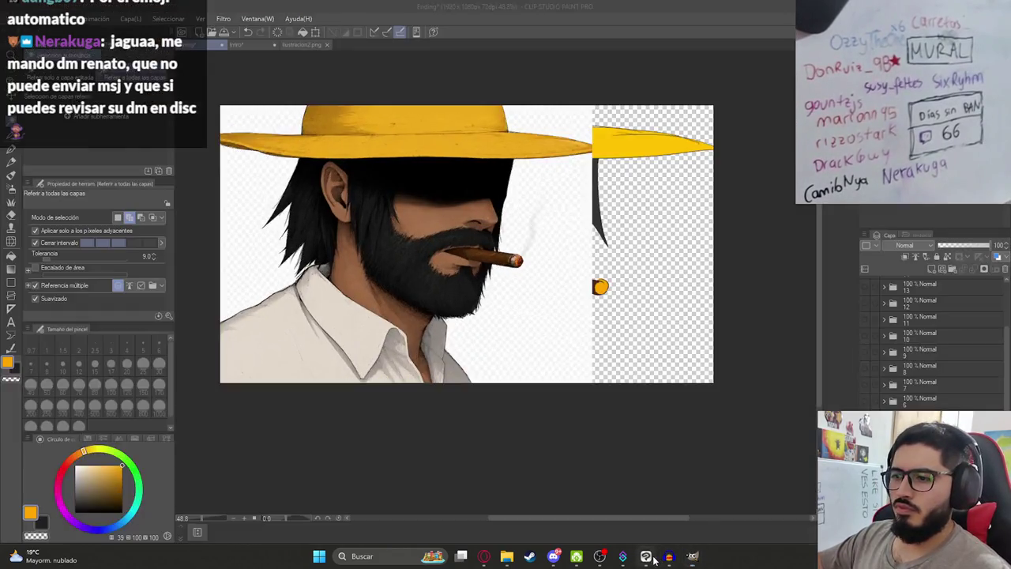
Move from GIMP back to Clip Studio Paint
click(646, 557)
click(651, 556)
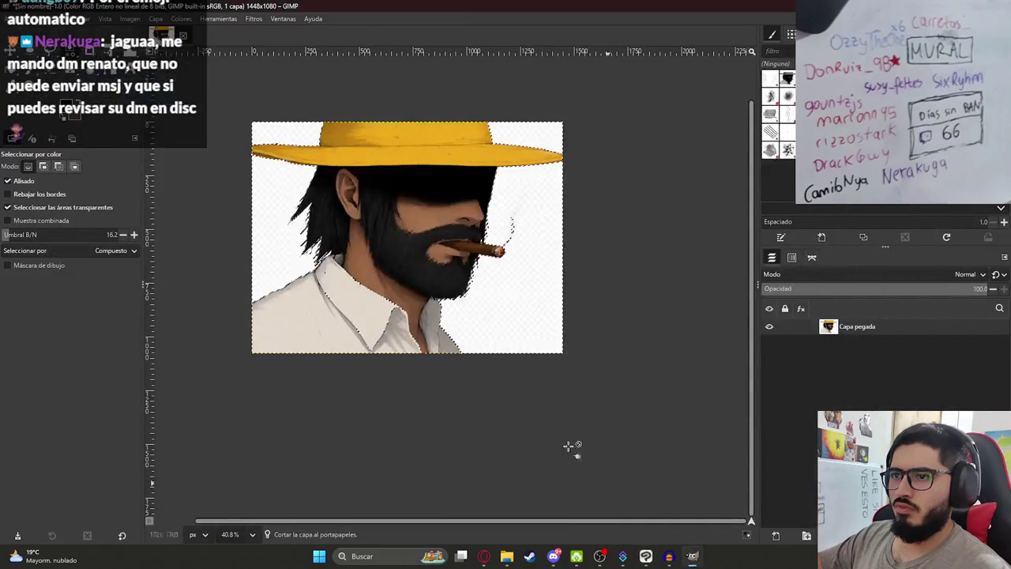
key(alt+Tab)
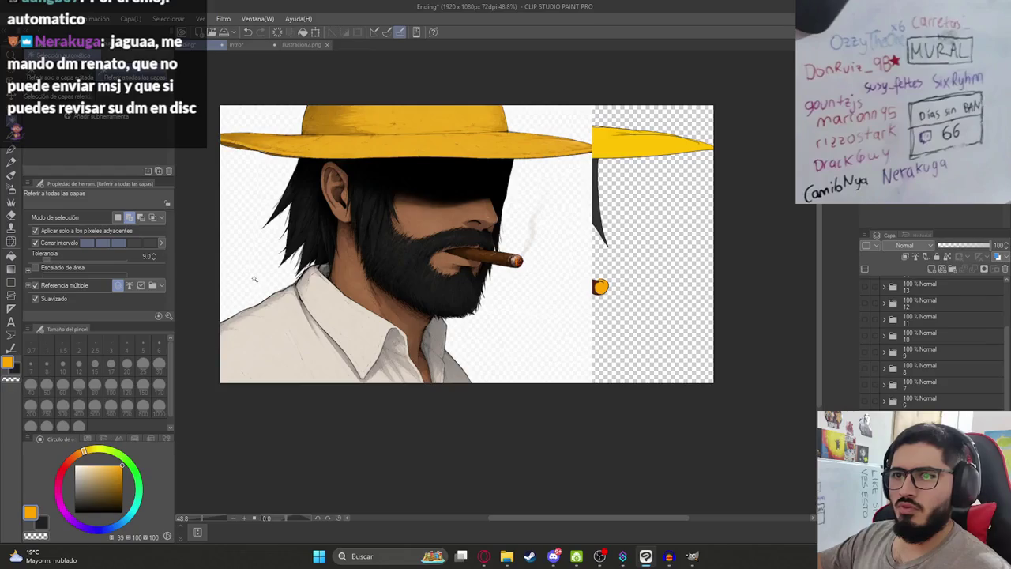
Select the pale background with Seleccionar gama de colores, confirming with Aceptar
click(202, 18)
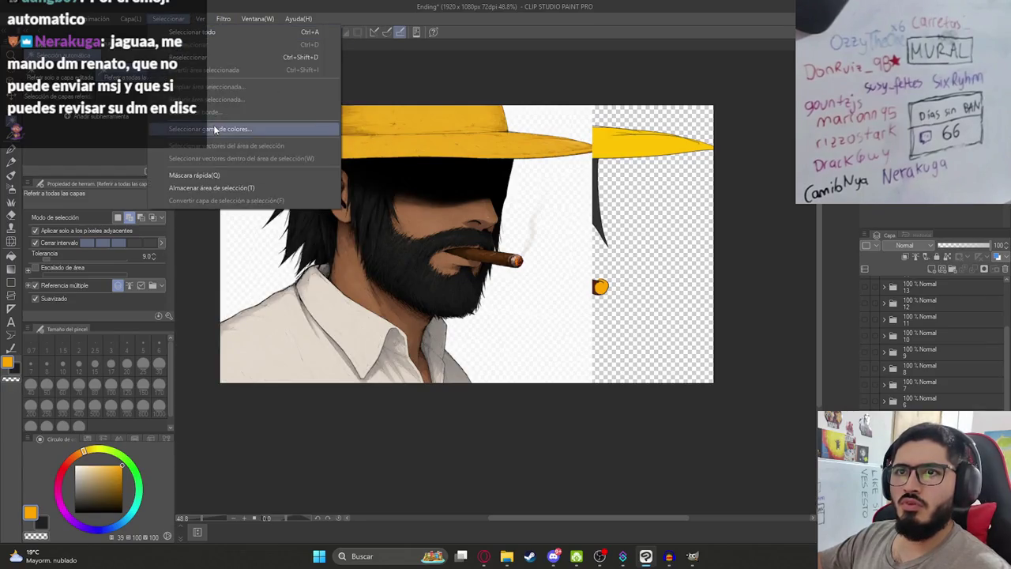
click(214, 129)
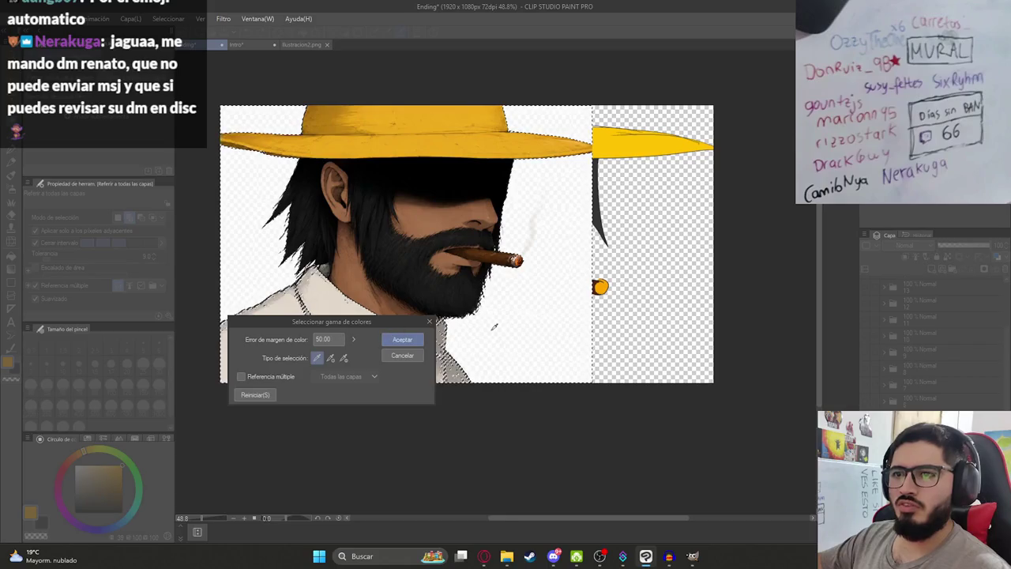
scroll(494, 325, up, 2)
scroll(474, 328, up, 2)
scroll(443, 332, up, 2)
scroll(413, 337, up, 1)
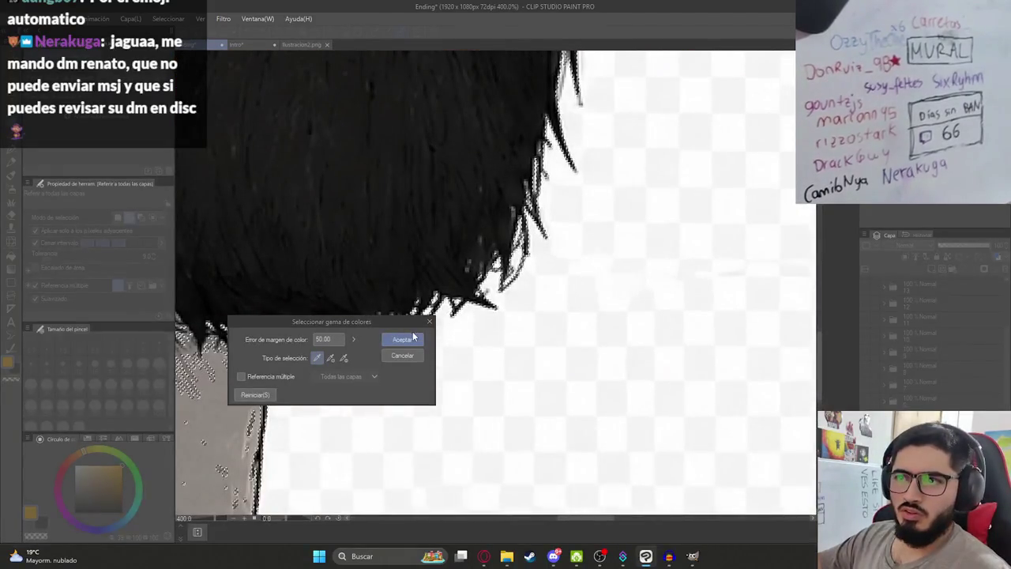
click(413, 338)
scroll(458, 348, down, 2)
scroll(482, 352, down, 1)
scroll(499, 357, down, 1)
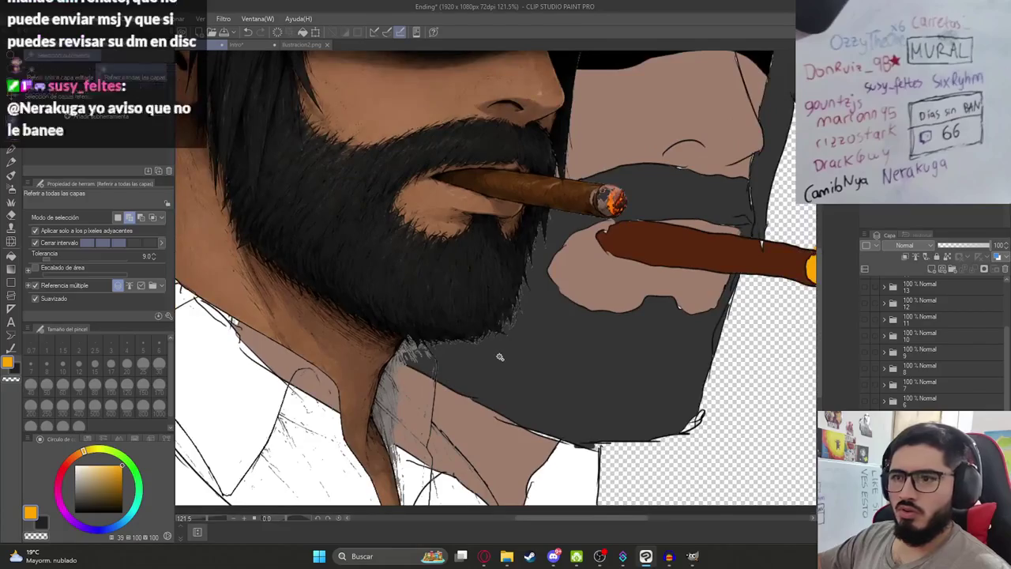
scroll(500, 357, down, 3)
scroll(395, 332, up, 4)
scroll(339, 309, up, 1)
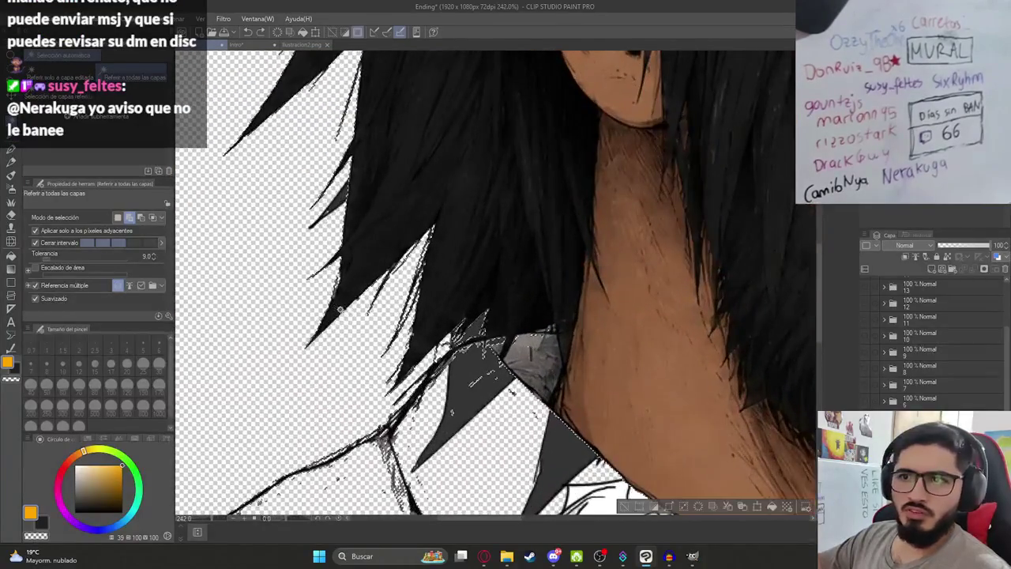
scroll(379, 316, down, 1)
scroll(406, 379, down, 1)
scroll(411, 395, down, 2)
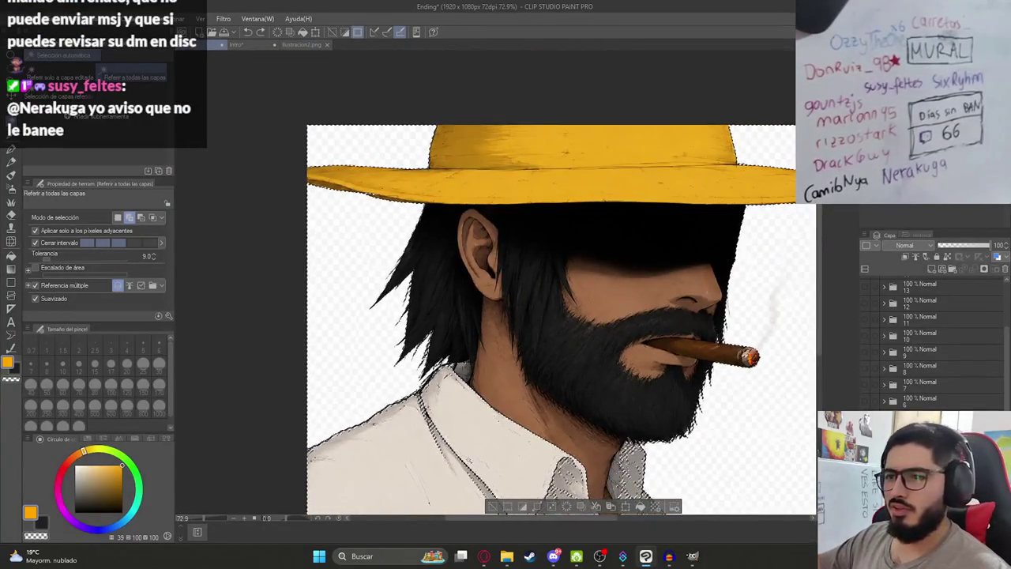
scroll(584, 474, down, 1)
scroll(431, 389, up, 1)
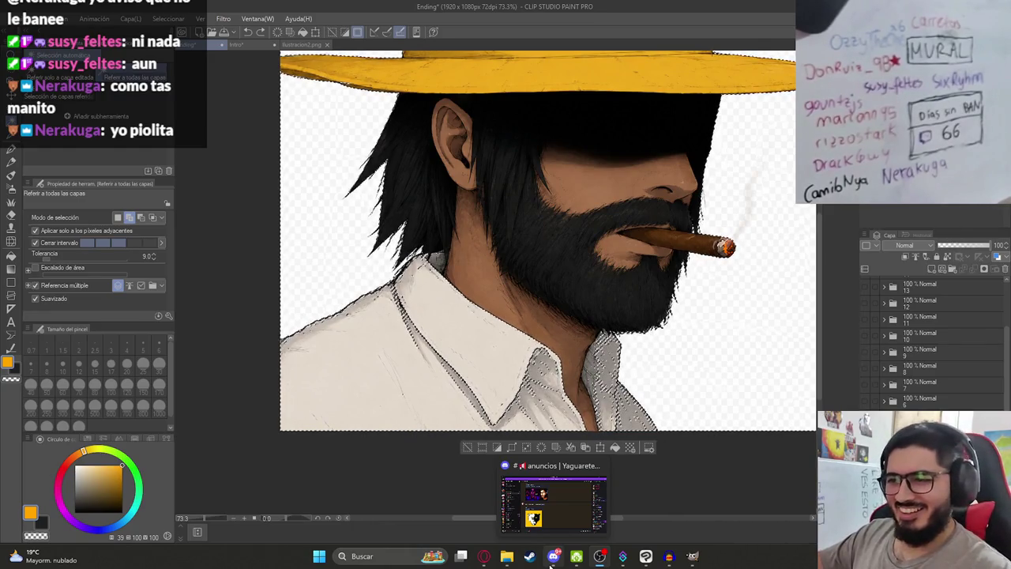
Bring up Discord's Yaguarete City #general channel after viewing a member's profile actions
click(553, 556)
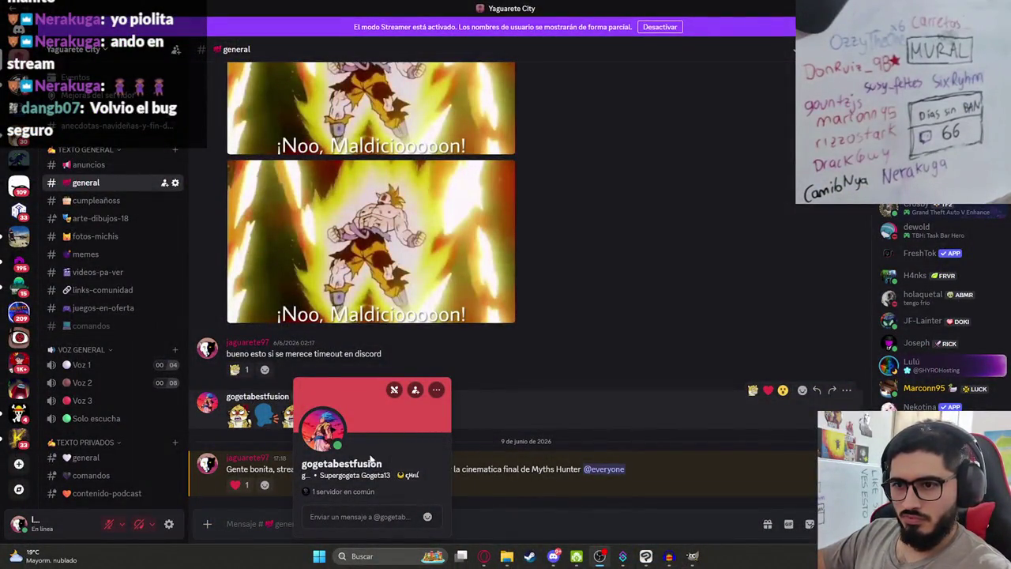
click(437, 390)
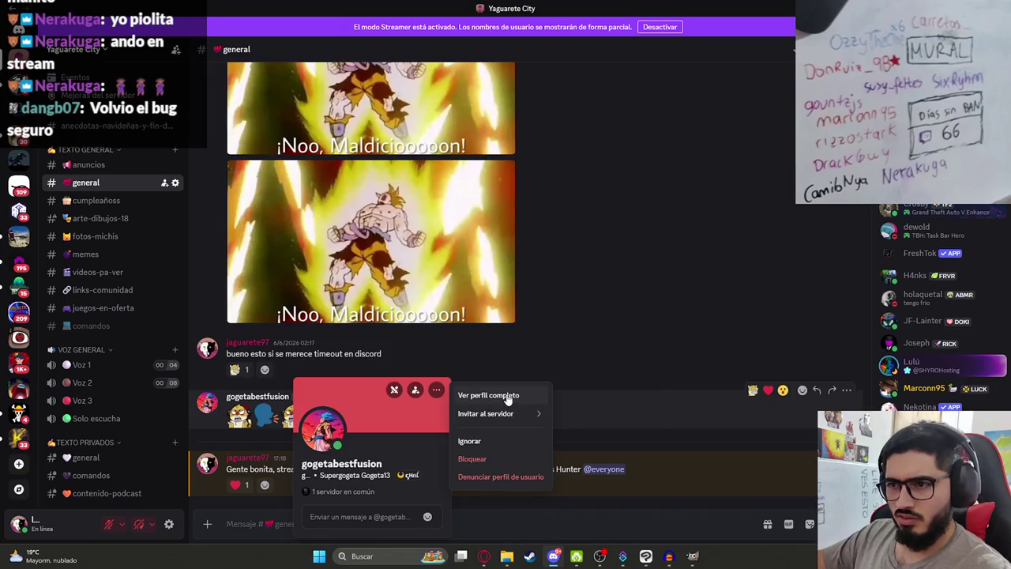
click(275, 521)
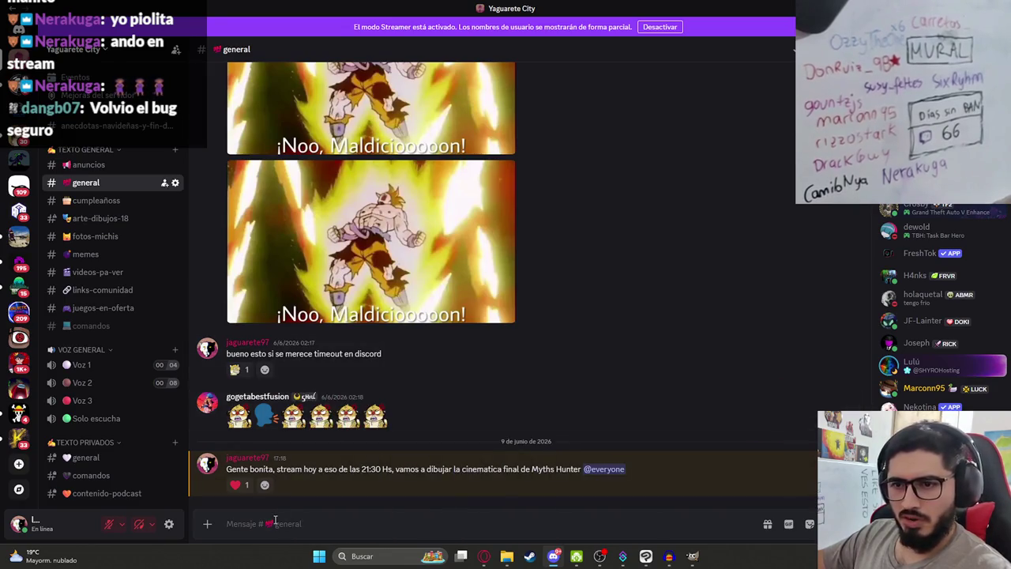
Send a #general message mentioning the member who posted the emoji row
text(@)
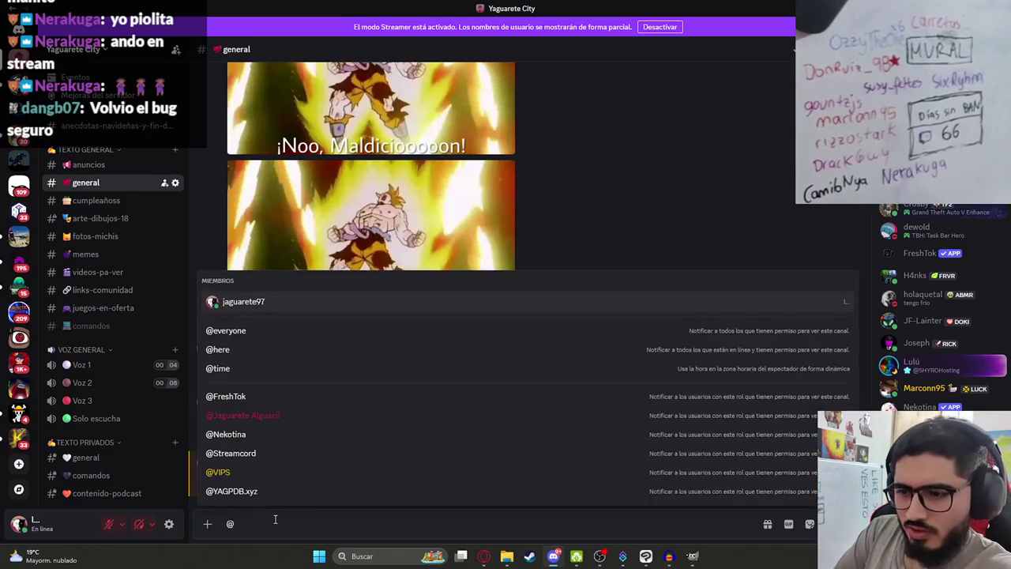
text(goge)
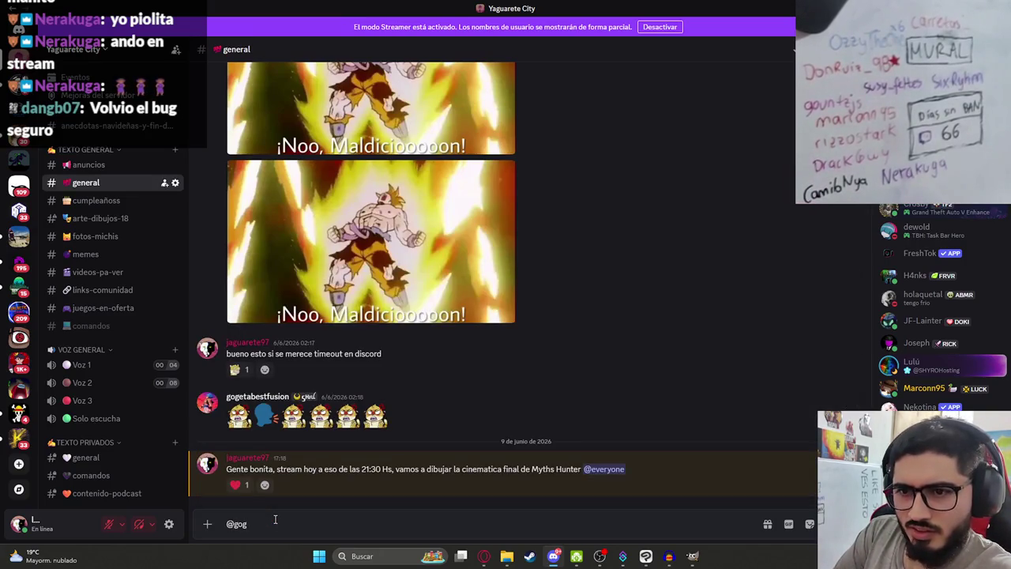
text(ta)
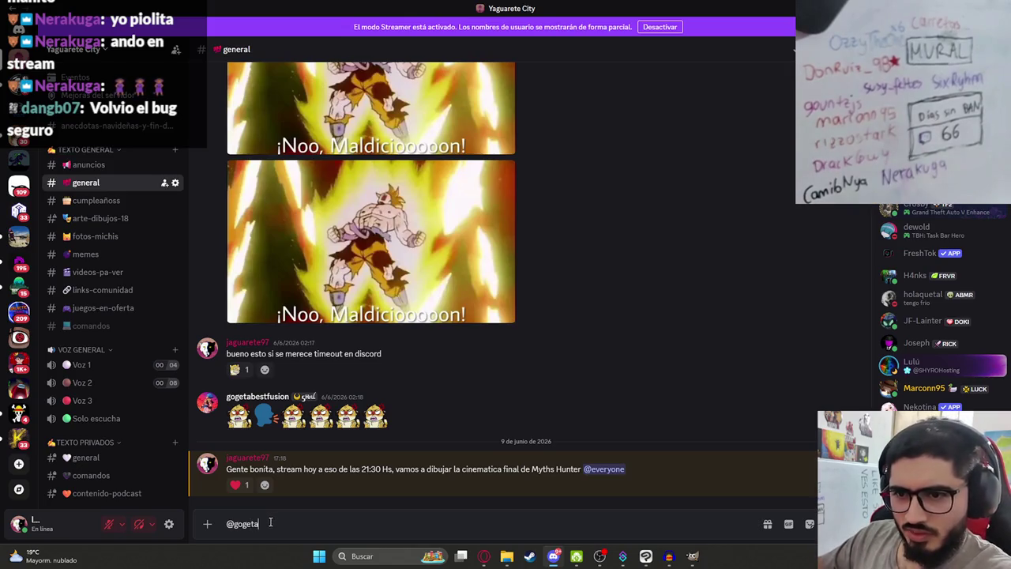
key(BackSpace)
key(BackSpace)
key(BackSpace)
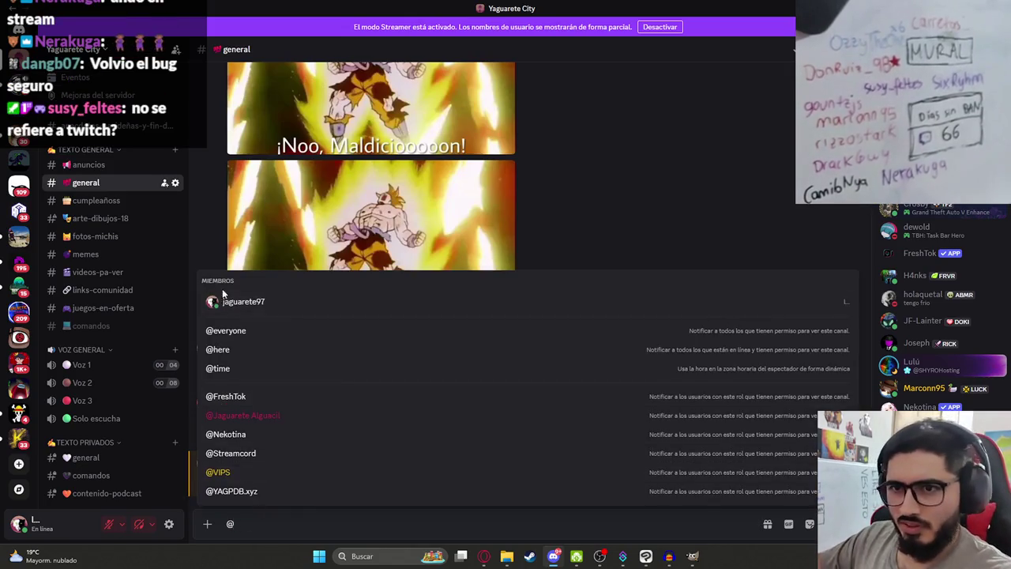
text(go)
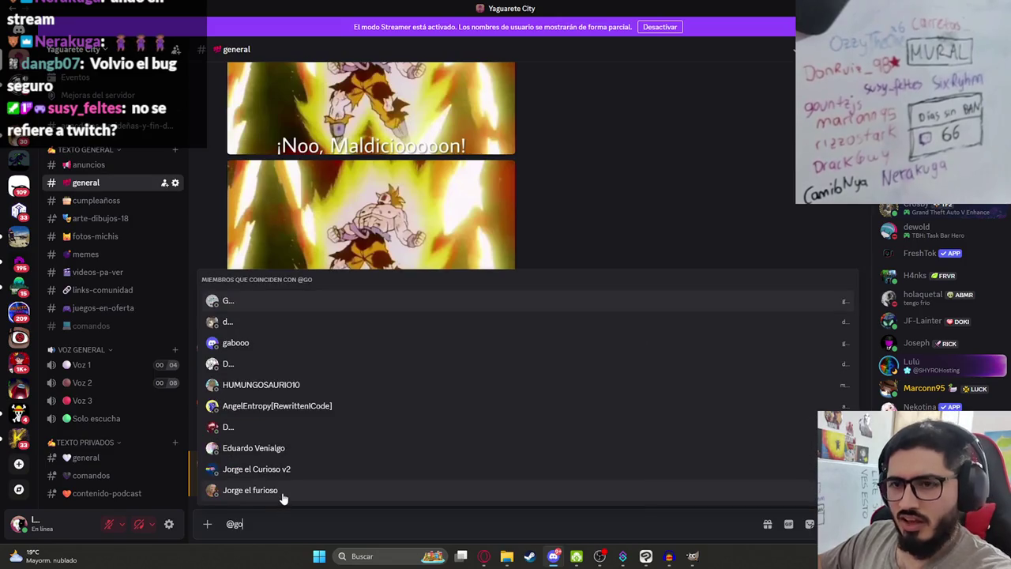
key(Escape)
key(BackSpace)
key(BackSpace)
key(BackSpace)
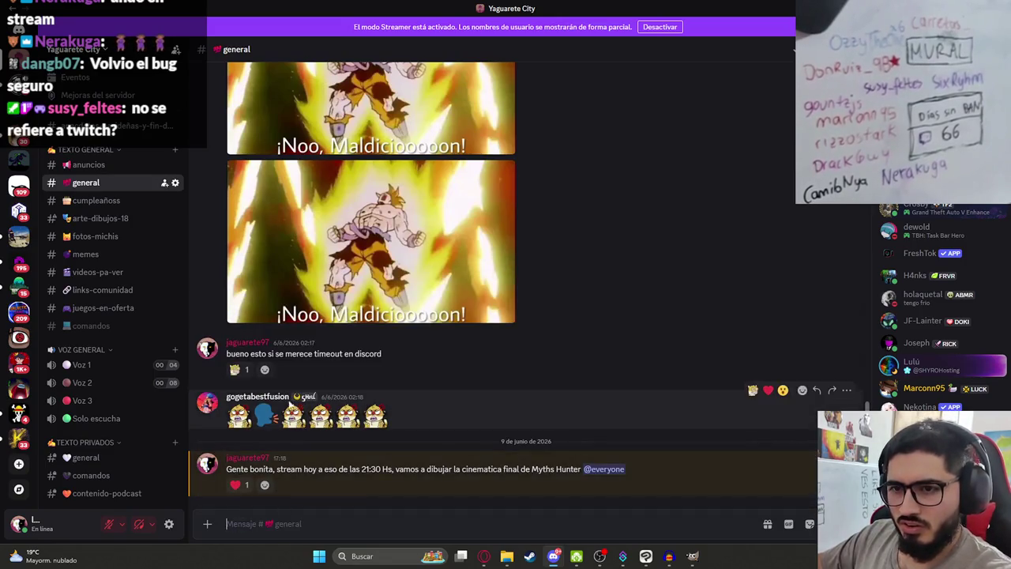
mouse_move(228, 401)
mouse_down()
mouse_move(275, 403)
mouse_move(289, 515)
mouse_up()
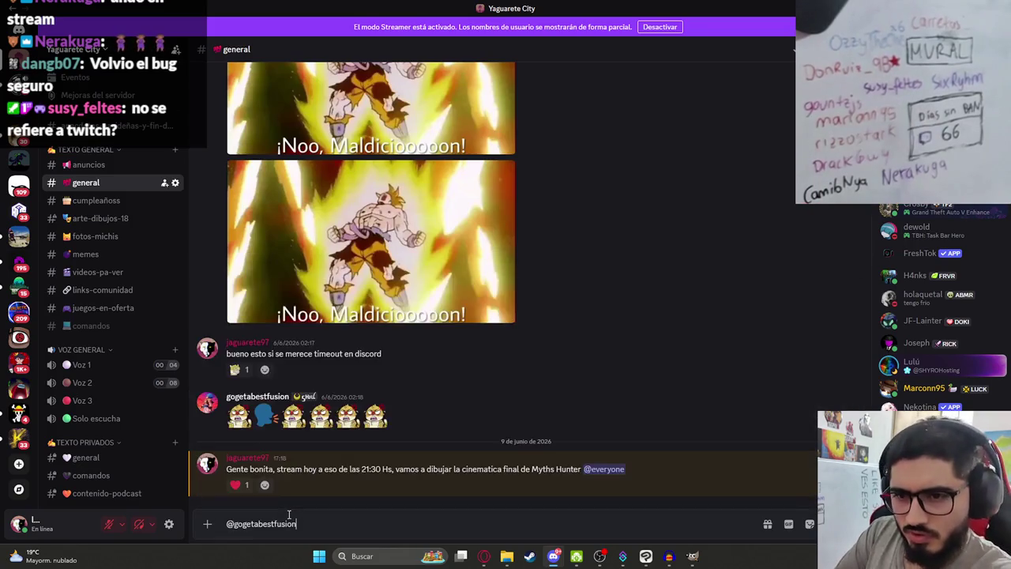
key(Return)
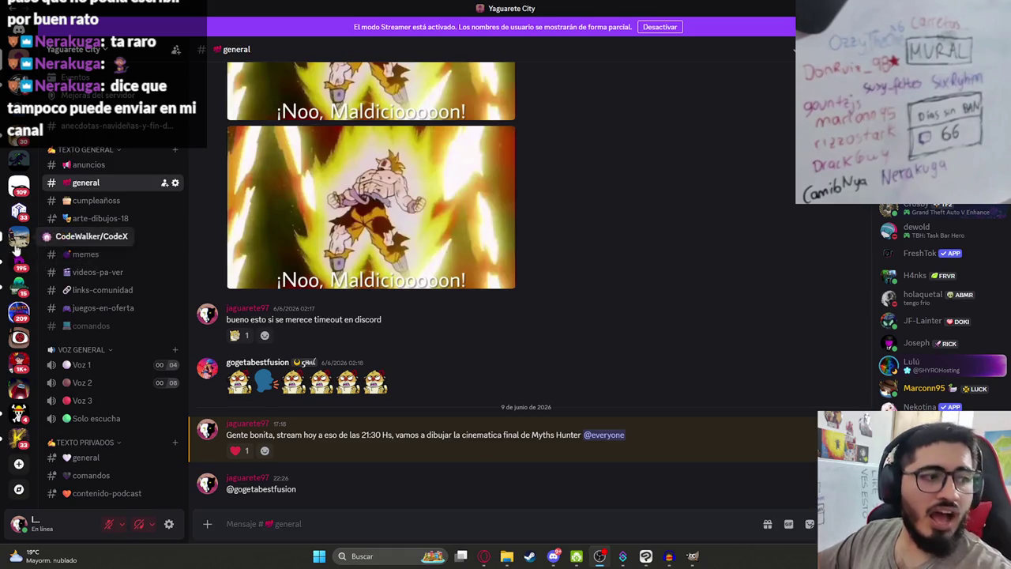
click(555, 556)
With the Erase selection sub-tool, brush the shirt collar out of the selection
scroll(743, 307, down, 2)
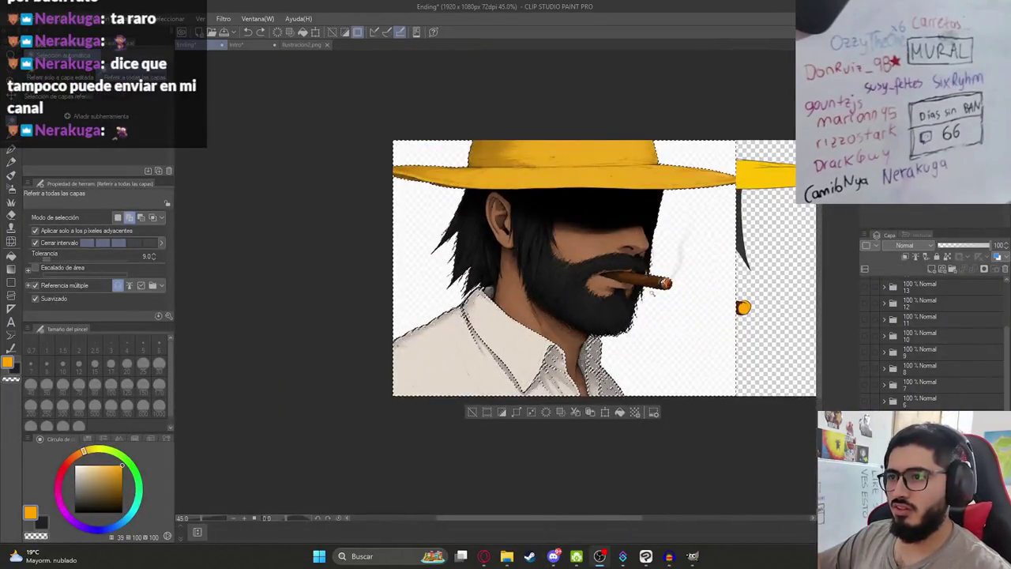
scroll(581, 309, up, 3)
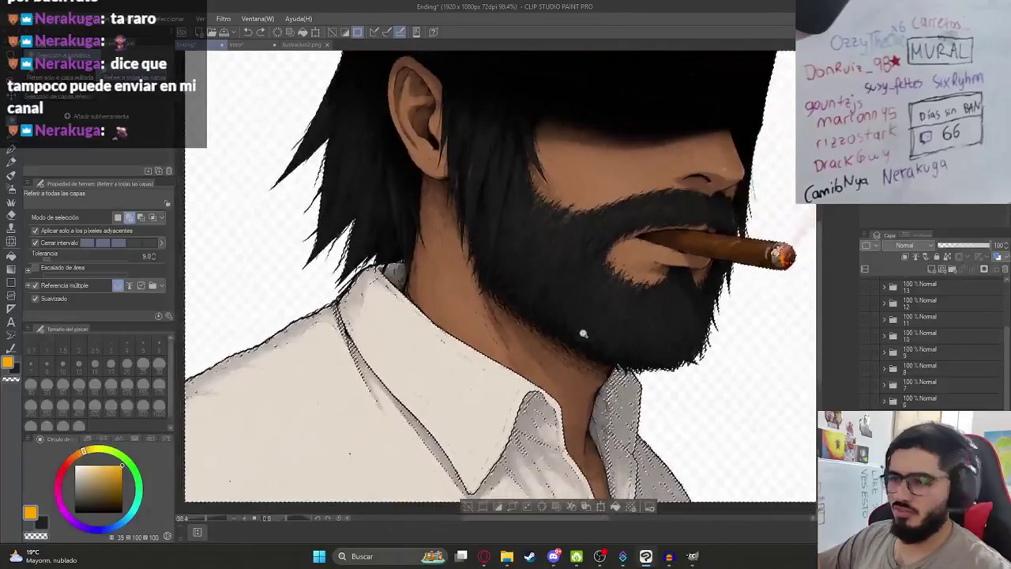
key(m)
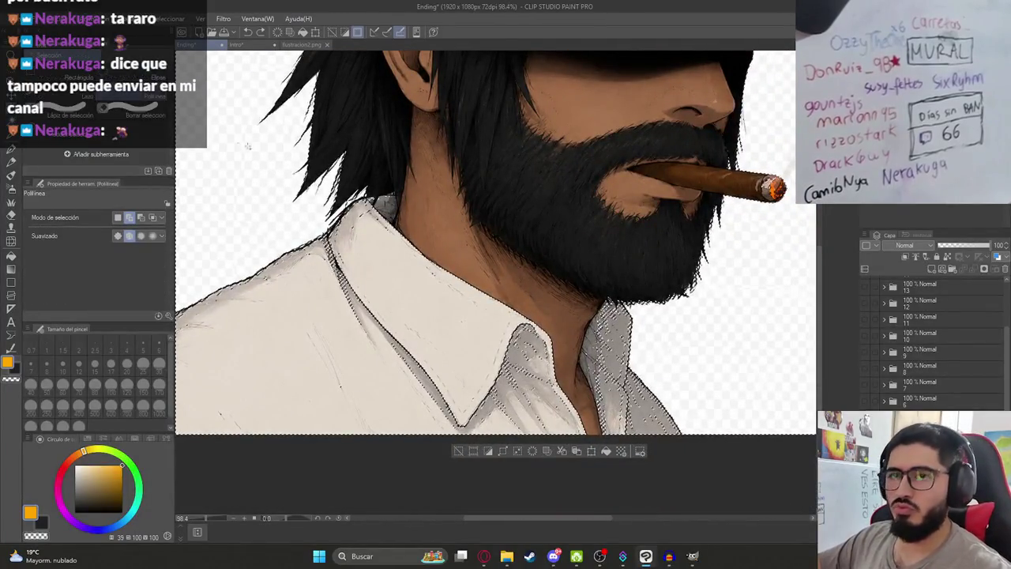
click(133, 113)
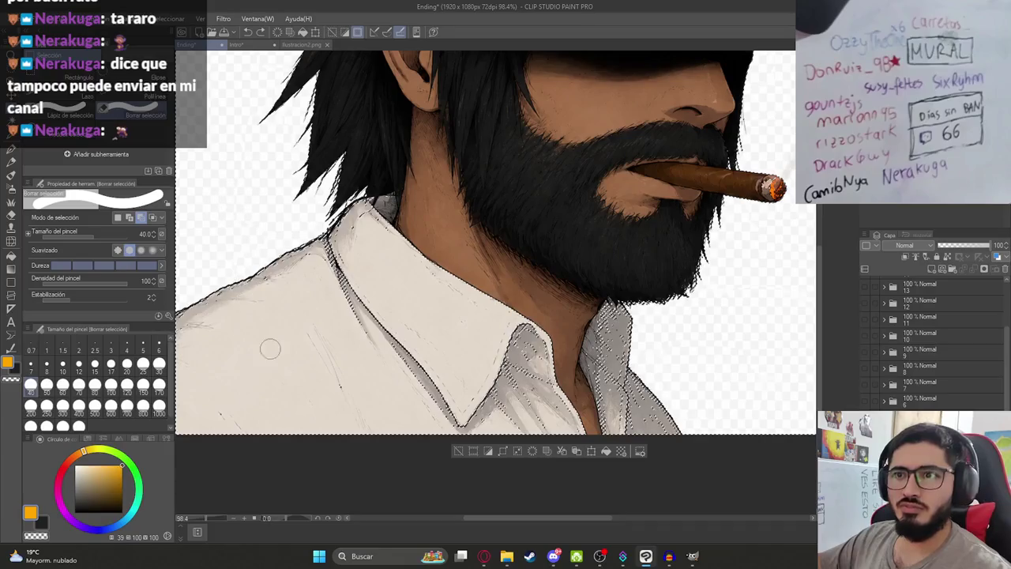
mouse_move(403, 363)
mouse_down()
mouse_move(486, 379)
mouse_move(514, 419)
mouse_move(514, 312)
mouse_up()
drag(455, 363, 517, 304)
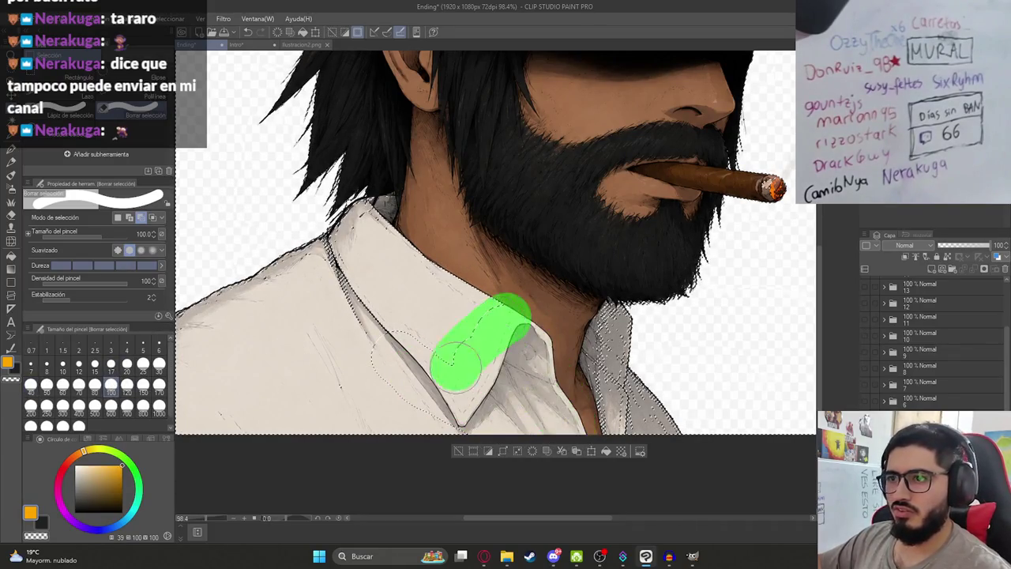
mouse_move(430, 284)
mouse_down()
mouse_move(374, 376)
mouse_move(387, 430)
mouse_up()
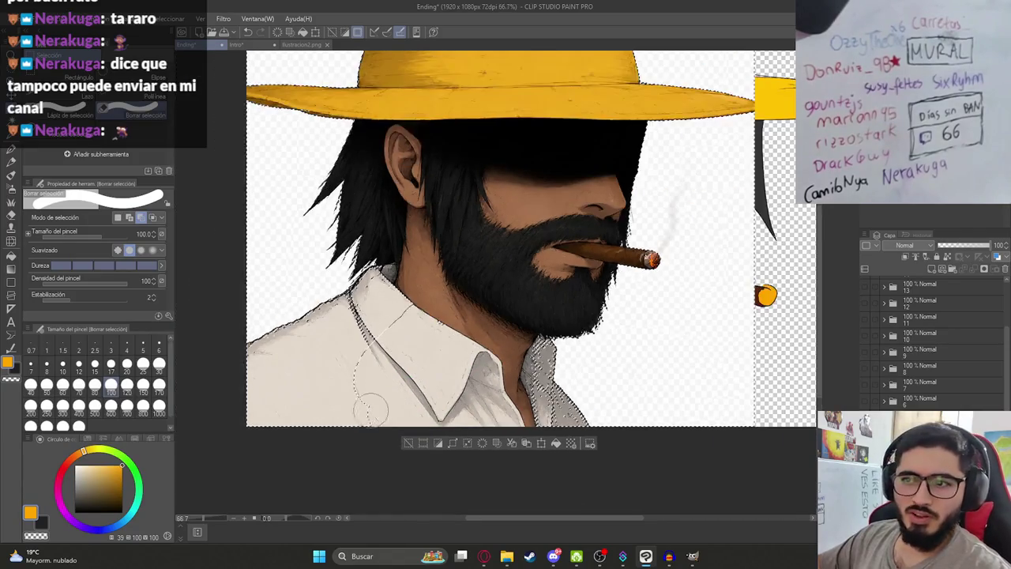
Trim the left collar and spots near the neck out of the selection
scroll(368, 410, down, 2)
mouse_move(380, 367)
mouse_down()
mouse_move(316, 357)
mouse_move(251, 365)
mouse_move(391, 309)
mouse_move(437, 323)
mouse_up()
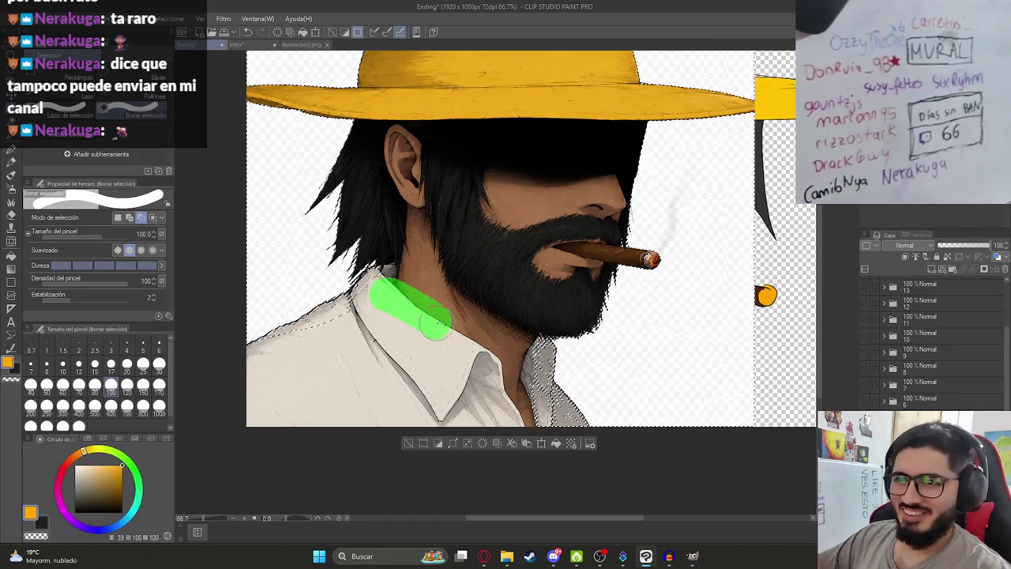
click(397, 234)
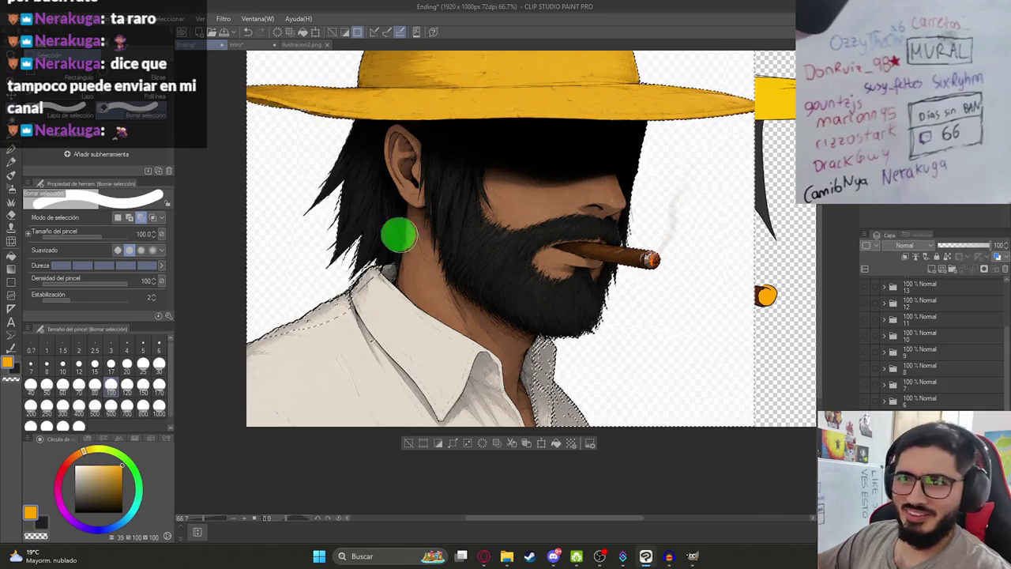
drag(538, 419, 542, 423)
click(542, 406)
click(553, 409)
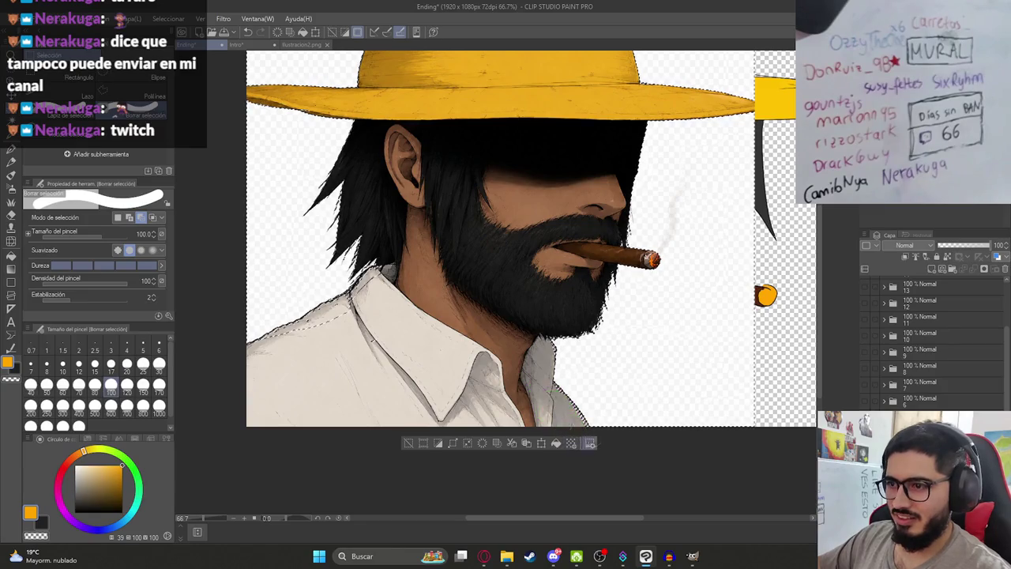
scroll(564, 419, up, 2)
scroll(564, 418, up, 1)
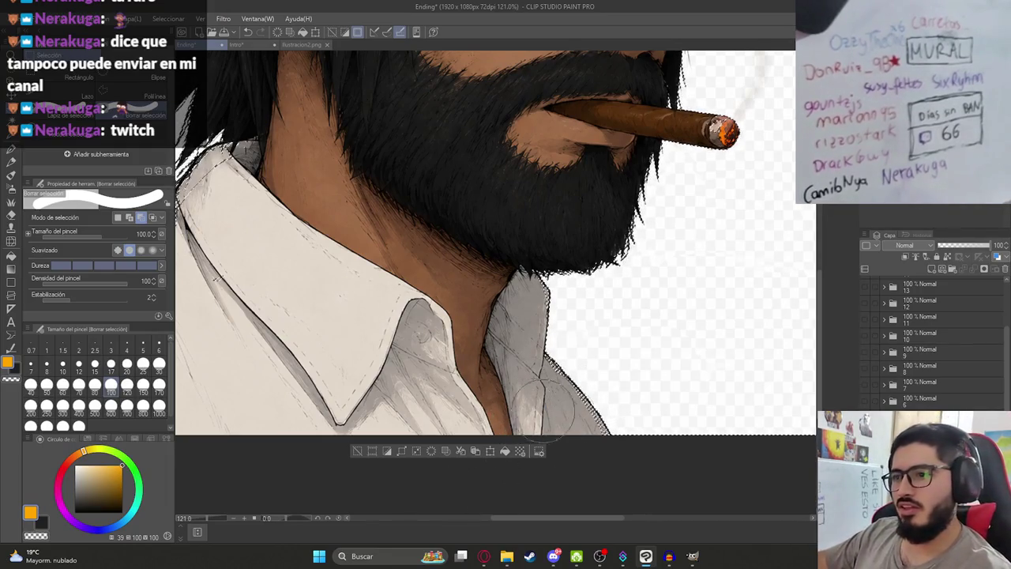
Erase the shirt shoulder from the selection and shrink the Erase selection brush to size 25
scroll(487, 322, left, 3)
drag(423, 231, 227, 320)
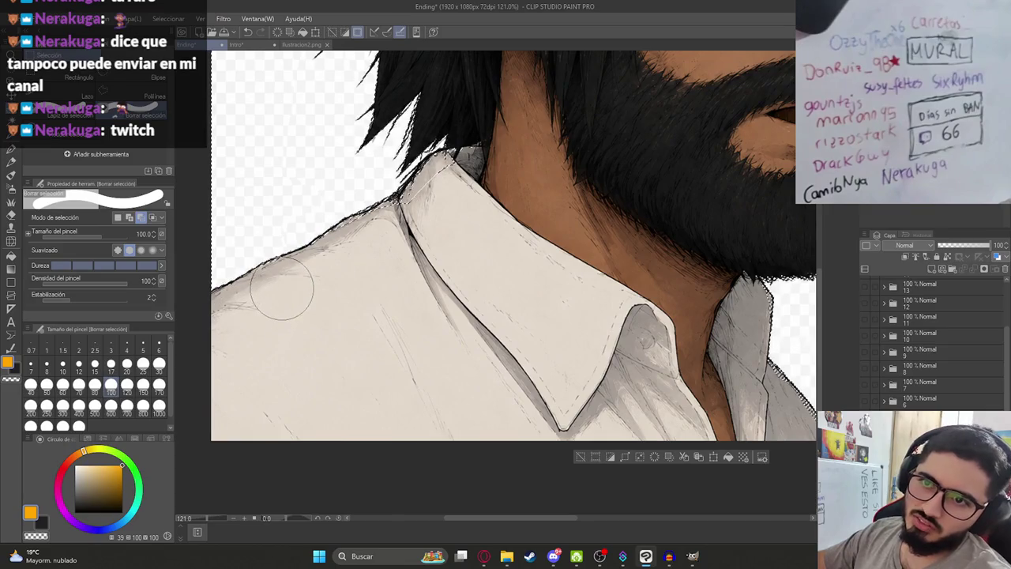
click(142, 365)
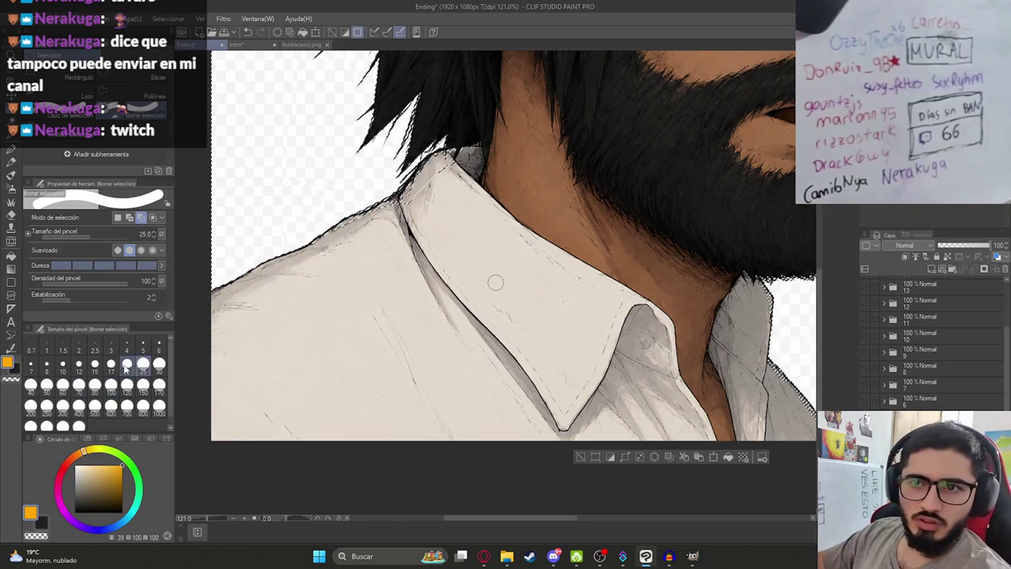
scroll(226, 274, up, 3)
scroll(214, 316, up, 2)
click(255, 308)
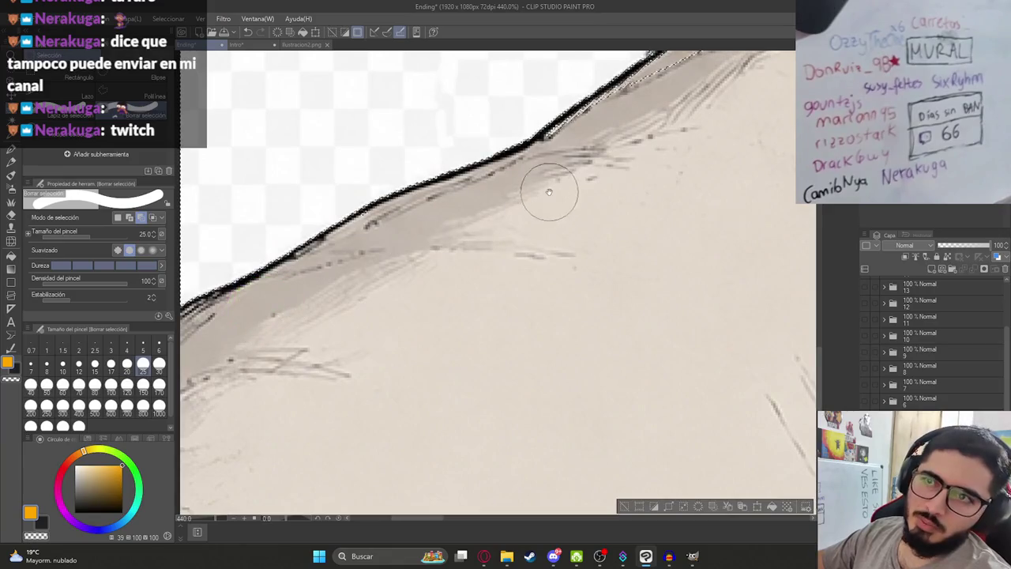
Trim the selection along the shoulder line, up to where the hair and neck meet it
drag(549, 192, 271, 350)
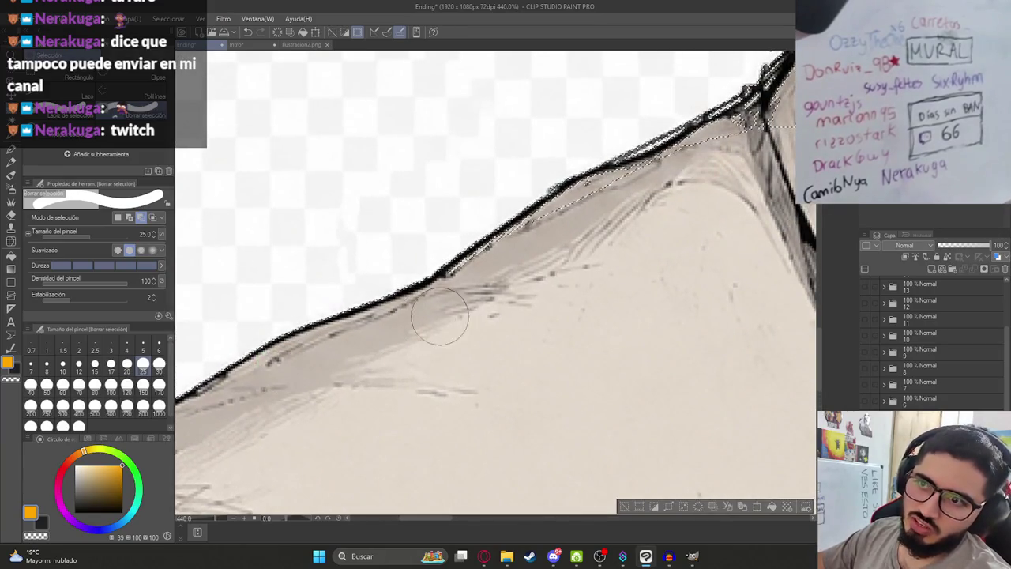
drag(451, 300, 610, 210)
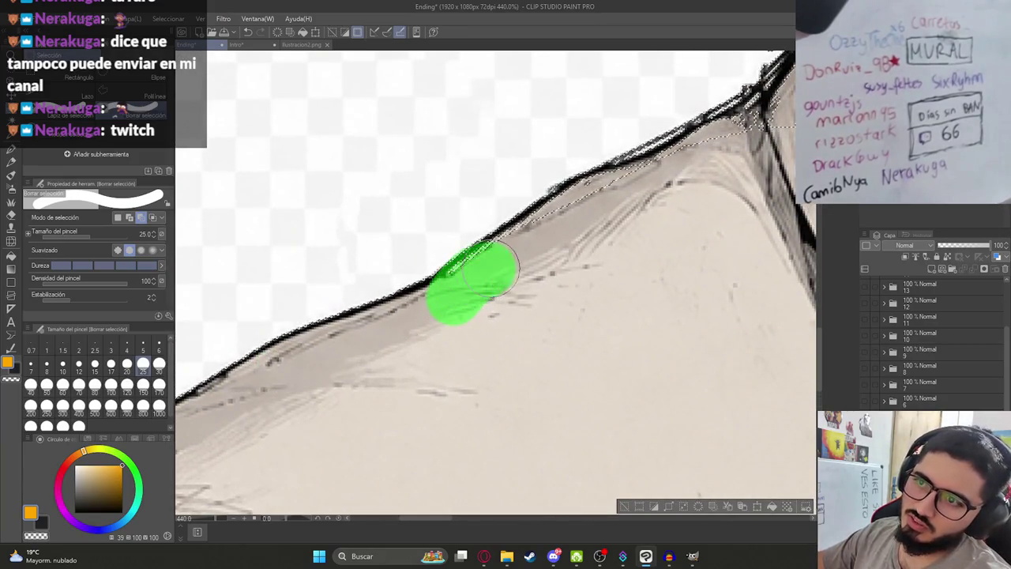
click(603, 199)
drag(553, 230, 549, 235)
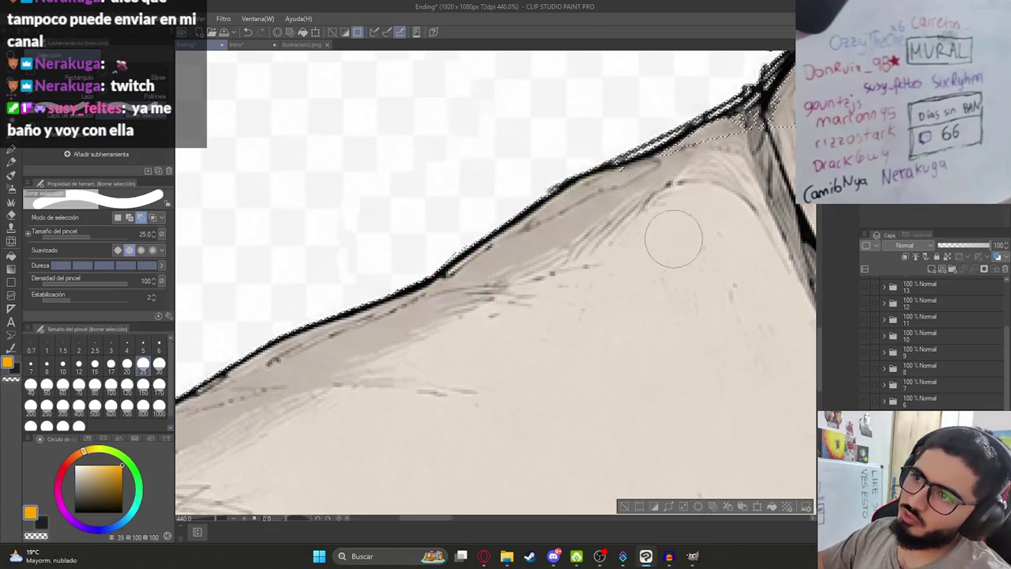
click(490, 299)
drag(490, 299, 626, 264)
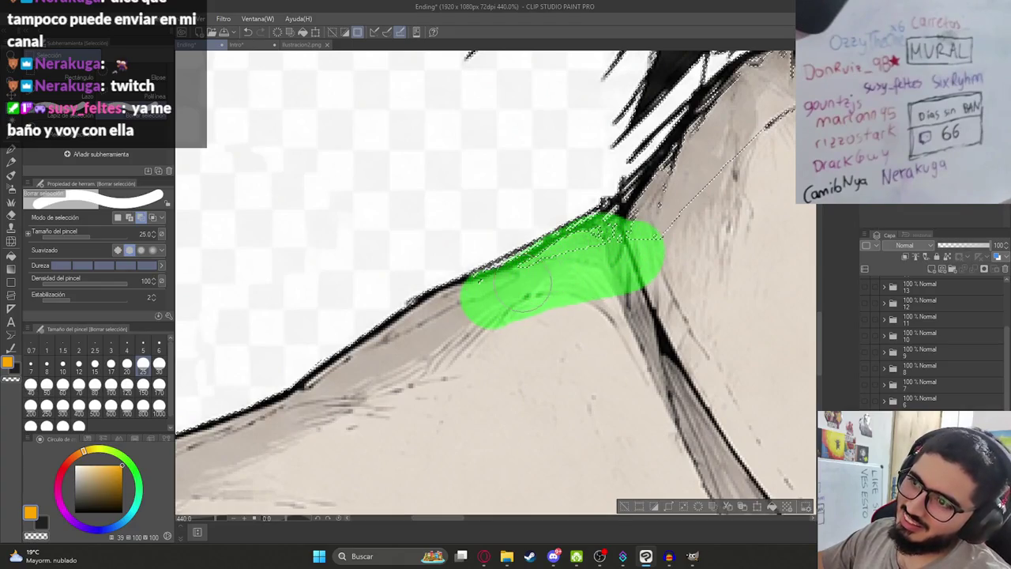
drag(474, 304, 524, 328)
scroll(644, 254, up, 3)
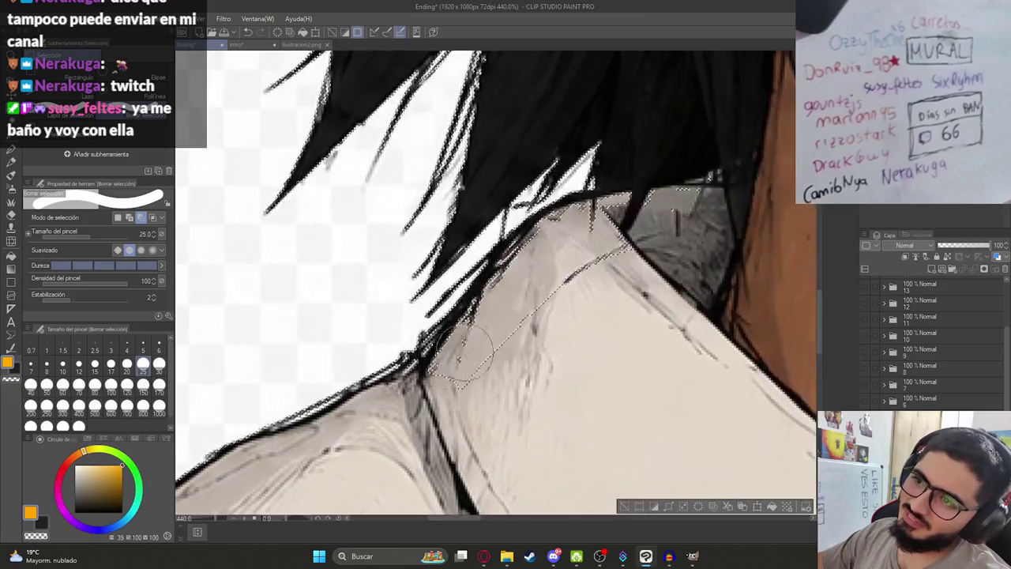
drag(616, 259, 565, 241)
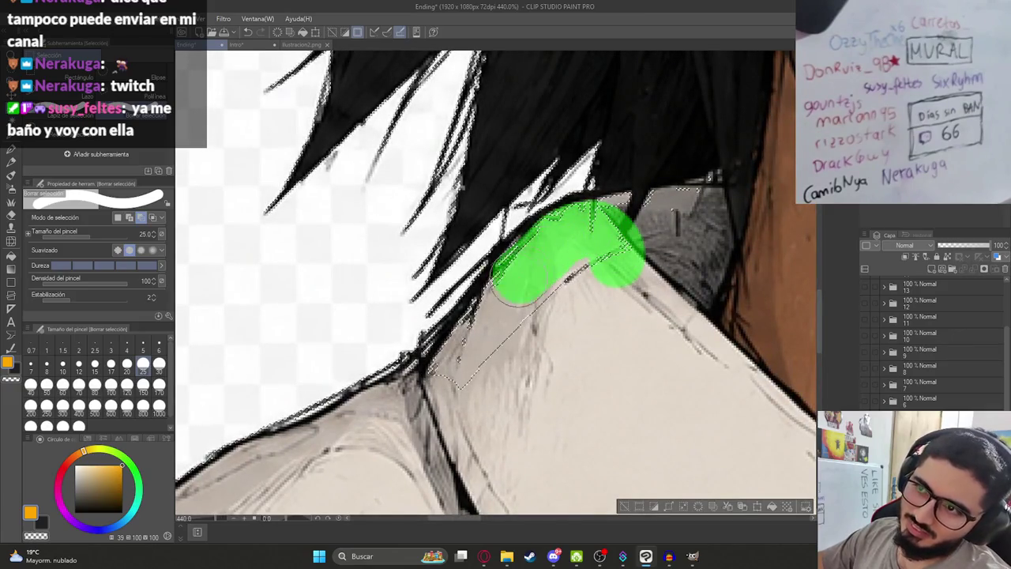
drag(515, 288, 427, 387)
mouse_move(656, 225)
mouse_down()
mouse_move(685, 165)
mouse_move(637, 259)
mouse_up()
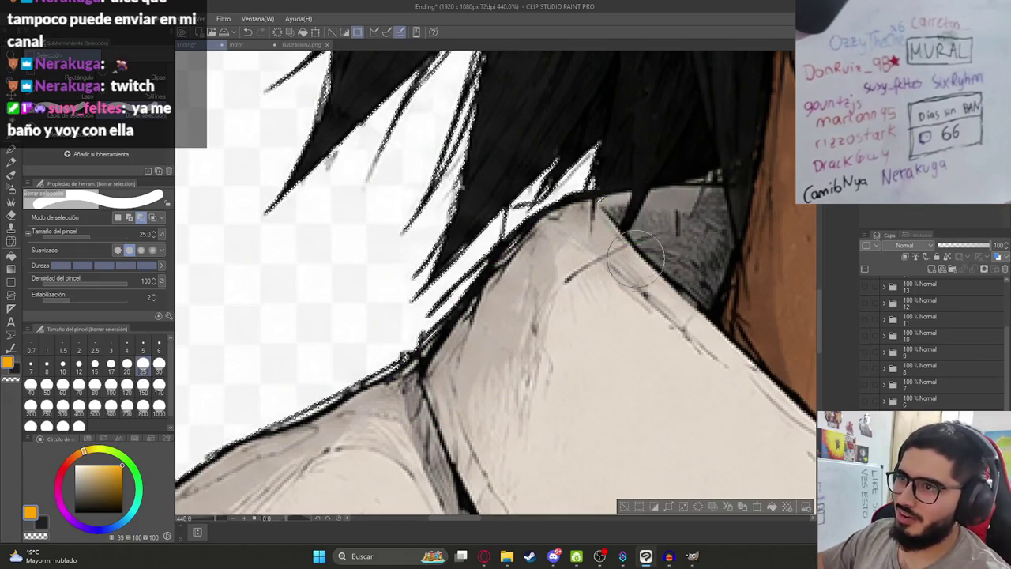
Trim the excess selection away along the shirt collar edge
scroll(636, 257, down, 2)
scroll(625, 269, down, 2)
scroll(624, 269, down, 2)
scroll(624, 268, down, 2)
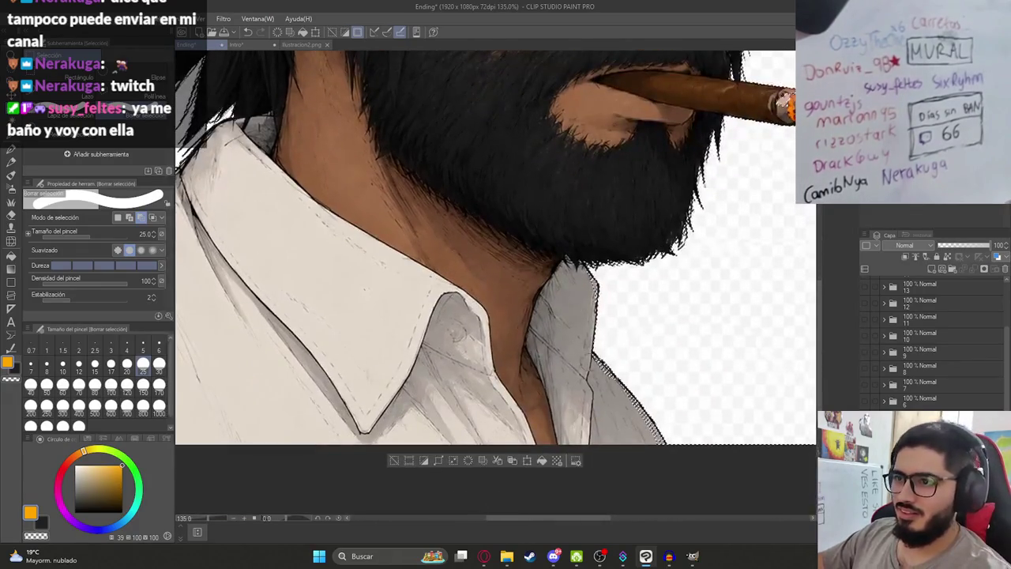
scroll(660, 455, up, 2)
scroll(652, 452, up, 2)
scroll(636, 455, up, 2)
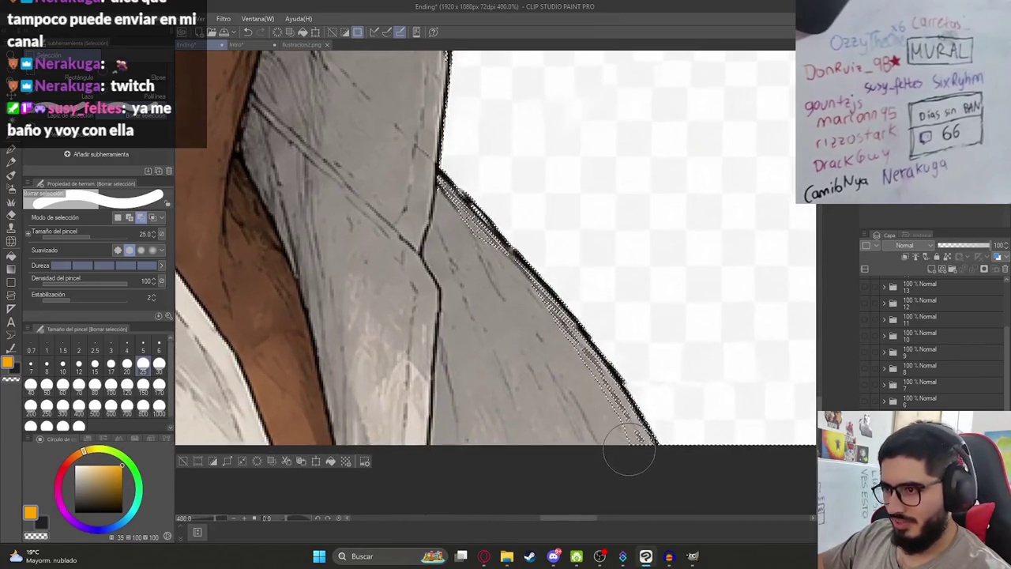
drag(630, 452, 565, 355)
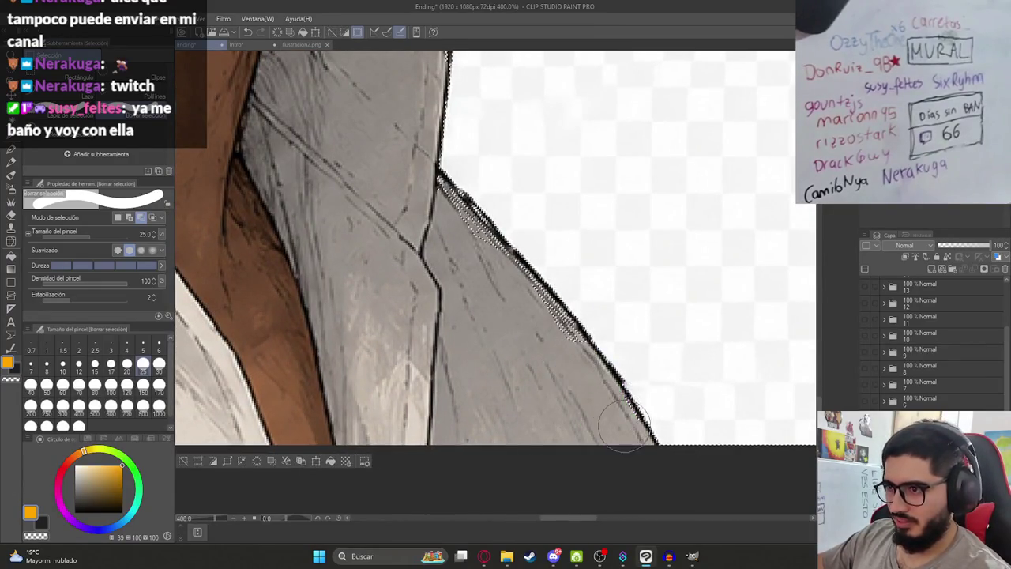
scroll(642, 426, up, 2)
drag(642, 427, 654, 433)
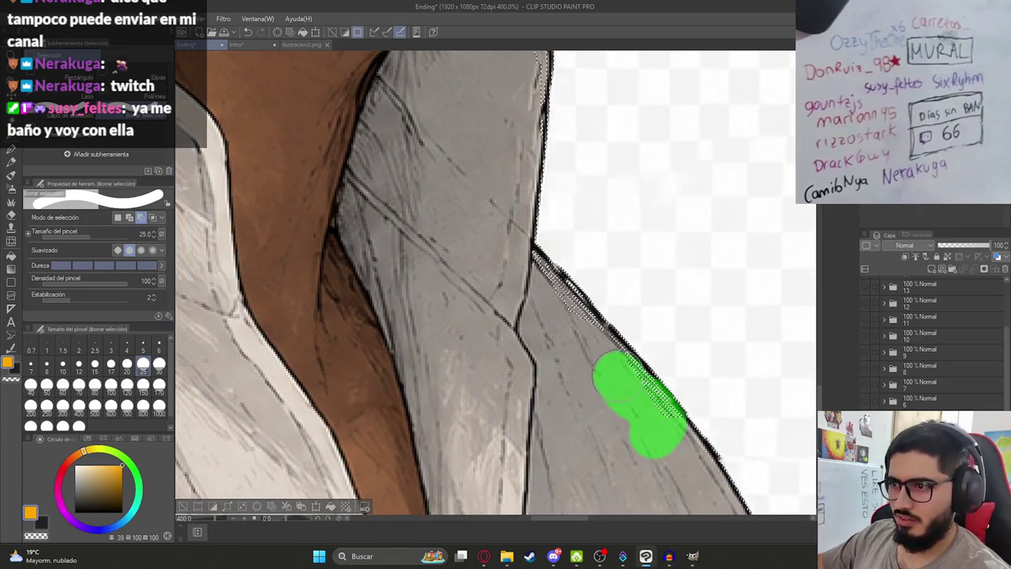
drag(595, 352, 588, 366)
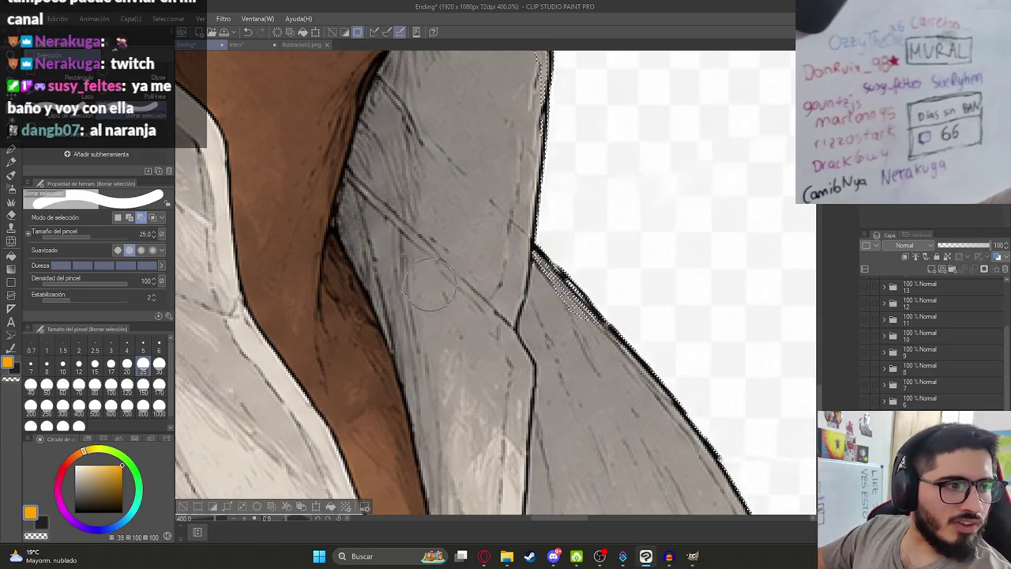
click(577, 340)
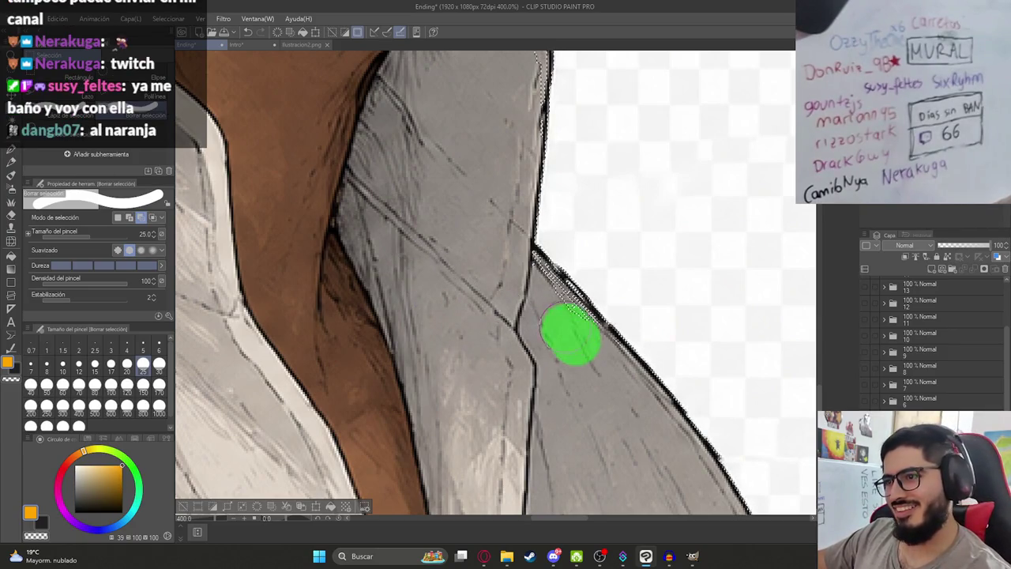
drag(523, 284, 518, 280)
click(577, 337)
click(561, 316)
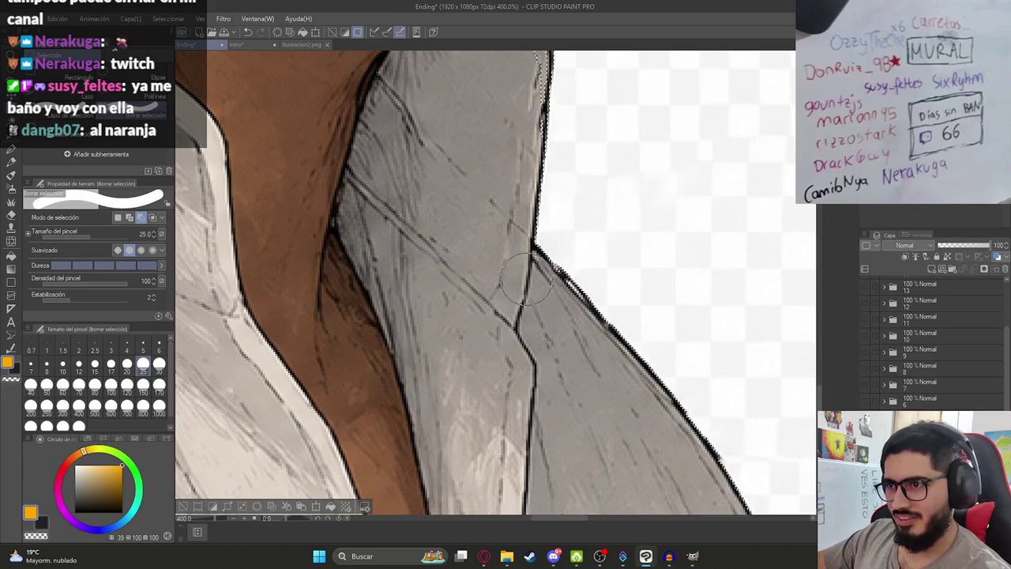
scroll(521, 296, down, 3)
Clear the selection and draw a rectangular selection around the chin area
scroll(490, 261, down, 2)
scroll(458, 229, down, 3)
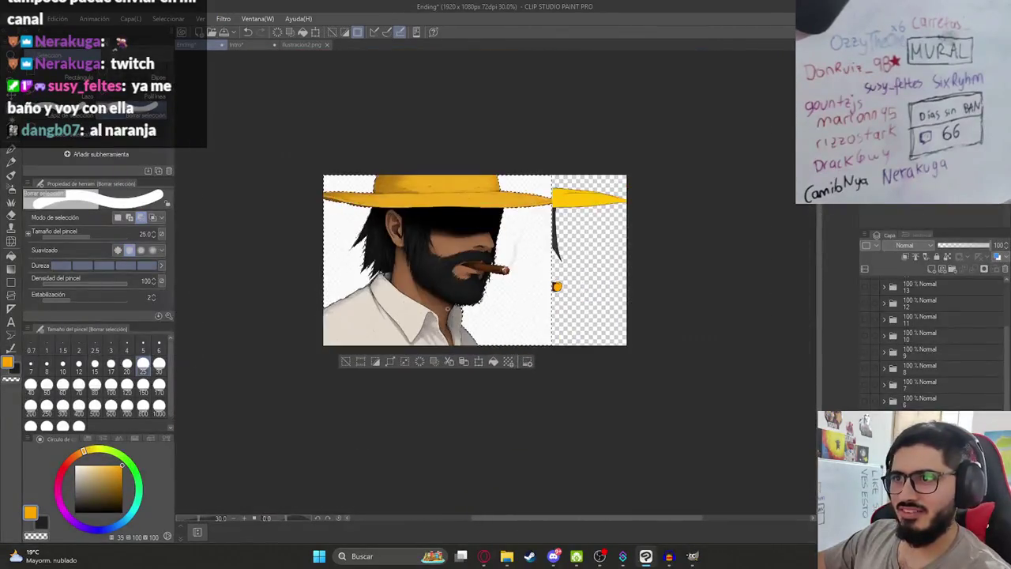
key(ctrl+d)
scroll(474, 269, up, 4)
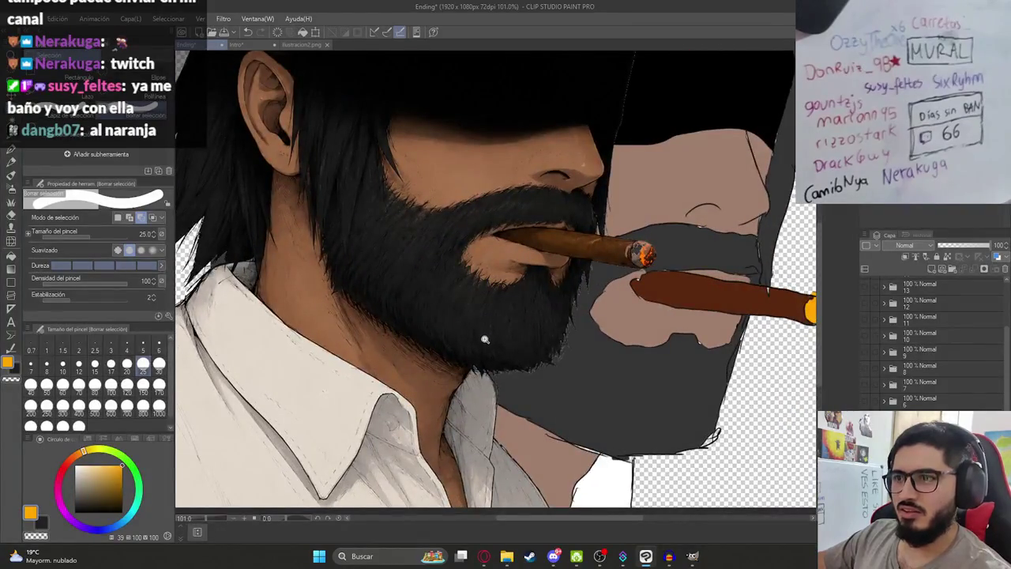
scroll(485, 339, down, 1)
scroll(485, 340, down, 1)
key(k)
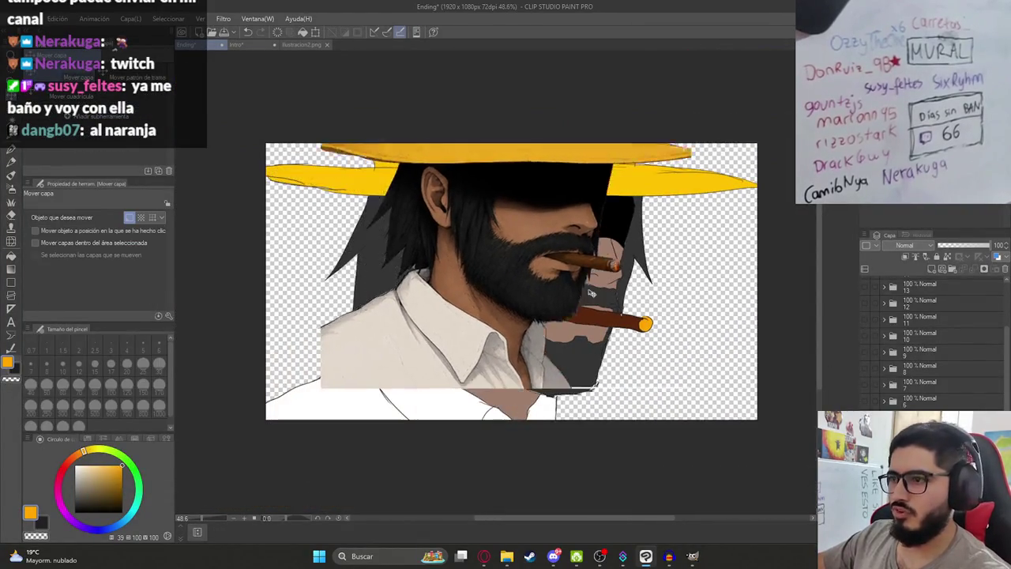
scroll(617, 410, up, 3)
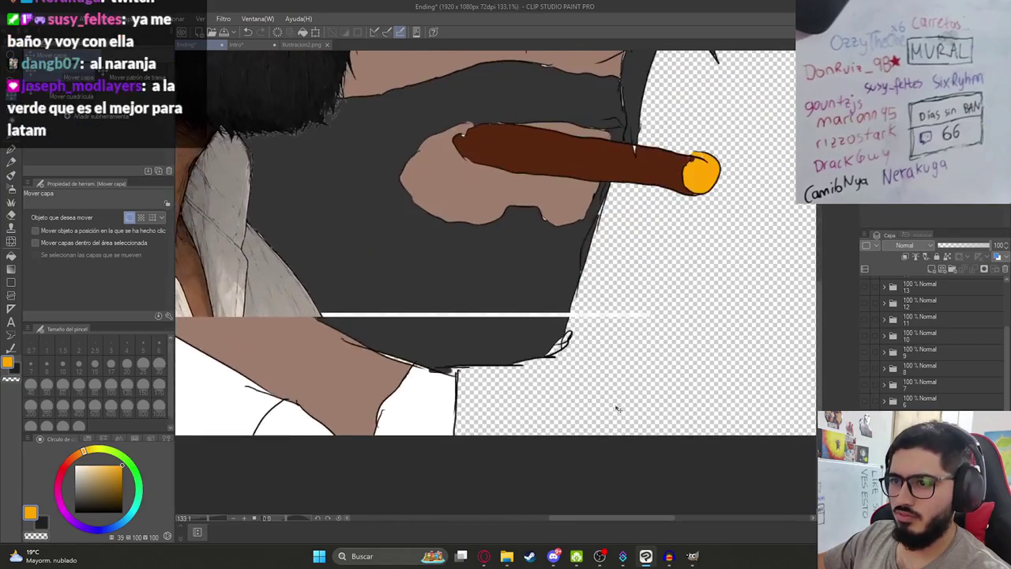
key(m)
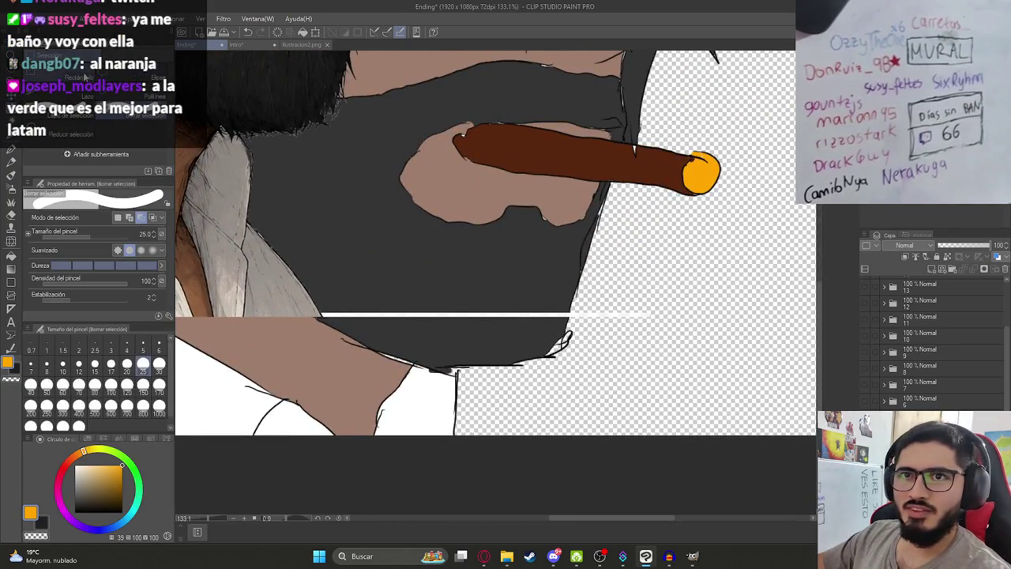
click(79, 77)
drag(723, 375, 324, 267)
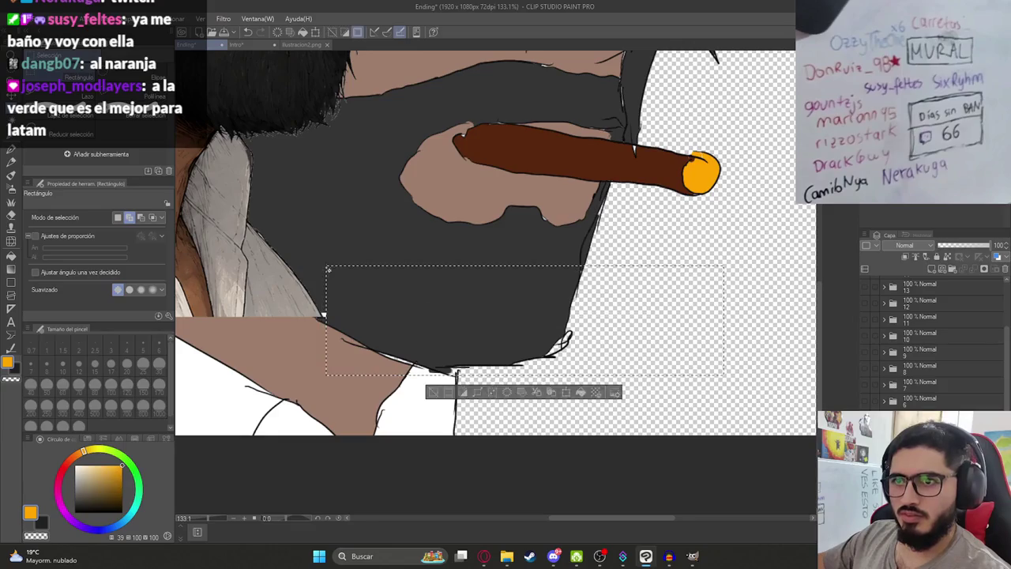
scroll(316, 312, up, 5)
Erase stray pixels along the chin and side outline with a size-12 eraser
key(e)
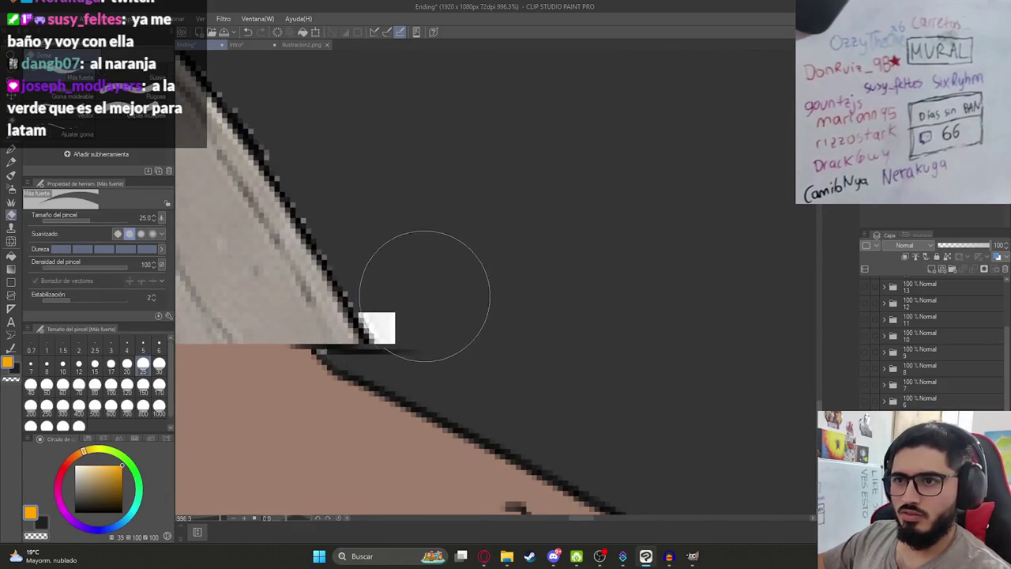
drag(424, 293, 419, 294)
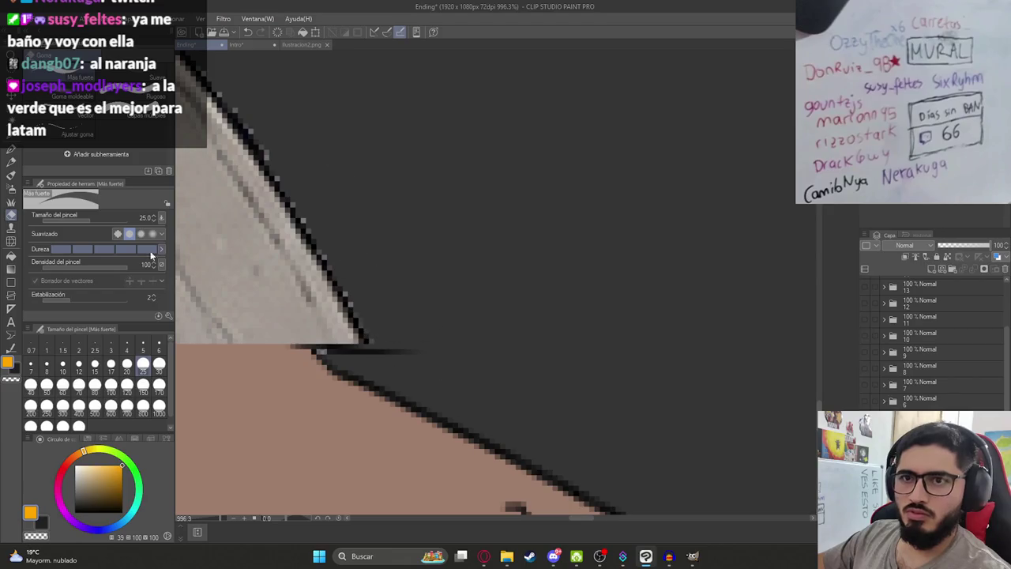
click(79, 365)
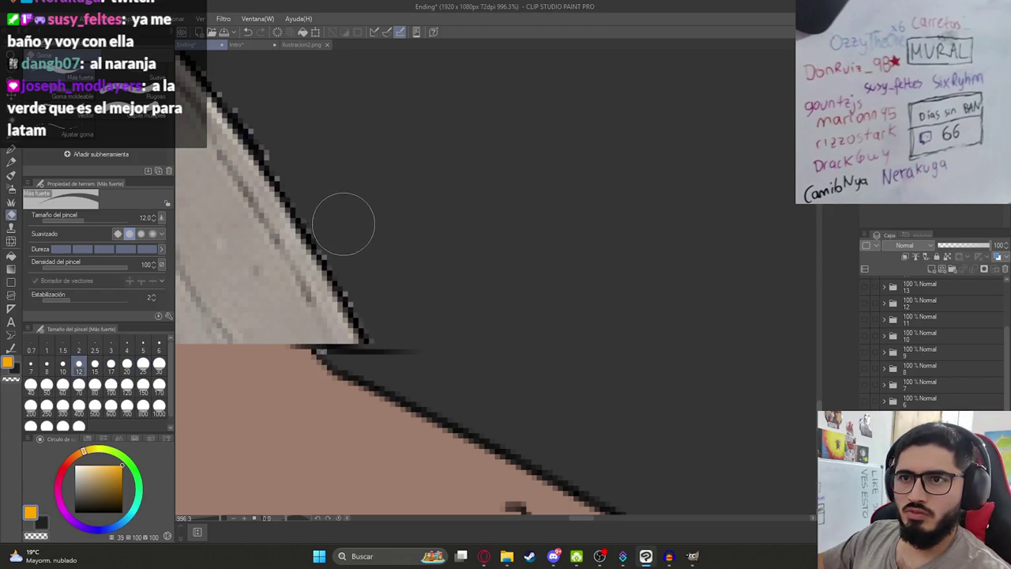
drag(293, 128, 459, 386)
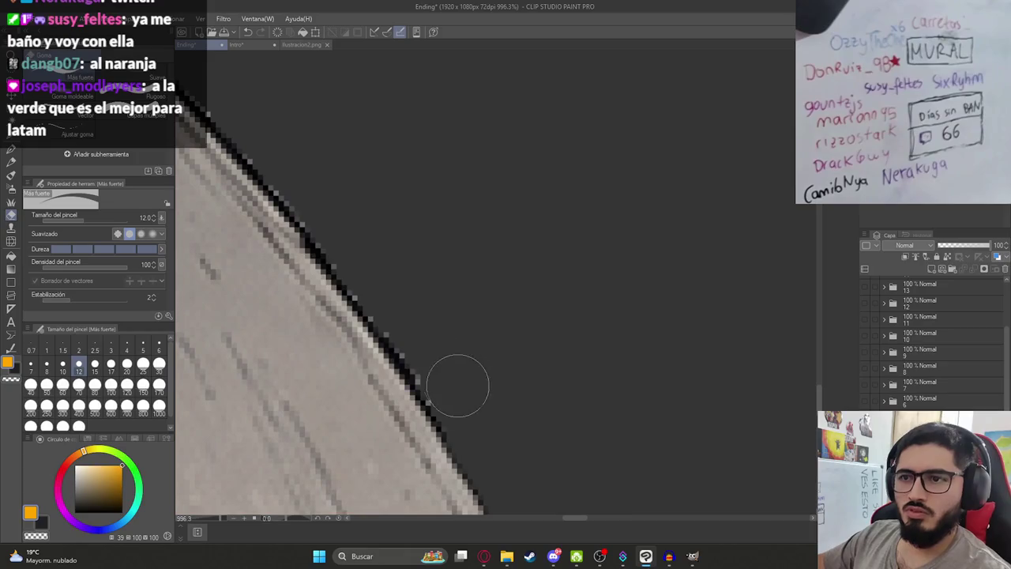
drag(325, 204, 506, 439)
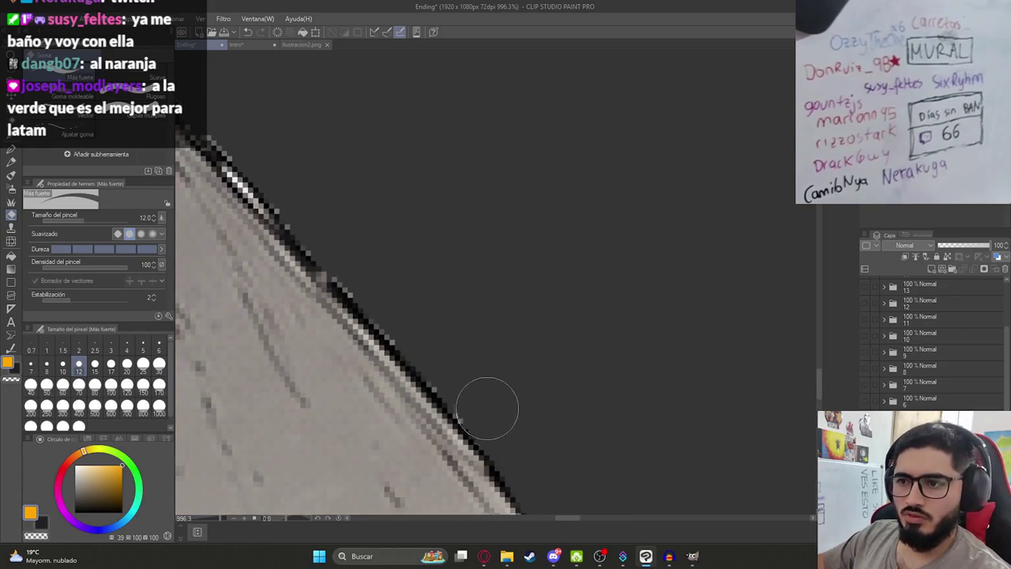
mouse_move(349, 261)
mouse_down()
mouse_move(395, 293)
mouse_move(538, 445)
mouse_up()
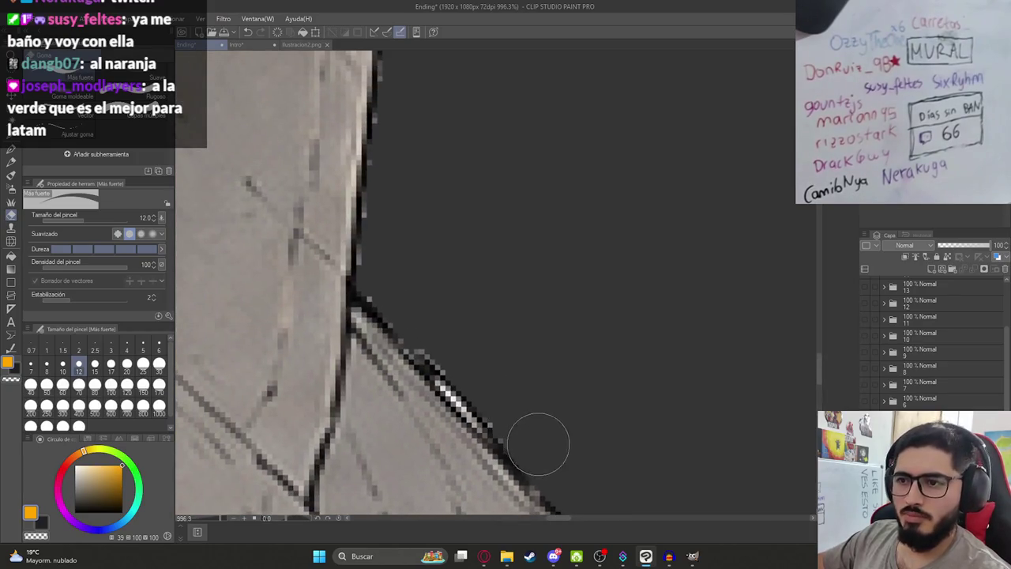
drag(425, 334, 515, 423)
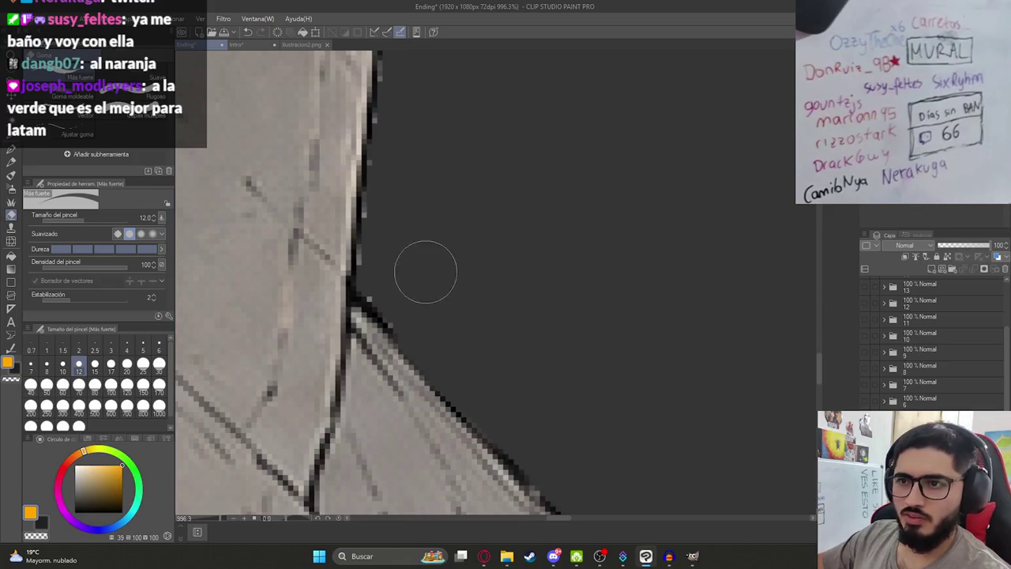
mouse_move(390, 229)
mouse_down()
mouse_move(409, 197)
mouse_move(451, 390)
mouse_move(465, 253)
mouse_up()
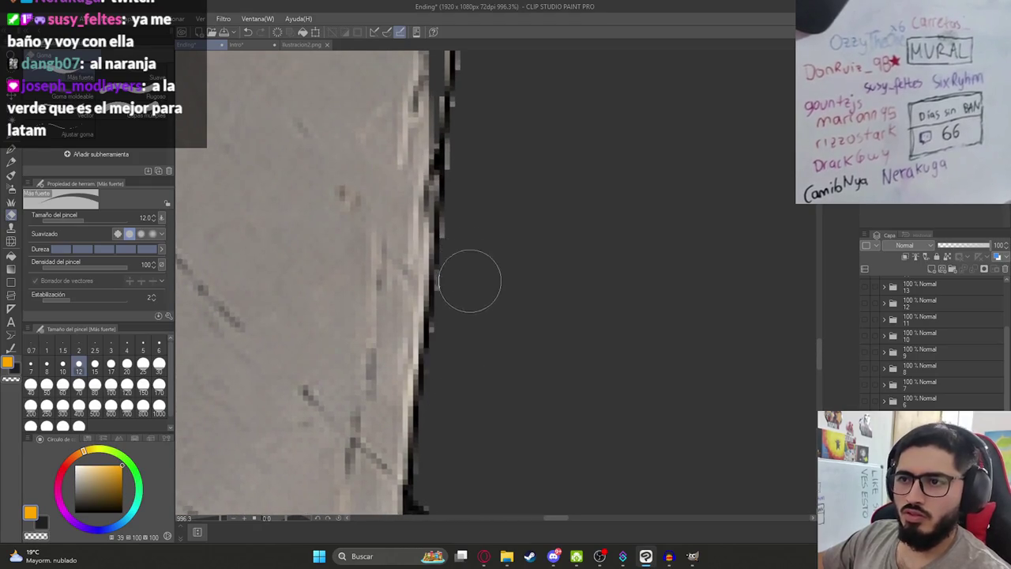
drag(456, 401, 469, 135)
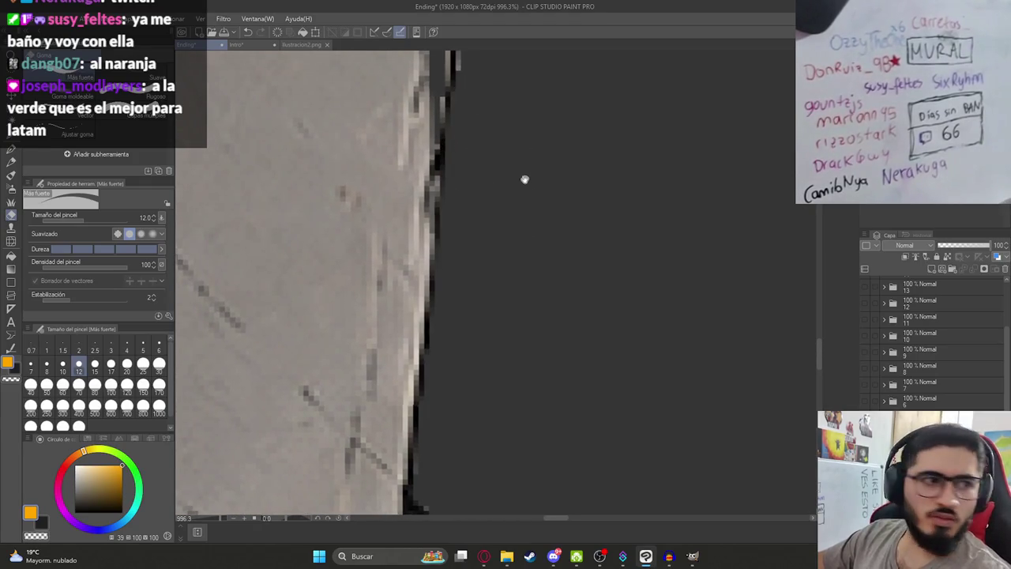
drag(523, 179, 564, 354)
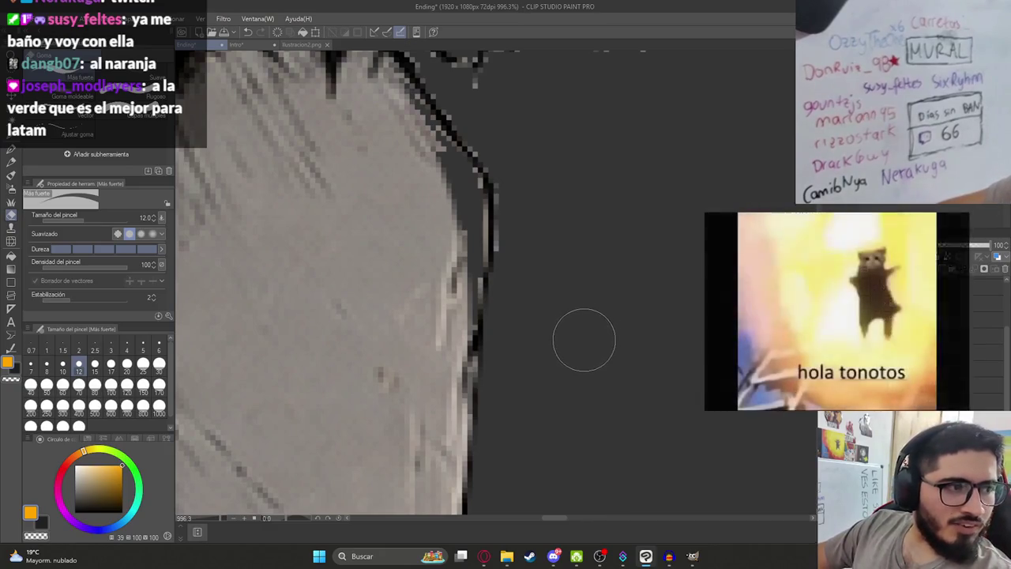
drag(540, 261, 551, 320)
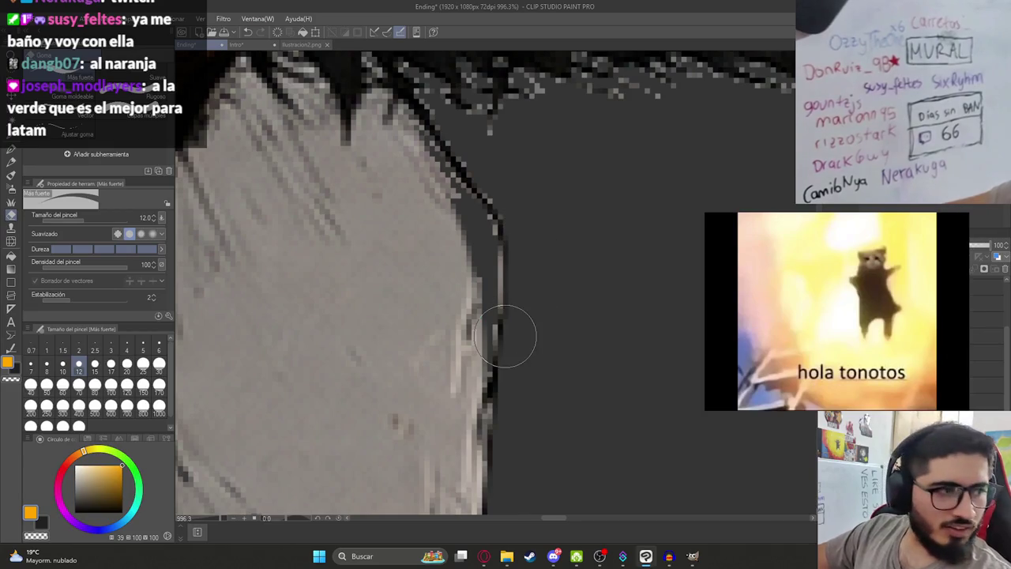
Try filling the dark area beside the shirt, then undo the fill
scroll(494, 338, down, 3)
scroll(482, 335, down, 3)
scroll(495, 340, down, 3)
scroll(491, 351, up, 2)
scroll(466, 316, up, 2)
key(g)
click(496, 308)
key(ctrl+z)
Brush light grey into the dark gap along the shirt's right edge
key(e)
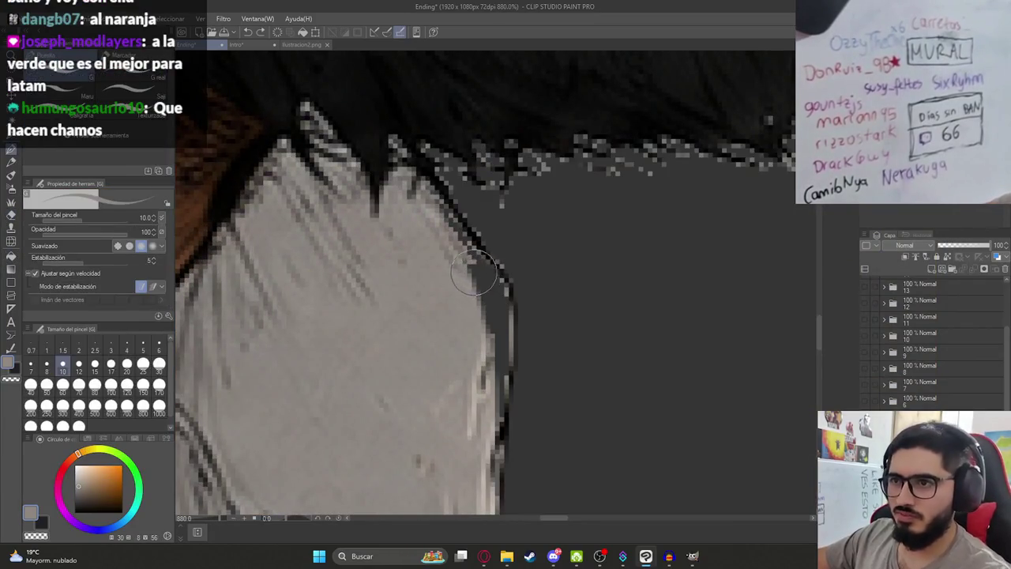
key(ctrl+z)
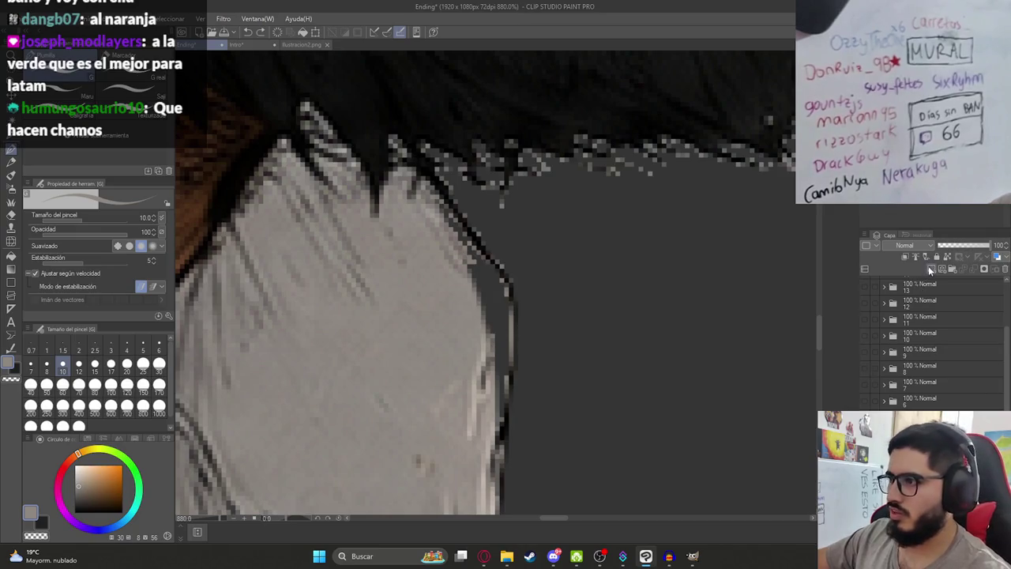
scroll(932, 344, down, 1)
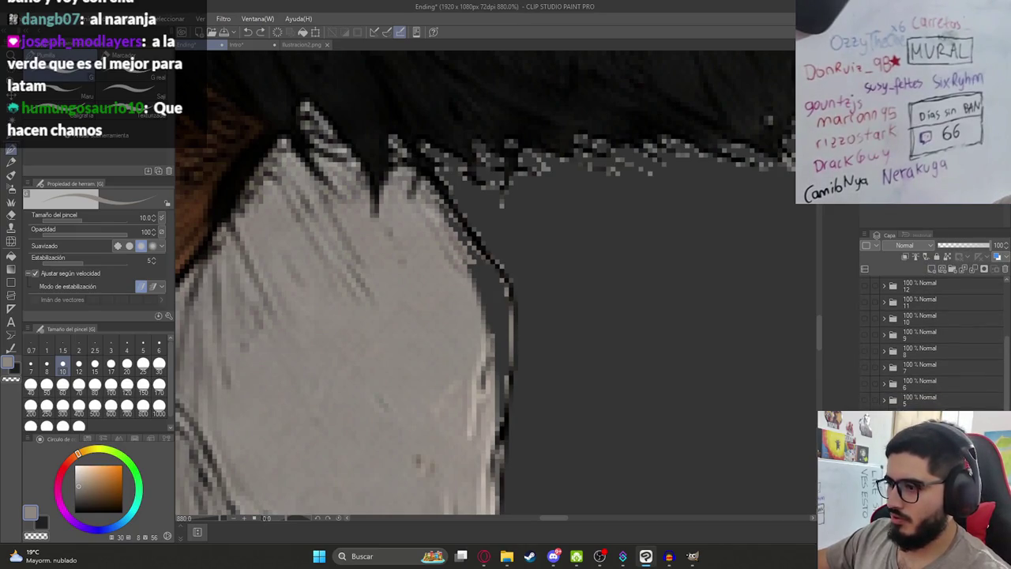
key(ctrl+z)
drag(489, 387, 471, 267)
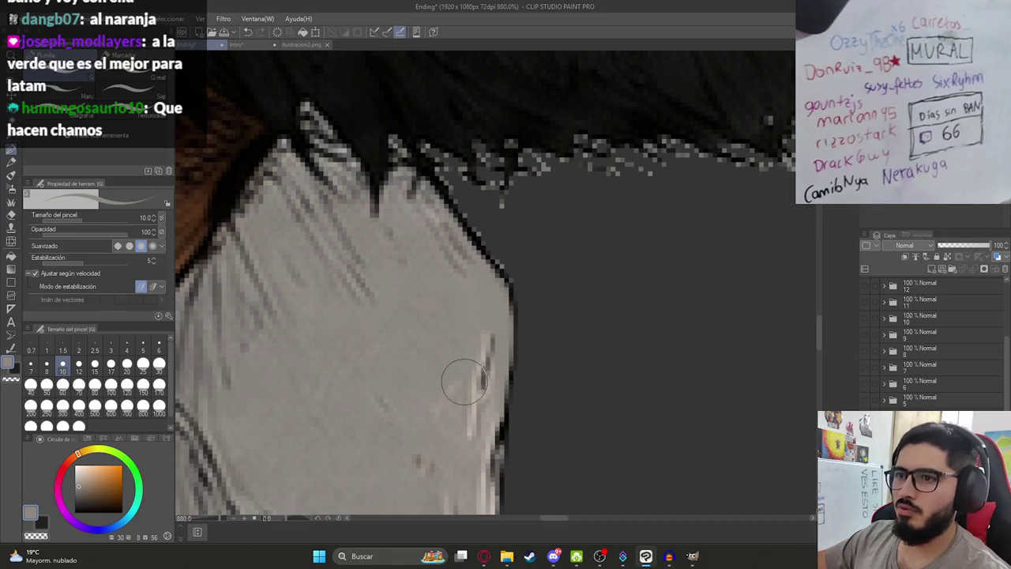
scroll(458, 360, down, 3)
Move the face and hat layer into place over the body line art
scroll(474, 368, down, 3)
scroll(498, 380, down, 3)
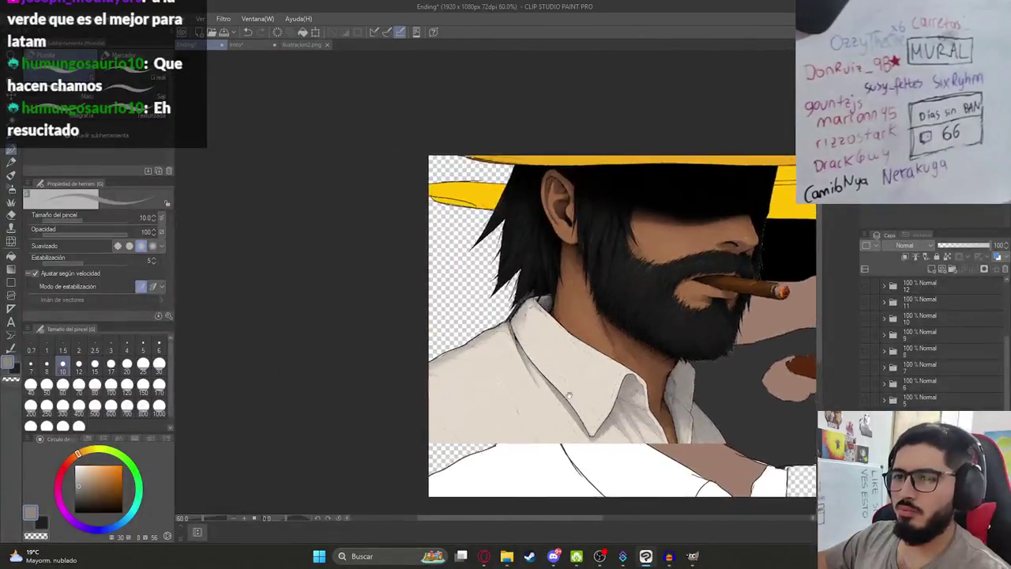
key(k)
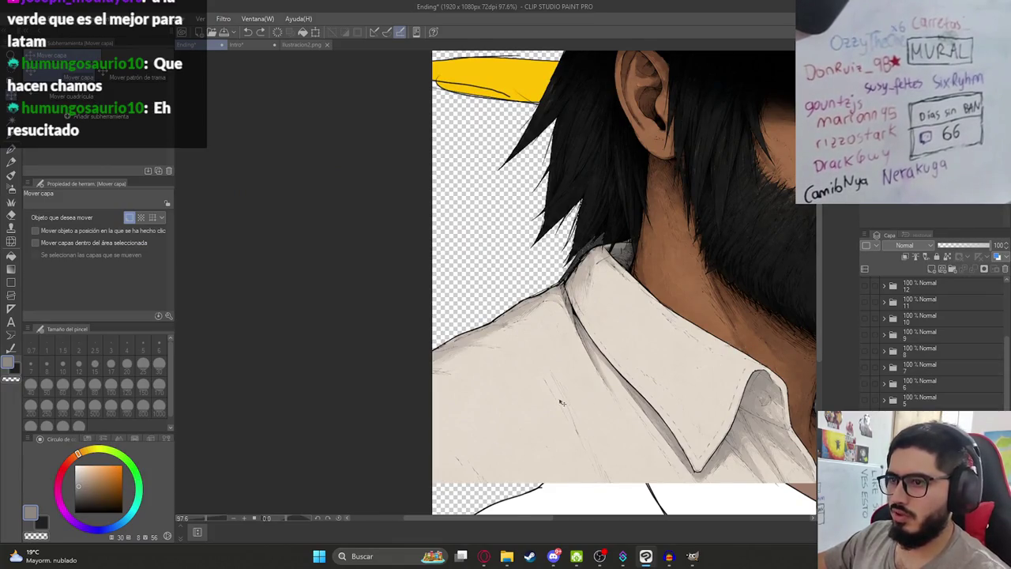
scroll(561, 403, down, 2)
scroll(577, 427, up, 5)
scroll(524, 411, up, 1)
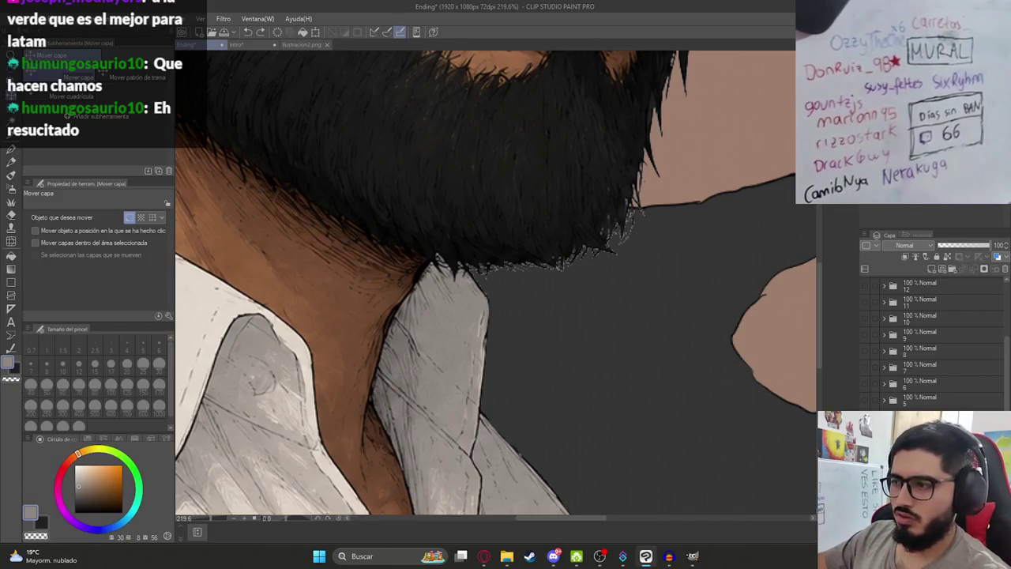
right_click(826, 217)
key(Escape)
scroll(652, 414, down, 5)
drag(653, 414, 589, 221)
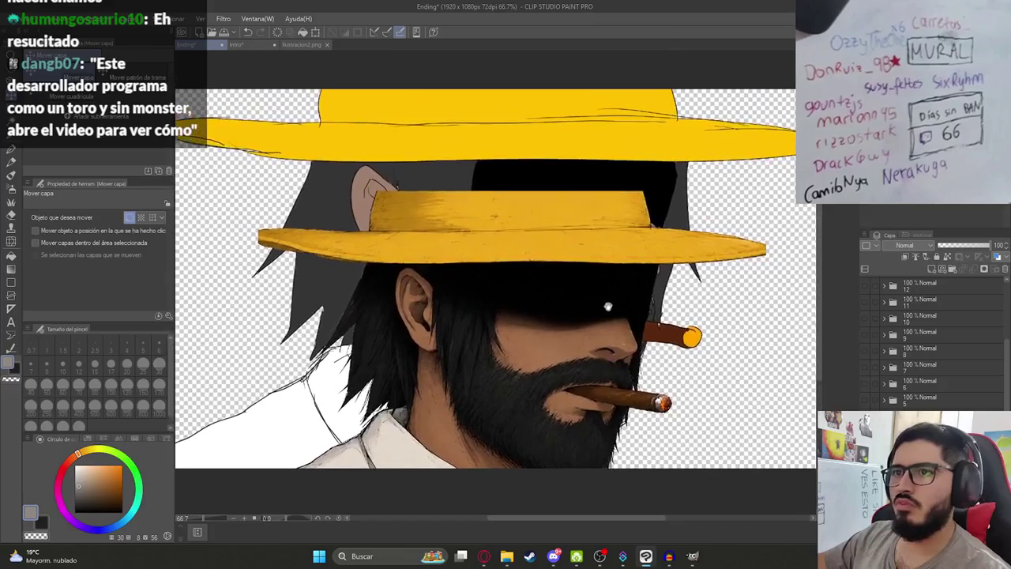
drag(589, 221, 608, 298)
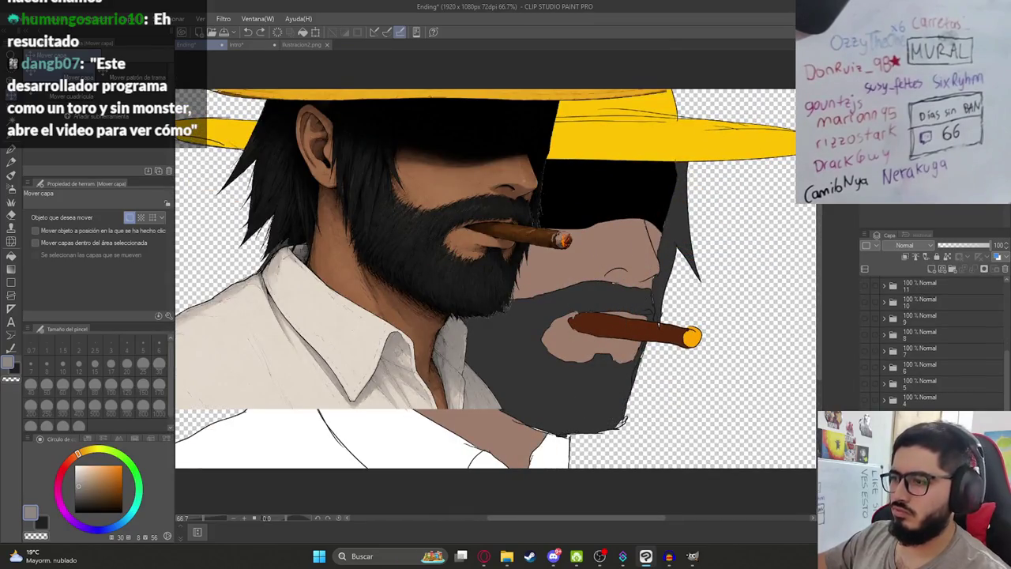
Shift the illustration about 60 px left and start a Scale/Rotate transform on it
scroll(545, 409, down, 2)
scroll(545, 409, down, 2)
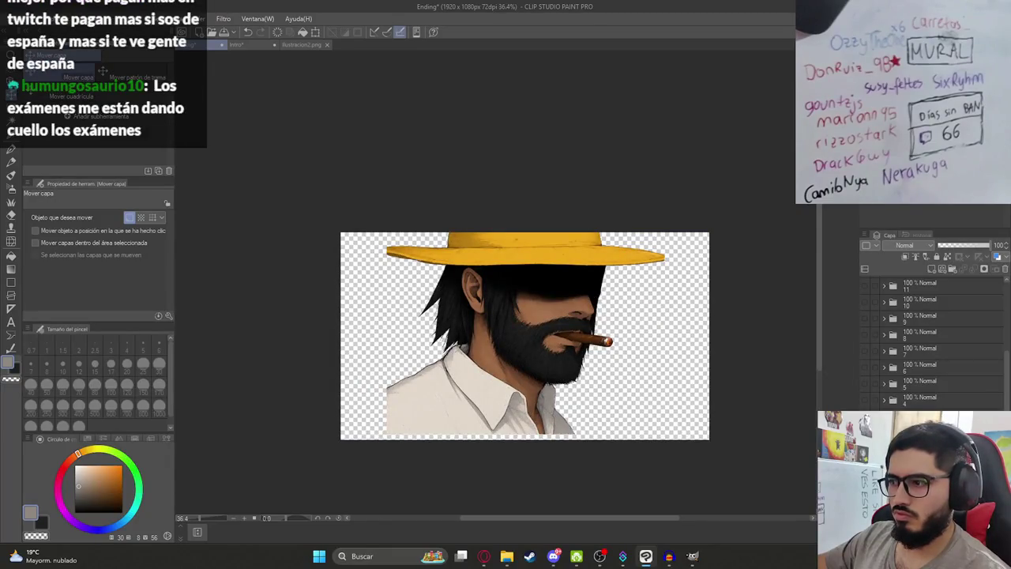
key(ctrl+z)
key(ctrl+z)
key(ctrl+y)
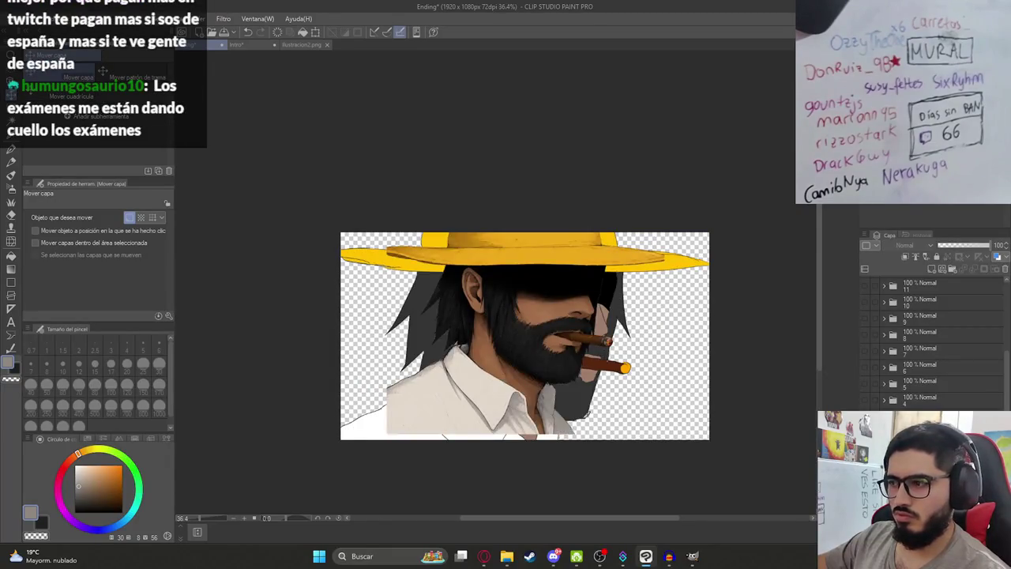
key(ctrl+y)
drag(505, 371, 454, 378)
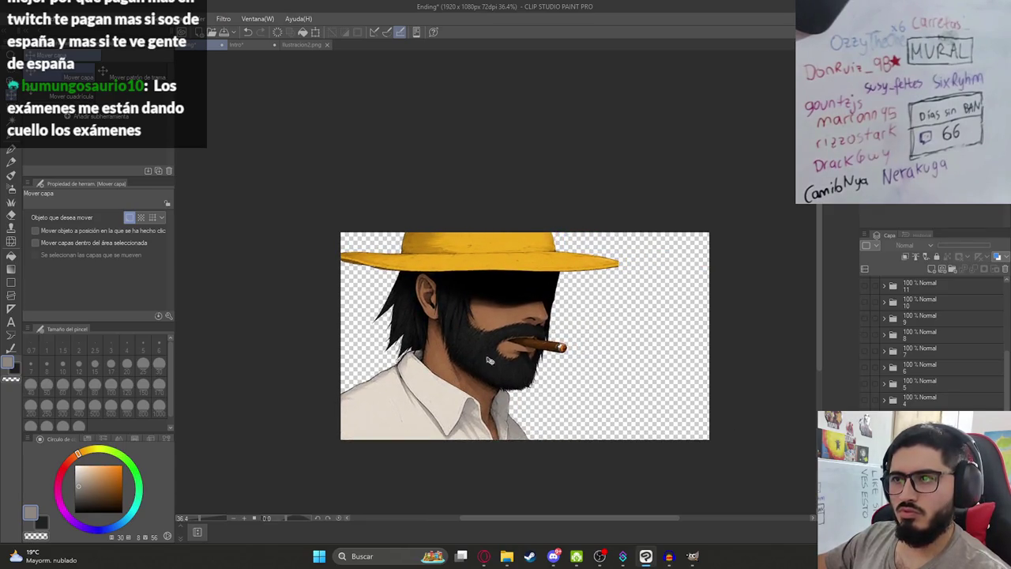
scroll(557, 349, up, 2)
key(ctrl+t)
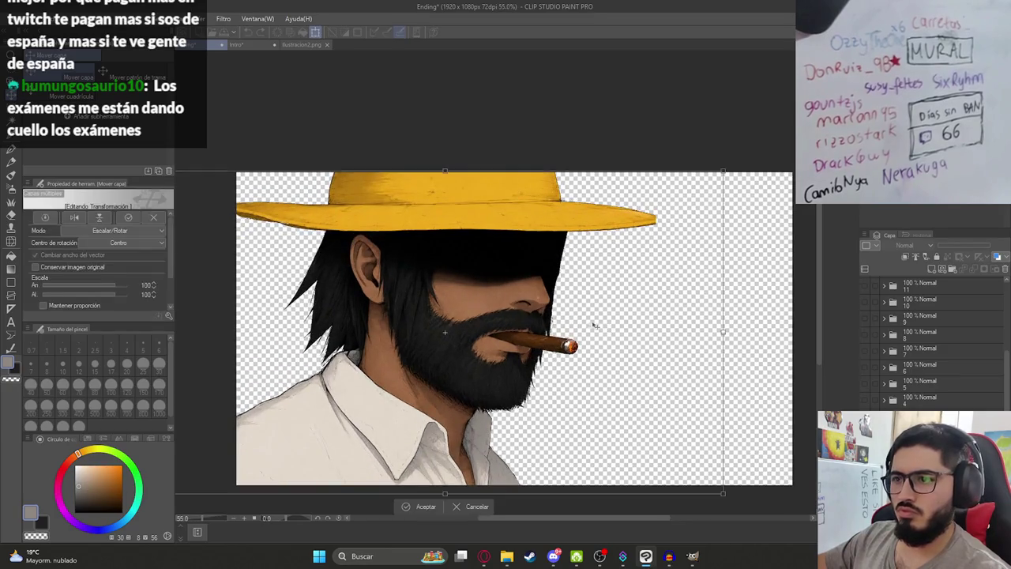
Cancel the apply-transformation prompt and exit the transform, leaving the image size unchanged
key(ctrl+s)
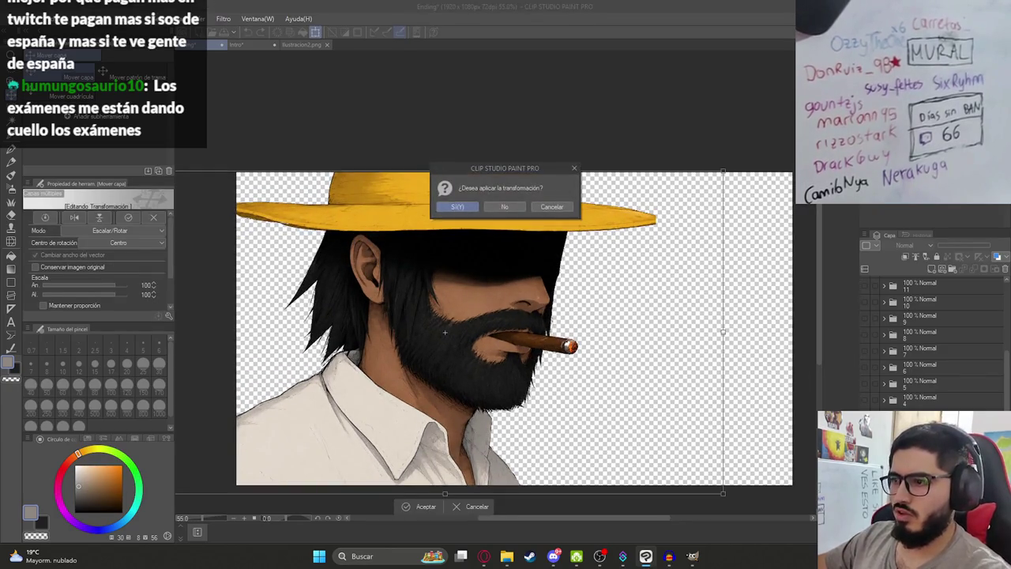
click(550, 205)
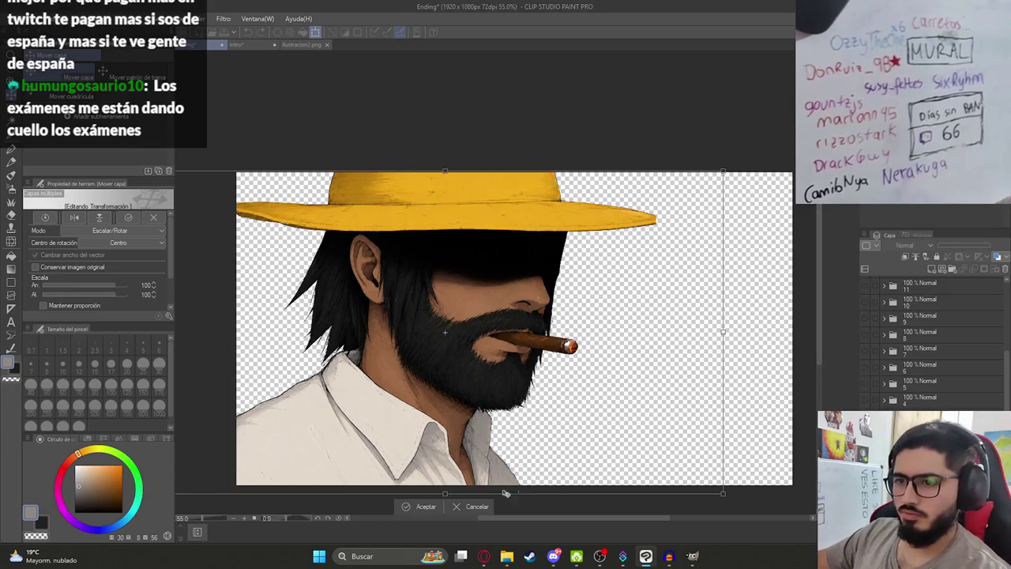
click(472, 506)
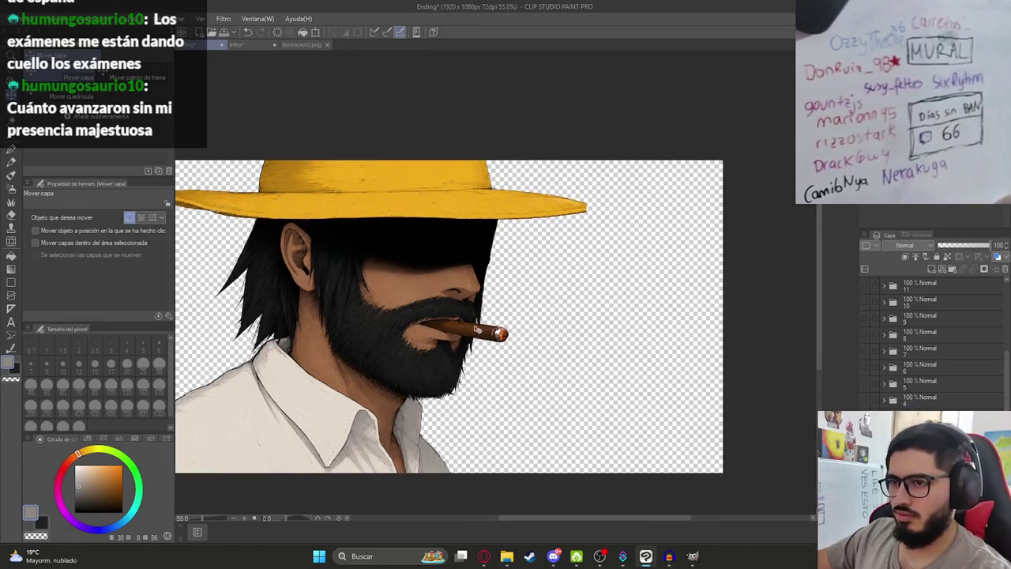
Try widening the illustration to about 121%, then undo the stretch
key(ctrl+t)
drag(582, 316, 671, 316)
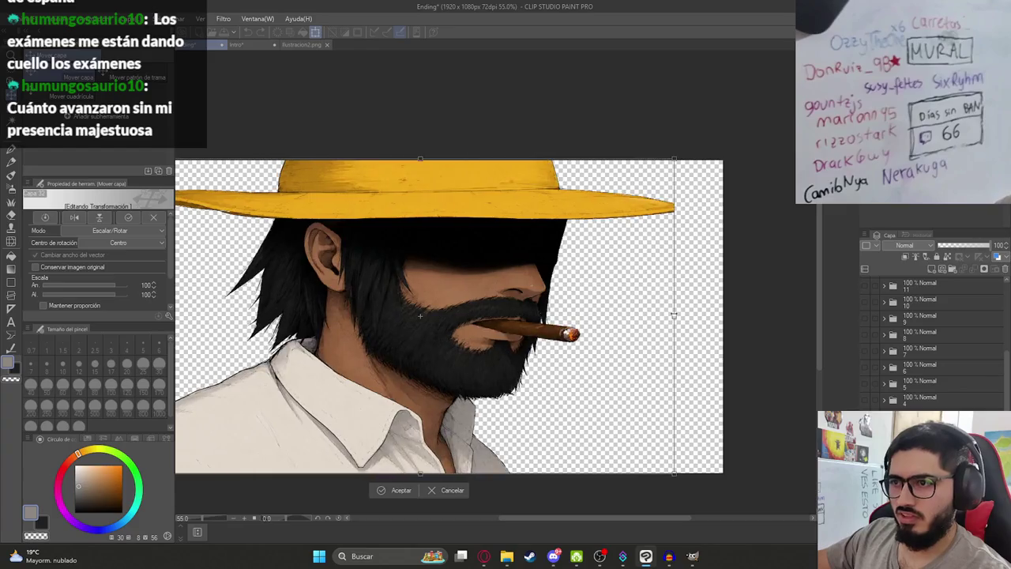
scroll(615, 310, down, 2)
scroll(615, 310, up, 1)
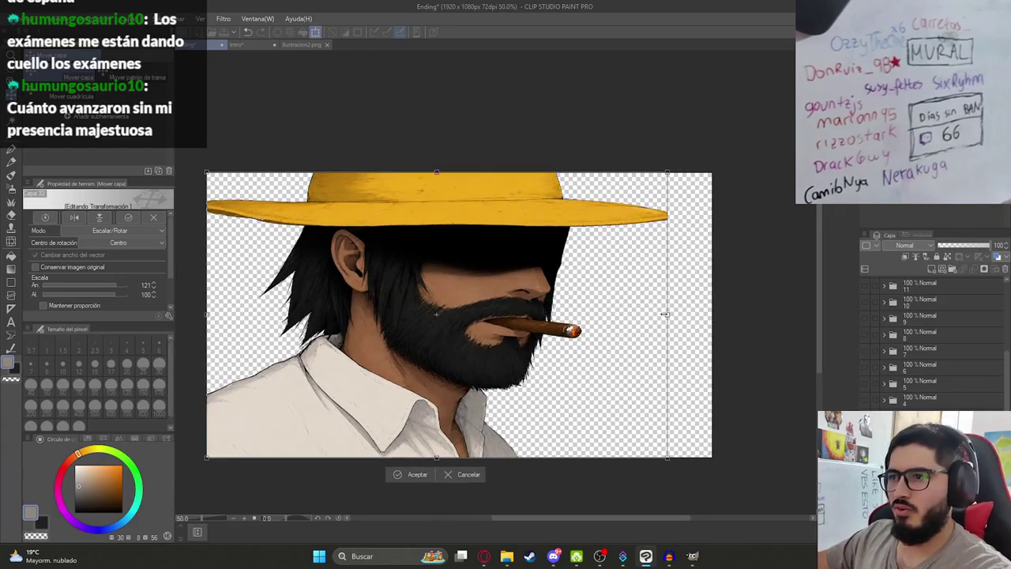
mouse_move(667, 311)
mouse_down()
mouse_move(530, 311)
mouse_move(679, 311)
mouse_up()
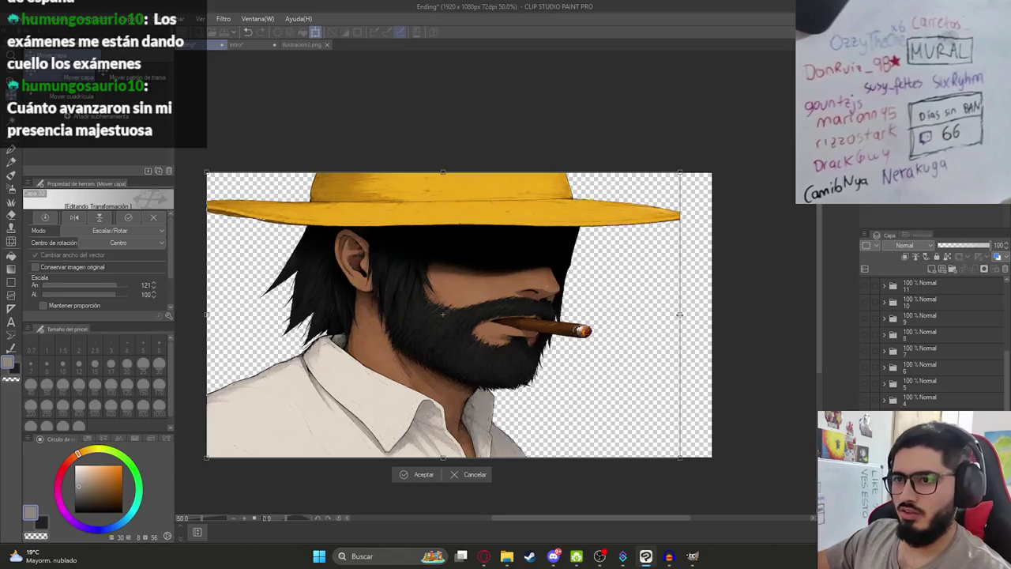
key(Return)
key(ctrl+z)
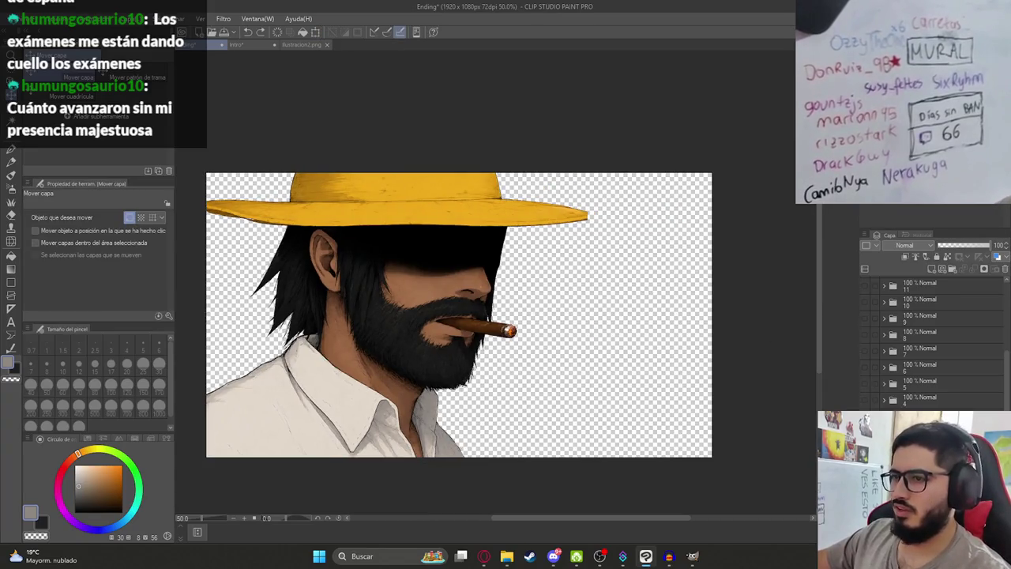
key(ctrl+t)
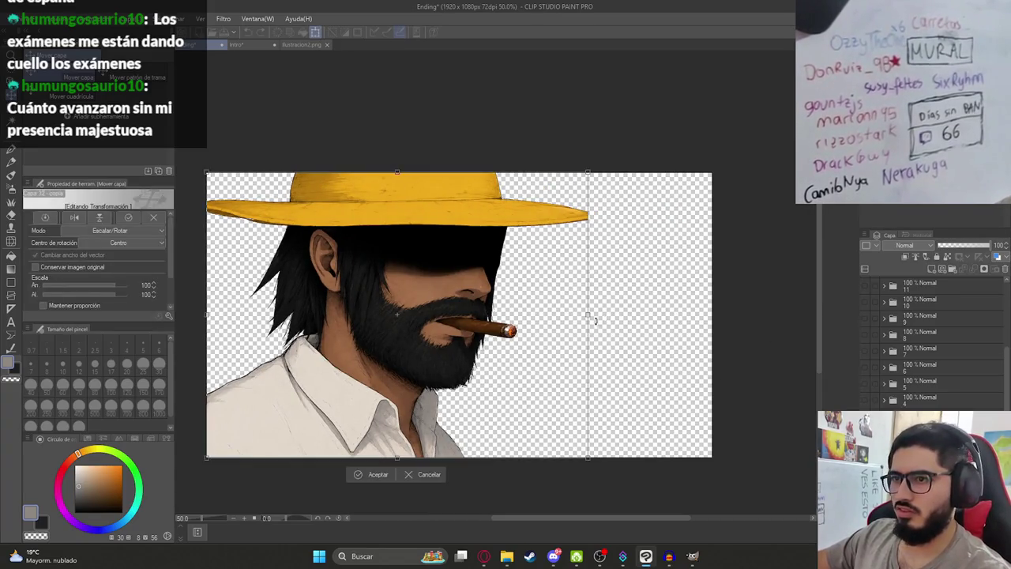
drag(585, 315, 657, 325)
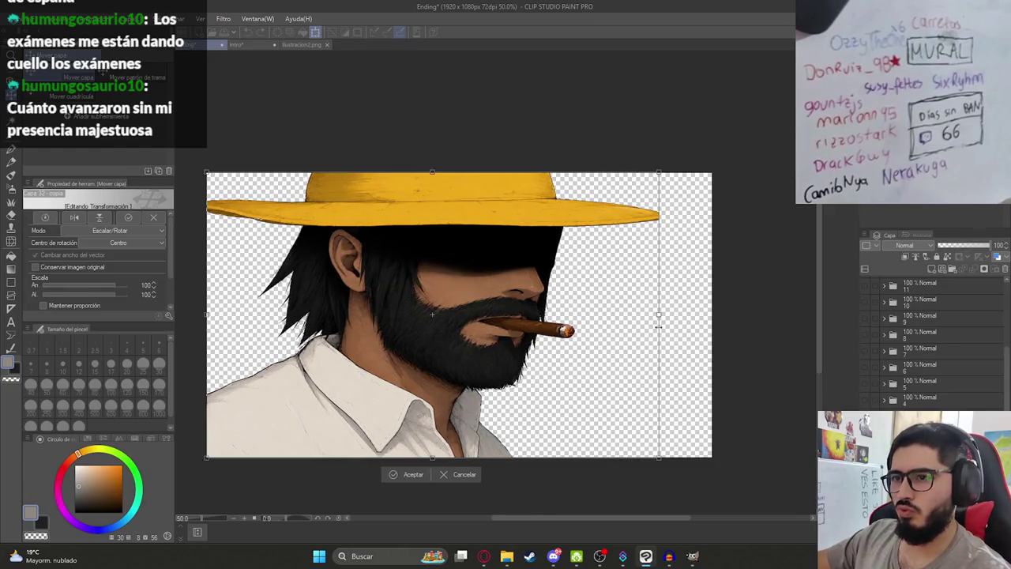
key(ctrl+z)
Stretch the illustration to 111% width and slightly taller, apply it, and save Ending
drag(589, 315, 628, 315)
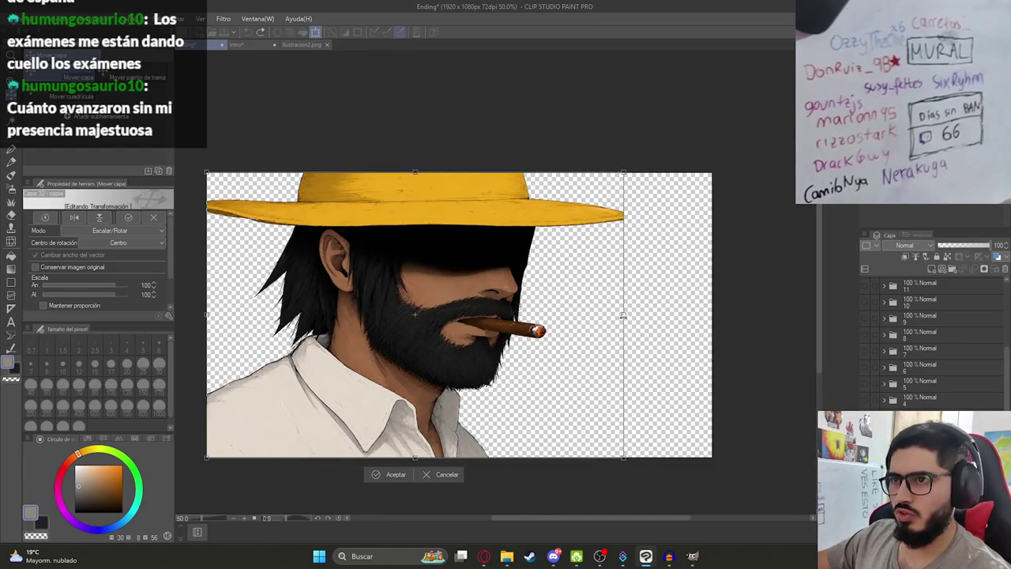
drag(424, 168, 415, 166)
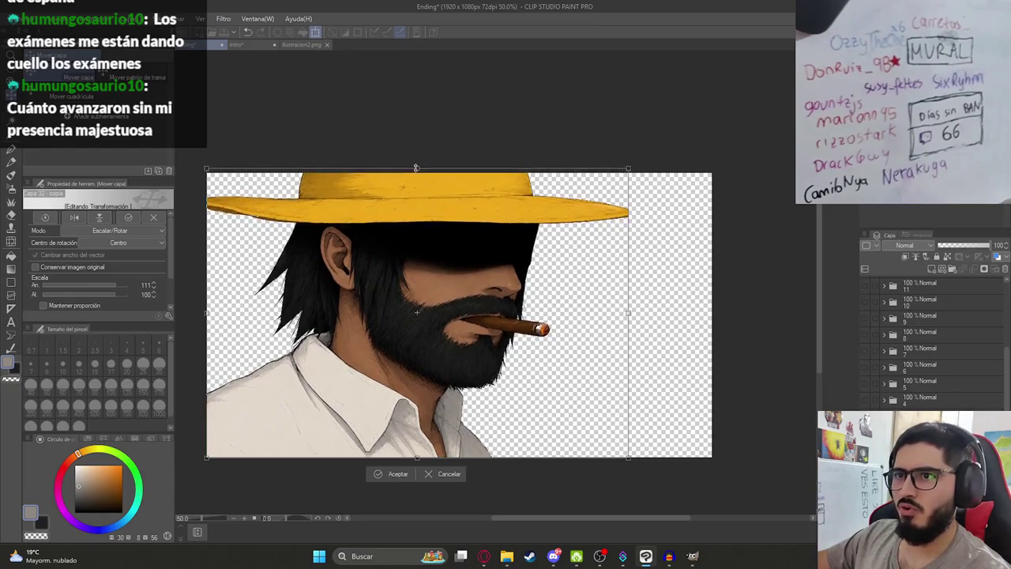
key(Return)
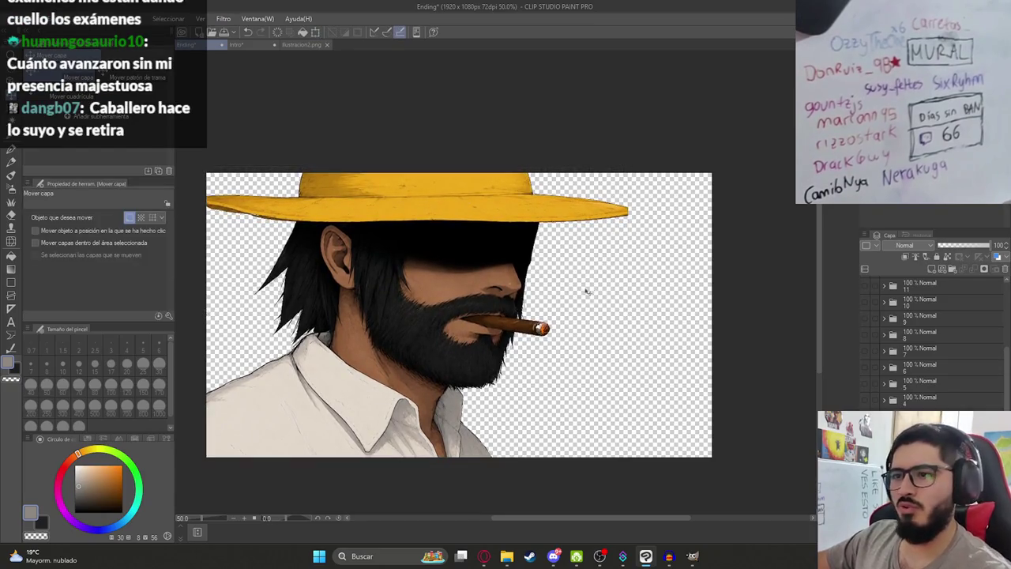
scroll(587, 289, down, 1)
key(ctrl+s)
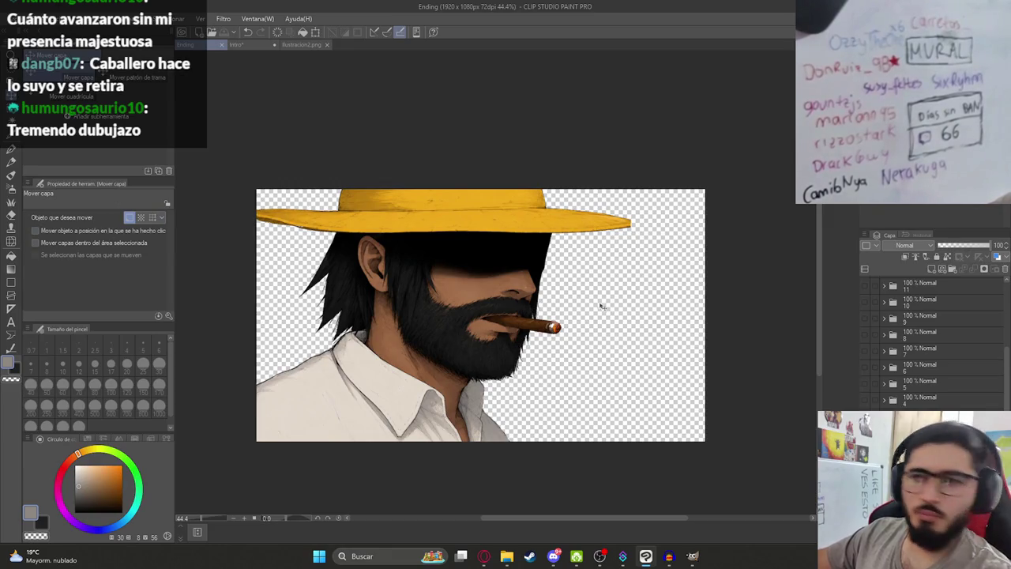
scroll(544, 289, up, 1)
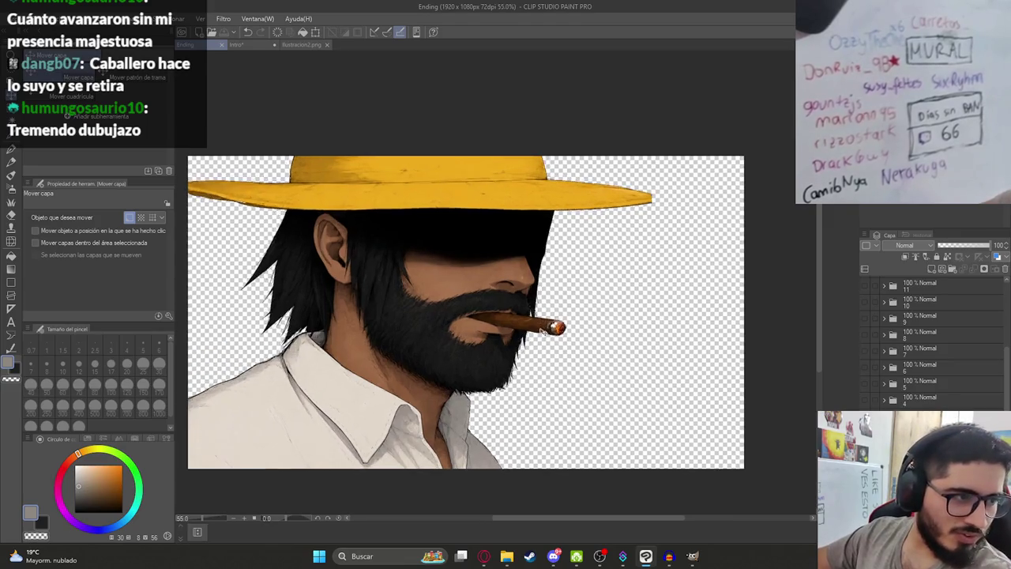
scroll(543, 305, up, 1)
scroll(539, 334, up, 1)
scroll(539, 333, down, 1)
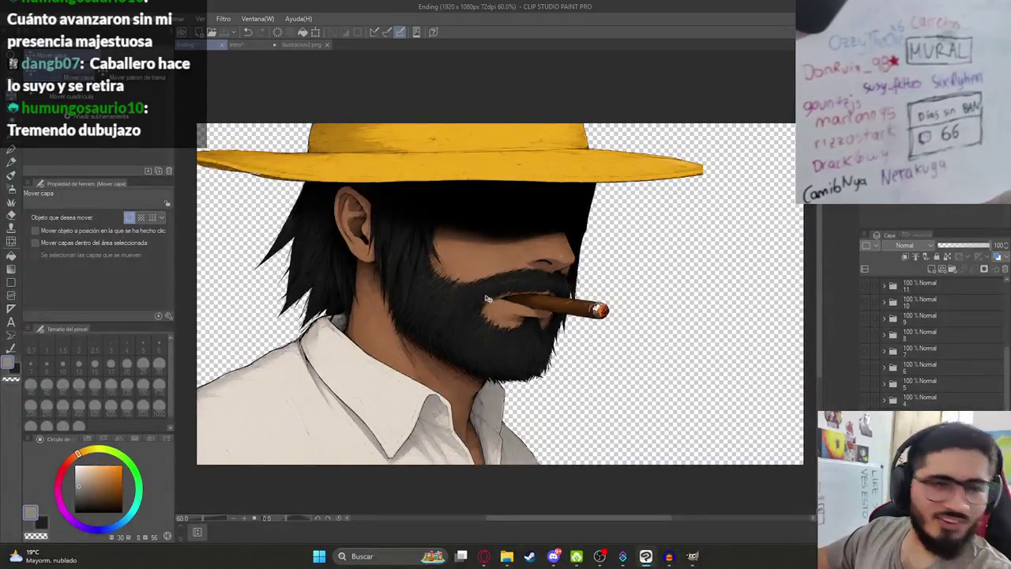
scroll(553, 313, down, 1)
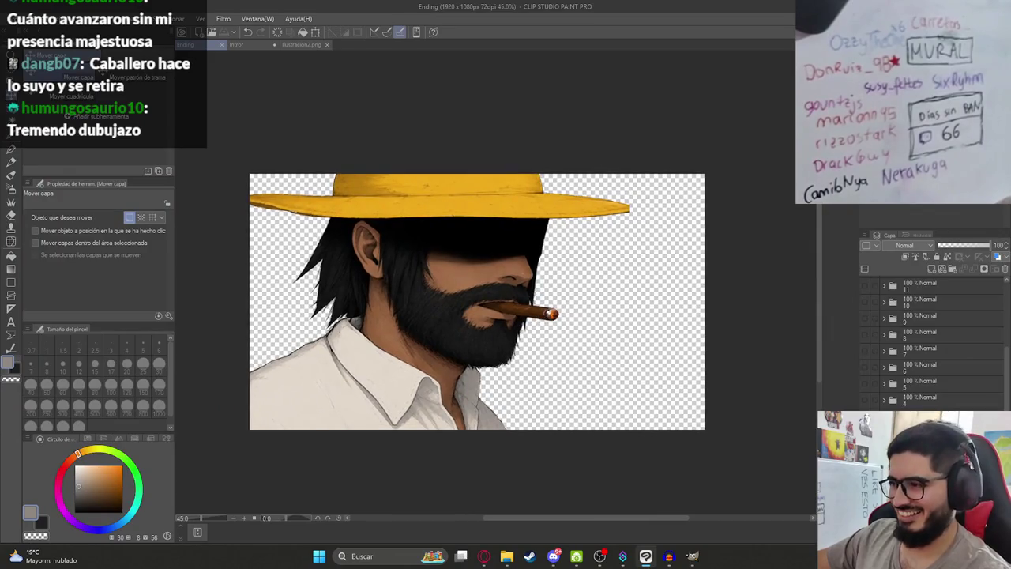
scroll(515, 312, down, 1)
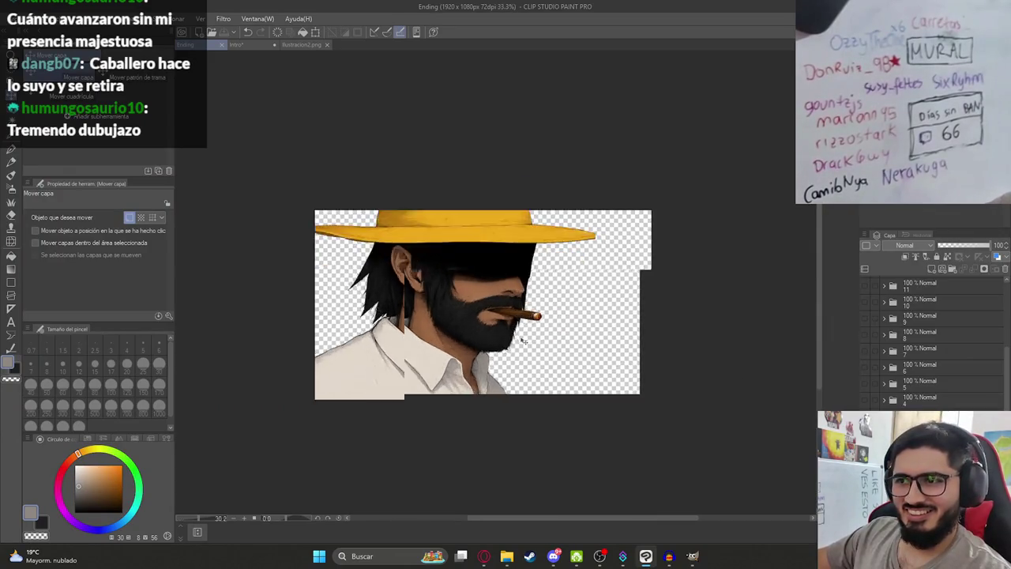
scroll(516, 312, up, 2)
scroll(515, 312, up, 1)
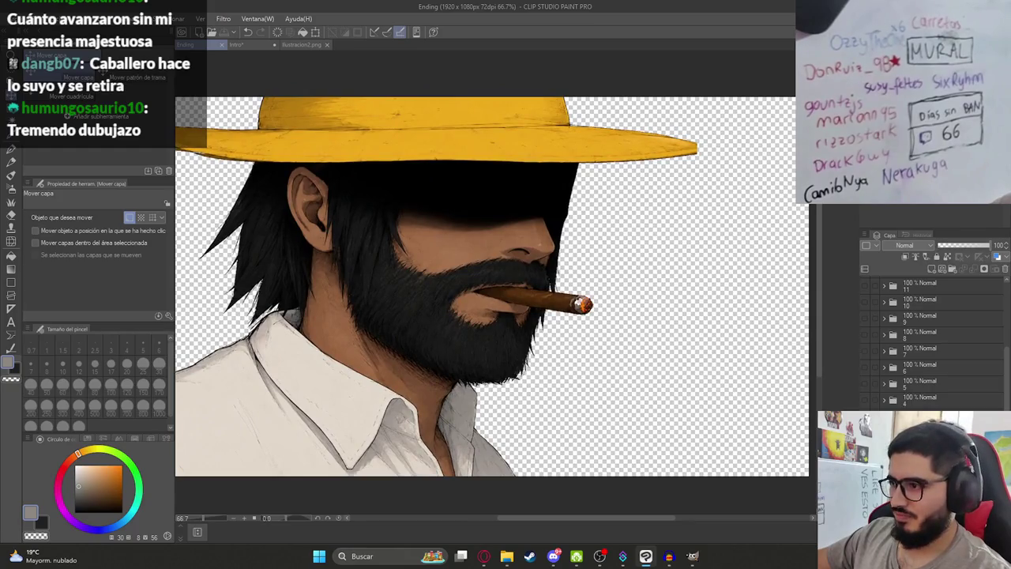
In the Intro document, toggle folder visibility to locate folder 3's dead forest background
click(253, 45)
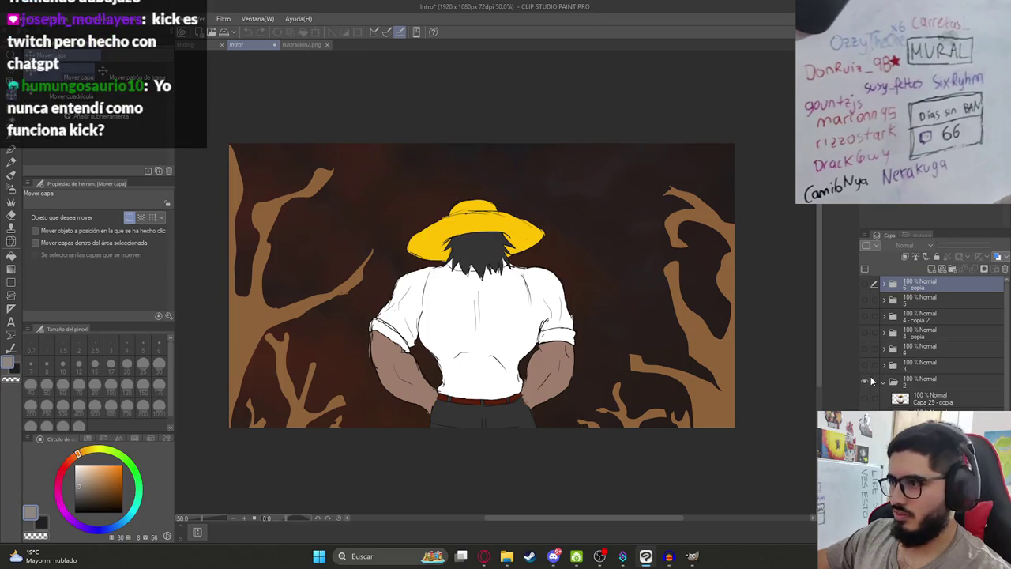
click(864, 381)
click(883, 381)
click(865, 398)
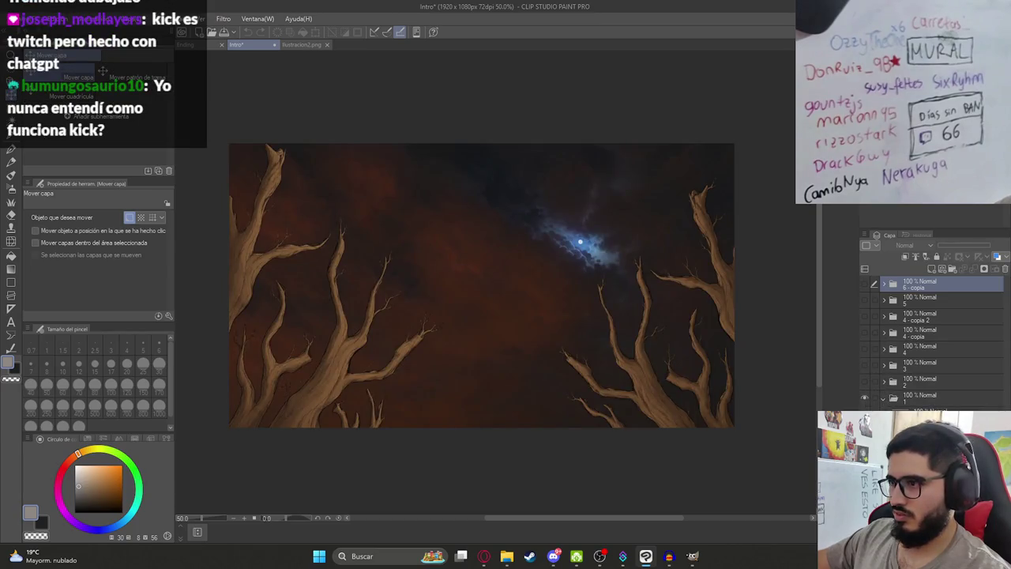
click(865, 398)
click(864, 365)
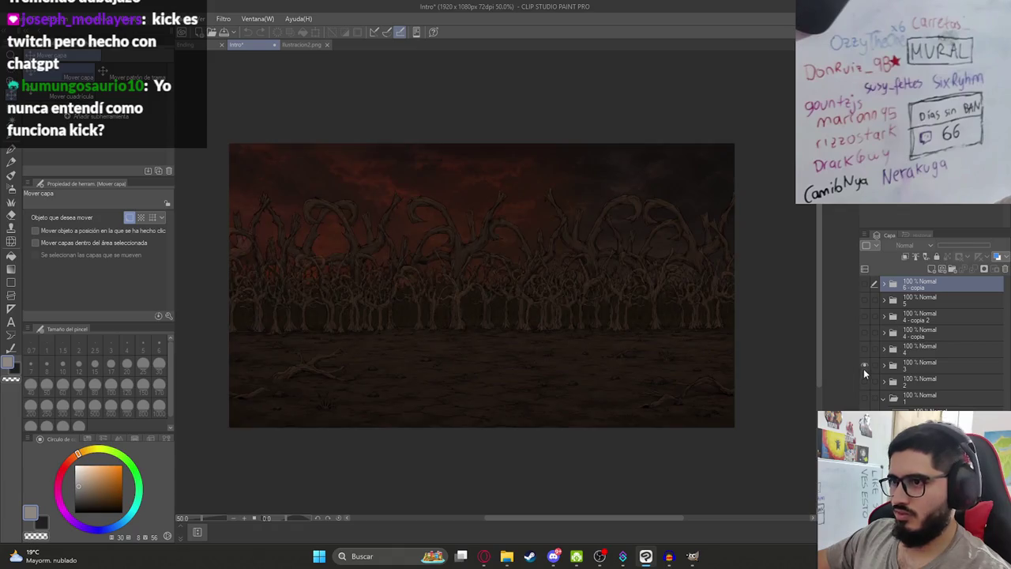
click(883, 365)
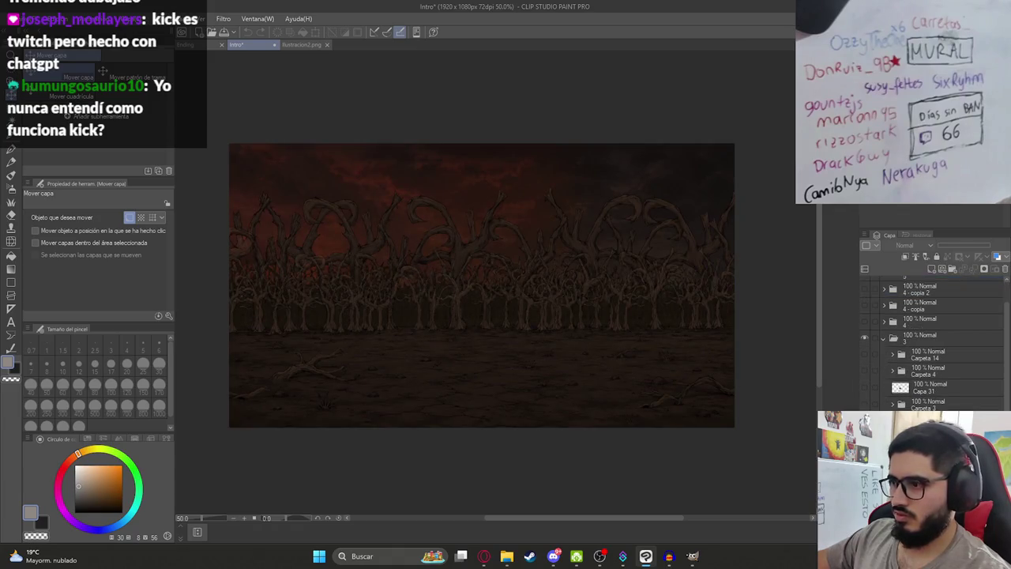
Back in Ending, make the dark forest background visible behind the character
click(186, 45)
scroll(932, 348, down, 2)
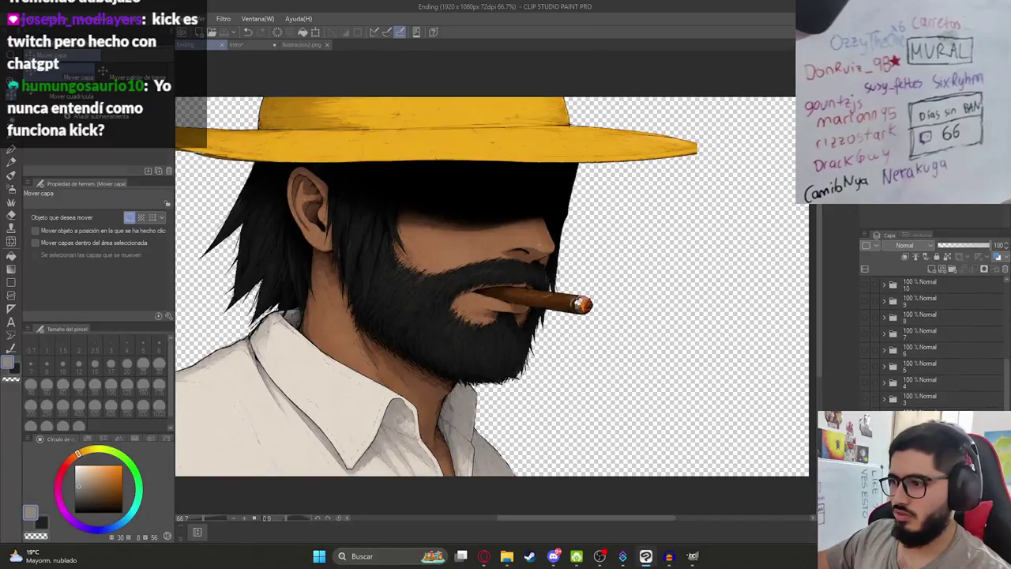
click(865, 398)
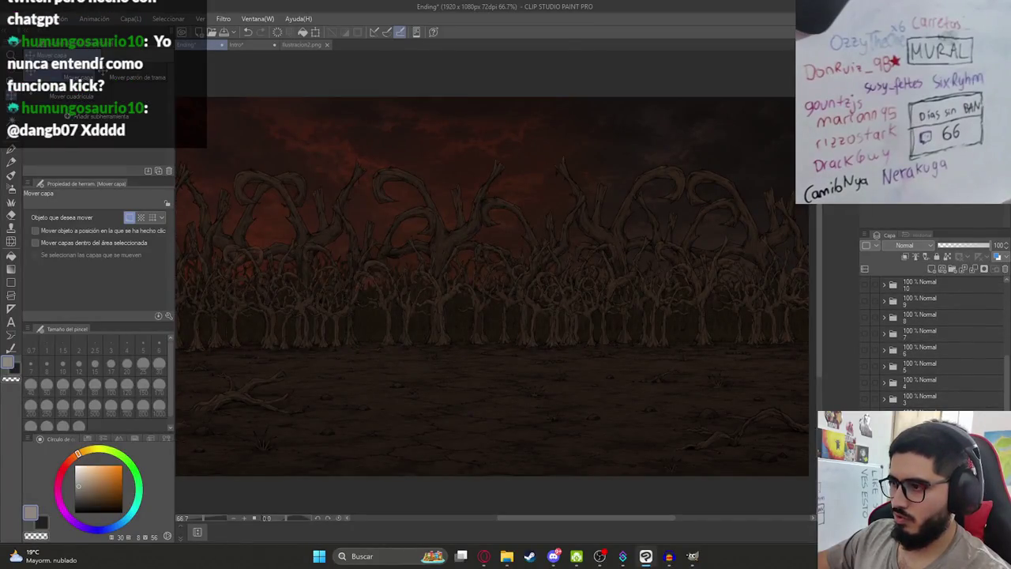
scroll(475, 325, up, 3)
scroll(475, 324, down, 5)
scroll(475, 325, up, 1)
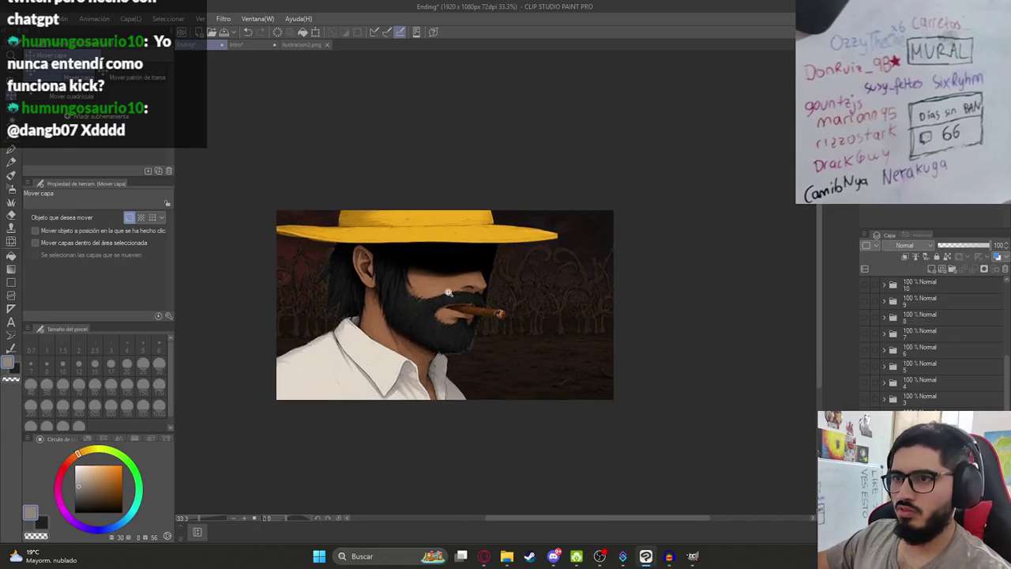
scroll(475, 324, up, 4)
scroll(475, 324, down, 4)
scroll(490, 377, up, 6)
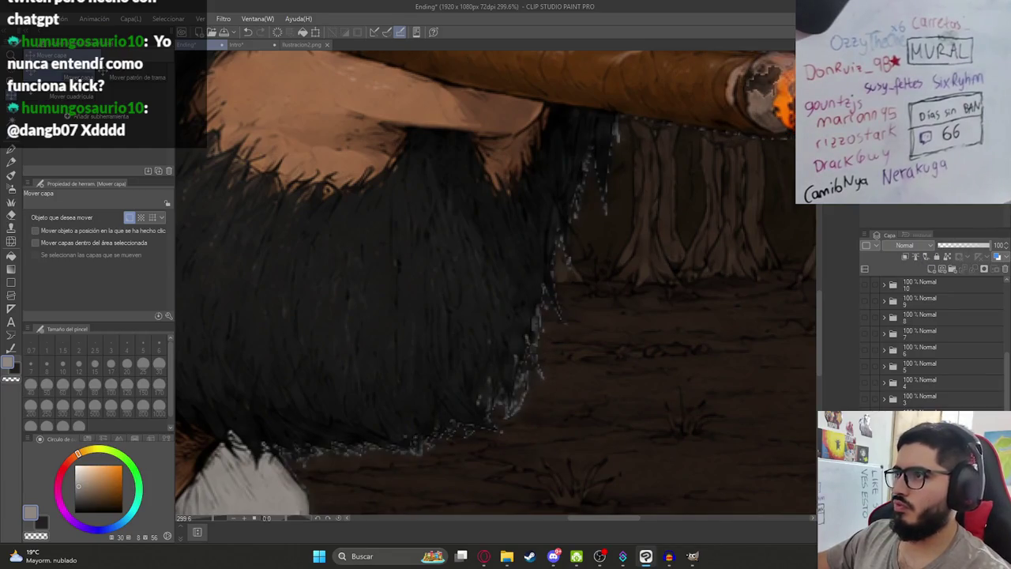
key(ctrl+z)
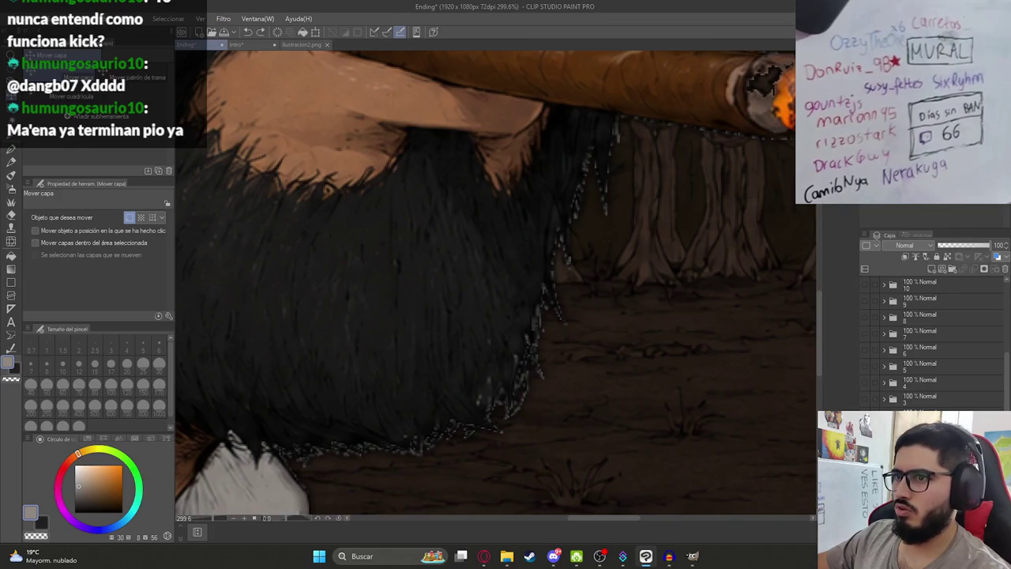
key(ctrl+d)
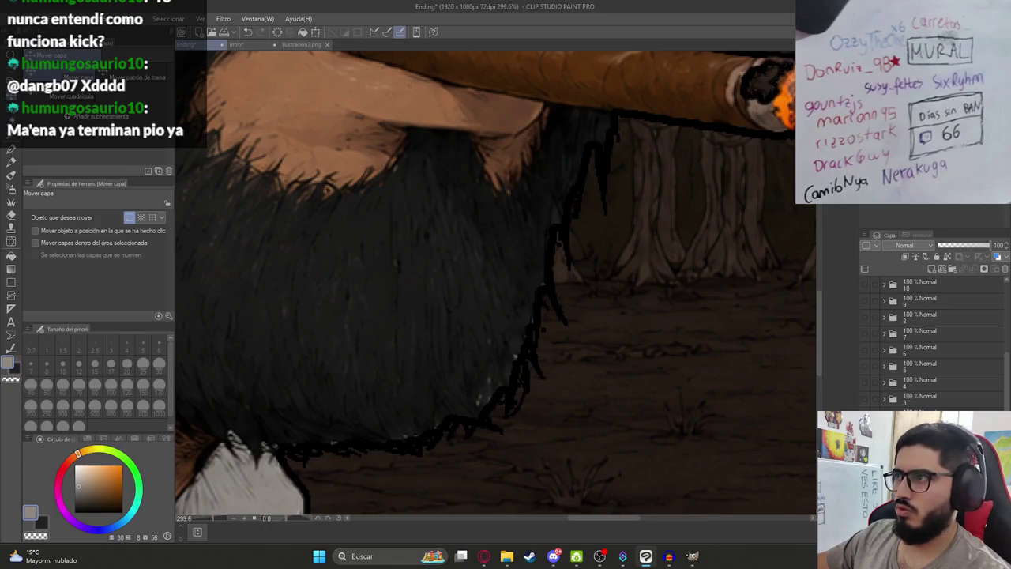
key(ctrl+z)
key(ctrl+d)
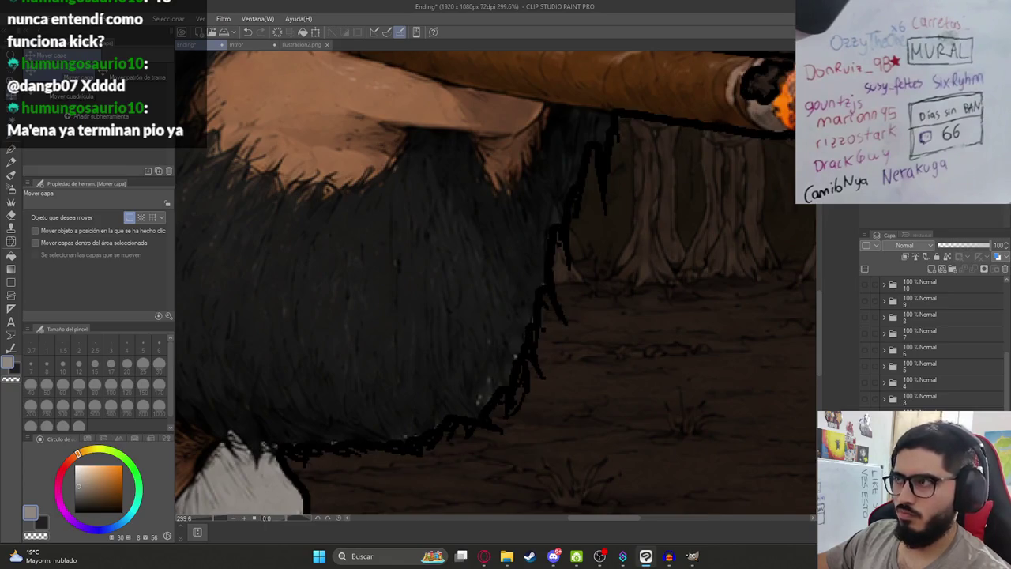
key(ctrl+z)
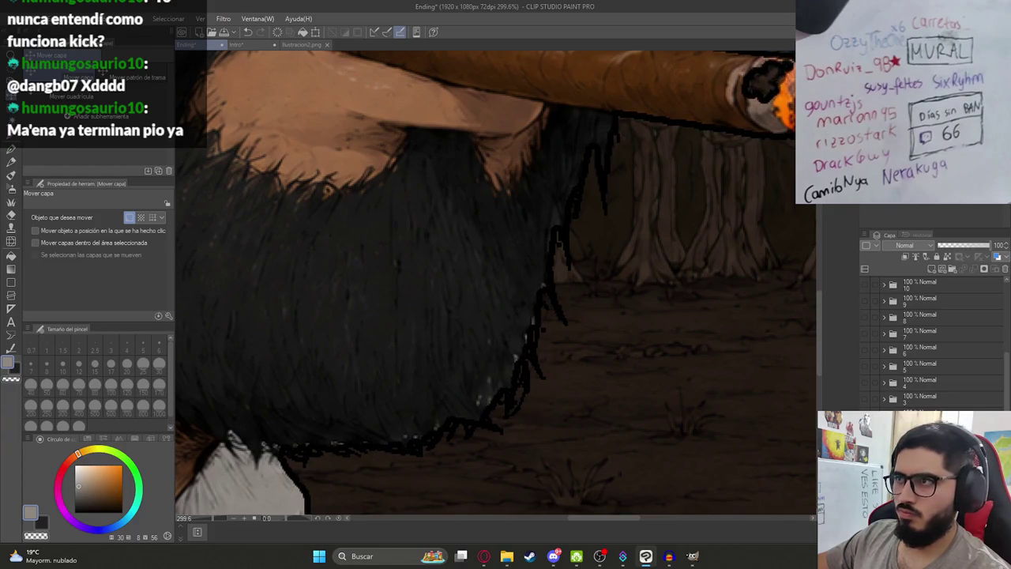
scroll(528, 301, down, 2)
scroll(527, 301, down, 2)
scroll(518, 305, down, 1)
scroll(502, 310, down, 1)
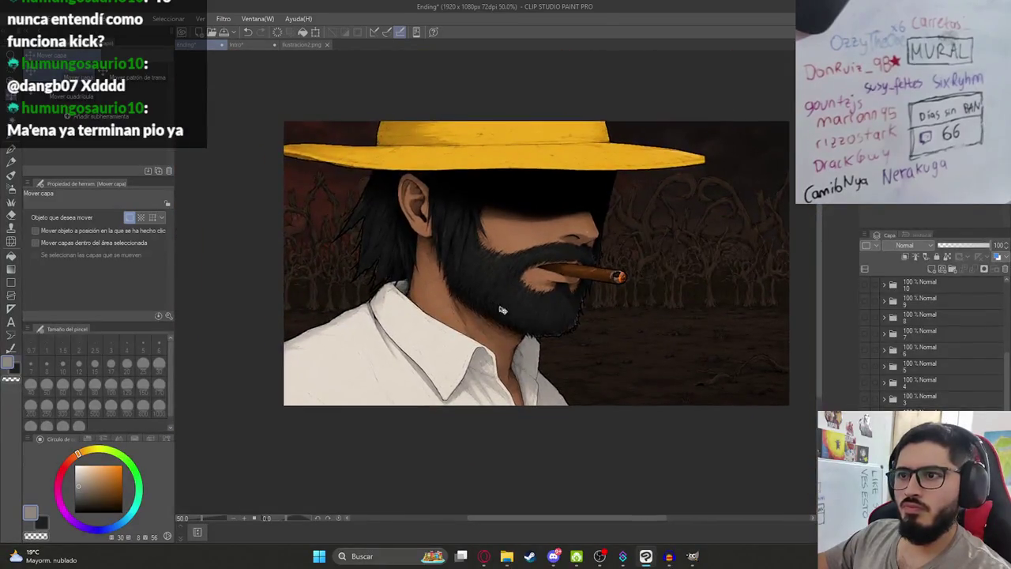
scroll(563, 369, up, 2)
scroll(587, 316, down, 1)
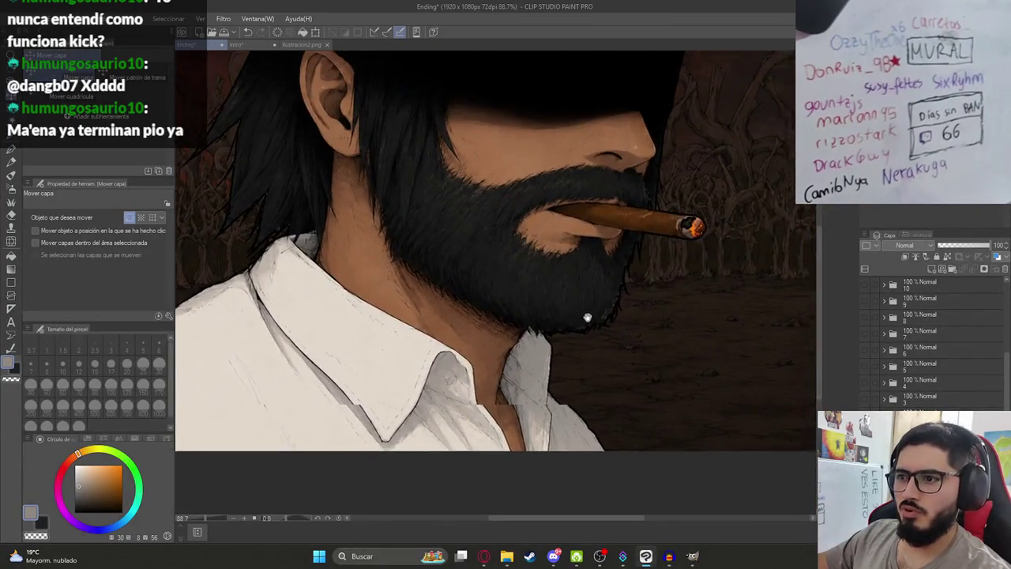
Save the bearded man illustration with Ctrl+S
scroll(587, 316, down, 1)
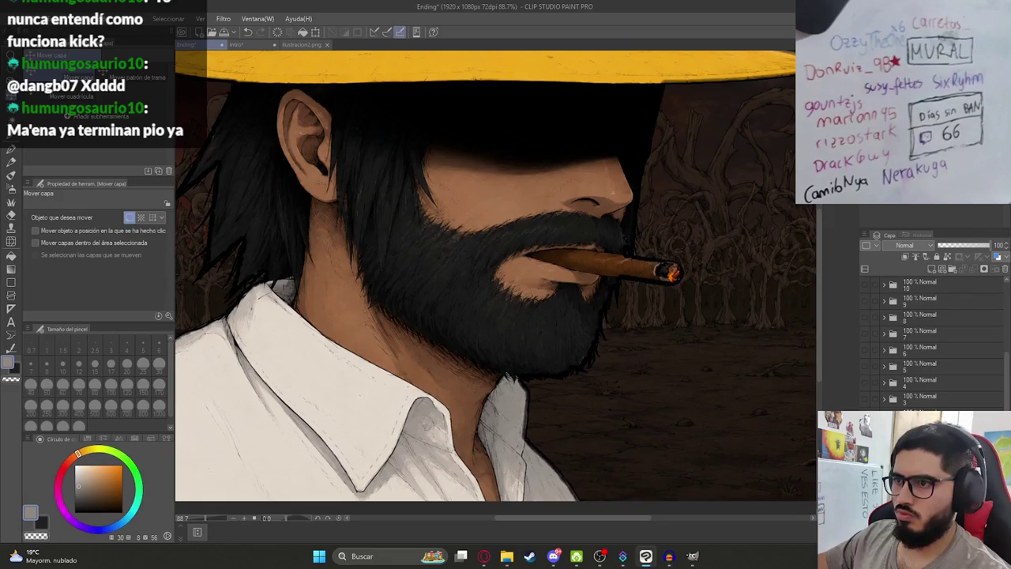
scroll(567, 286, down, 2)
scroll(568, 286, down, 2)
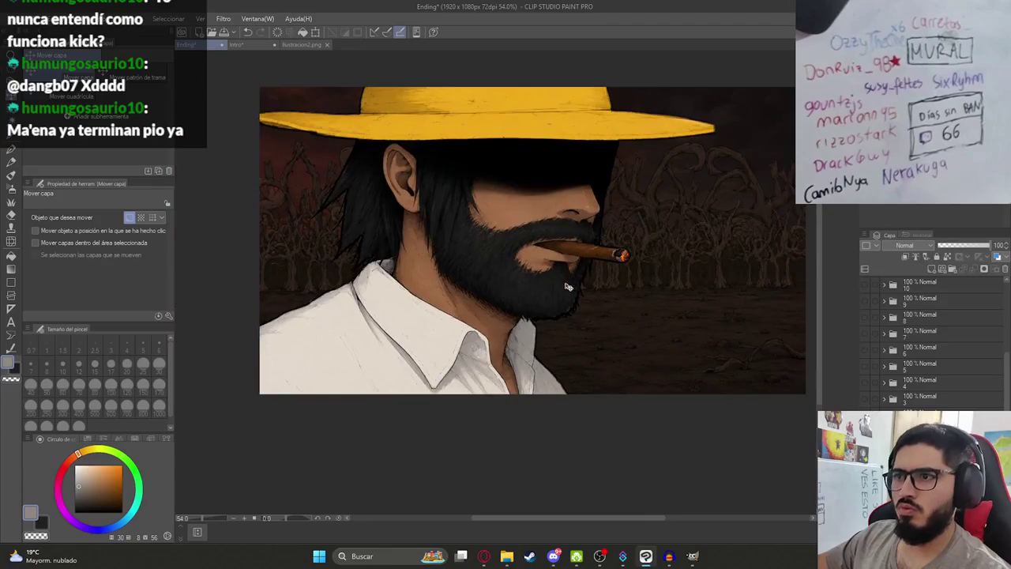
scroll(554, 294, down, 1)
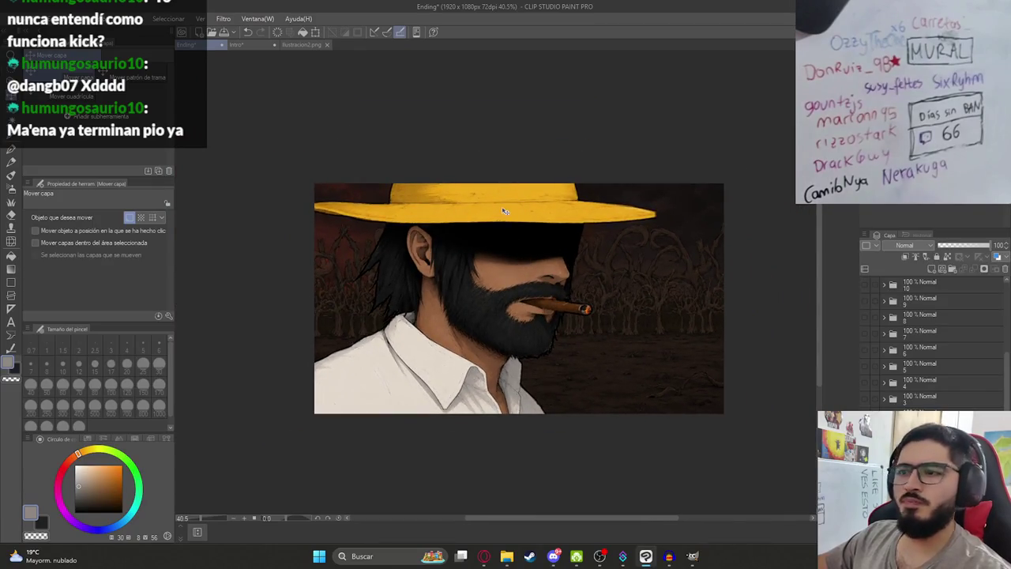
key(ctrl+s)
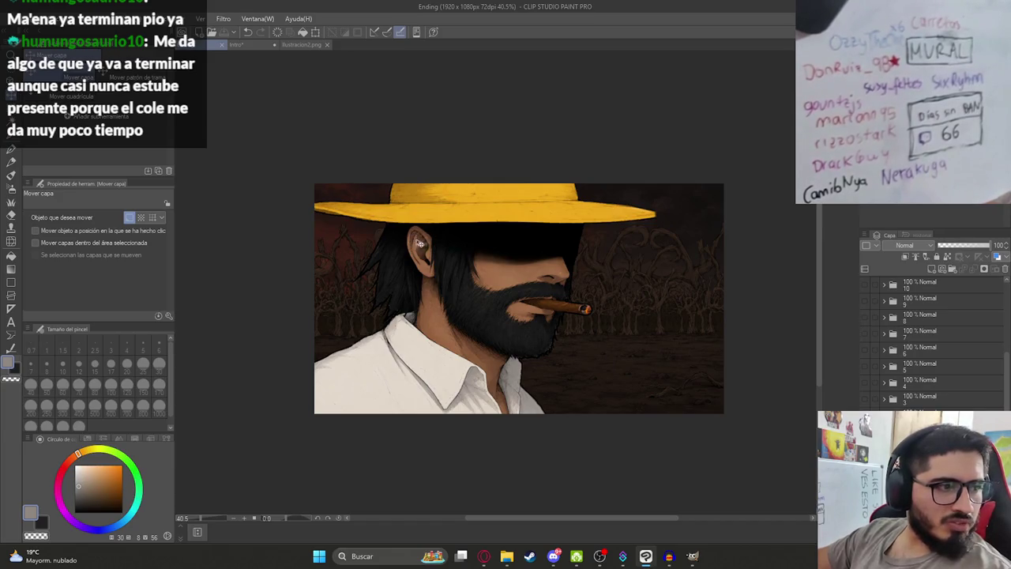
Zoom in on the beard's lower edge and switch to the pen for inking
scroll(522, 332, up, 1)
scroll(521, 332, up, 3)
scroll(618, 375, up, 1)
scroll(619, 376, up, 2)
scroll(587, 347, up, 3)
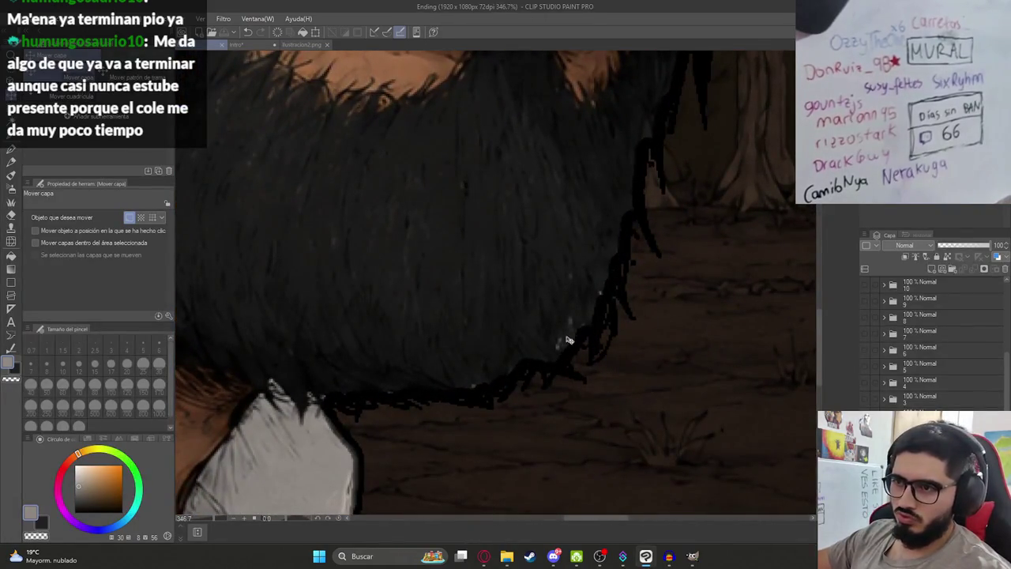
scroll(566, 324, up, 2)
scroll(580, 350, up, 1)
key(p)
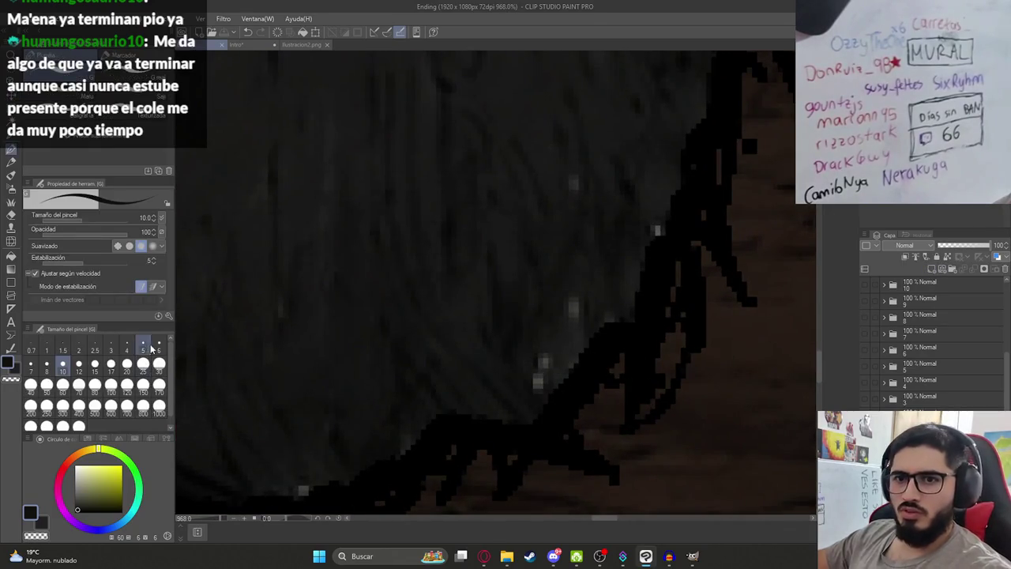
Set the brush size to 5 and paint black over the grey specks on the beard edge
click(143, 350)
drag(546, 360, 537, 382)
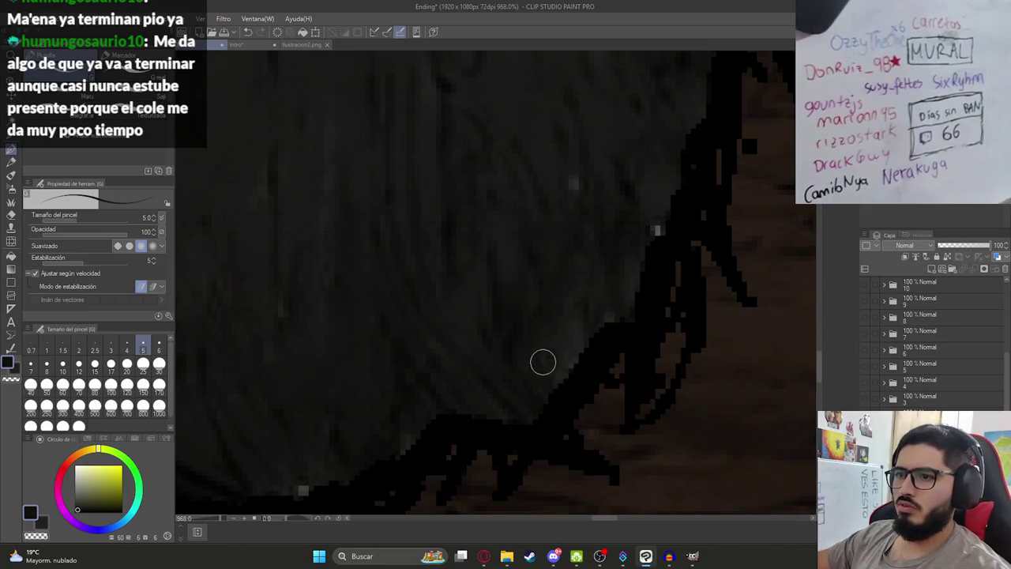
click(653, 232)
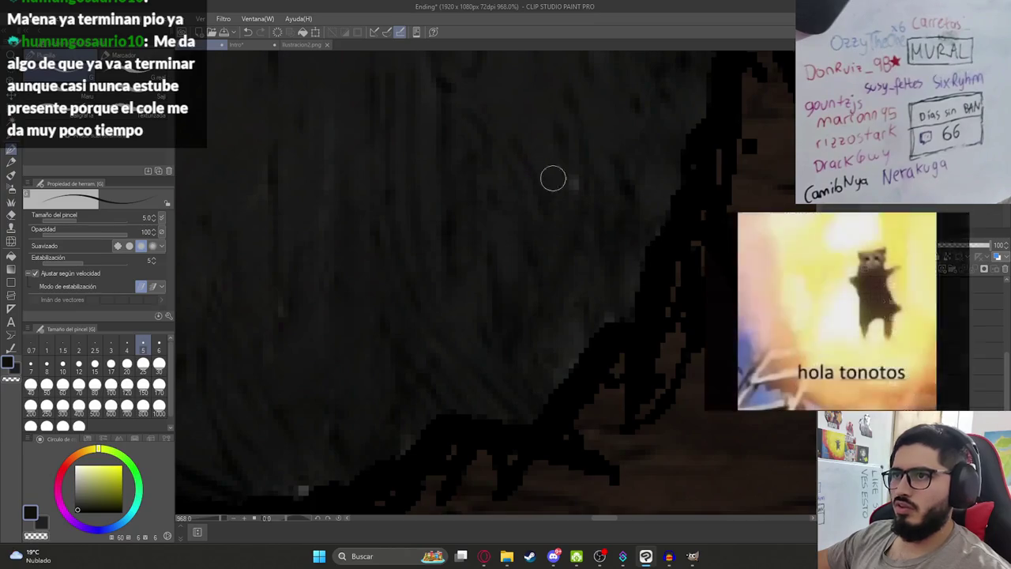
scroll(530, 325, down, 2)
scroll(535, 329, down, 4)
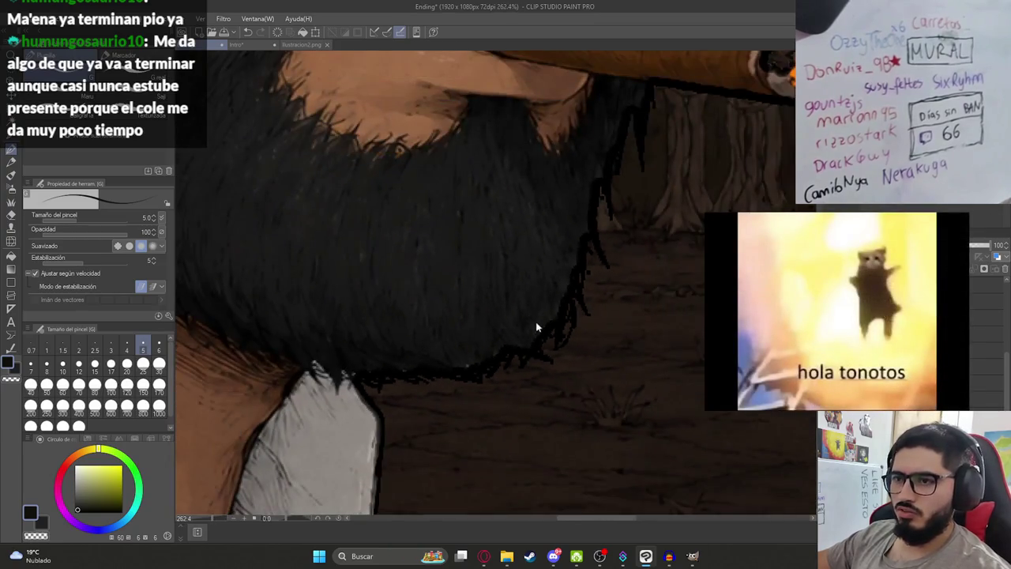
scroll(468, 367, up, 1)
scroll(466, 366, up, 2)
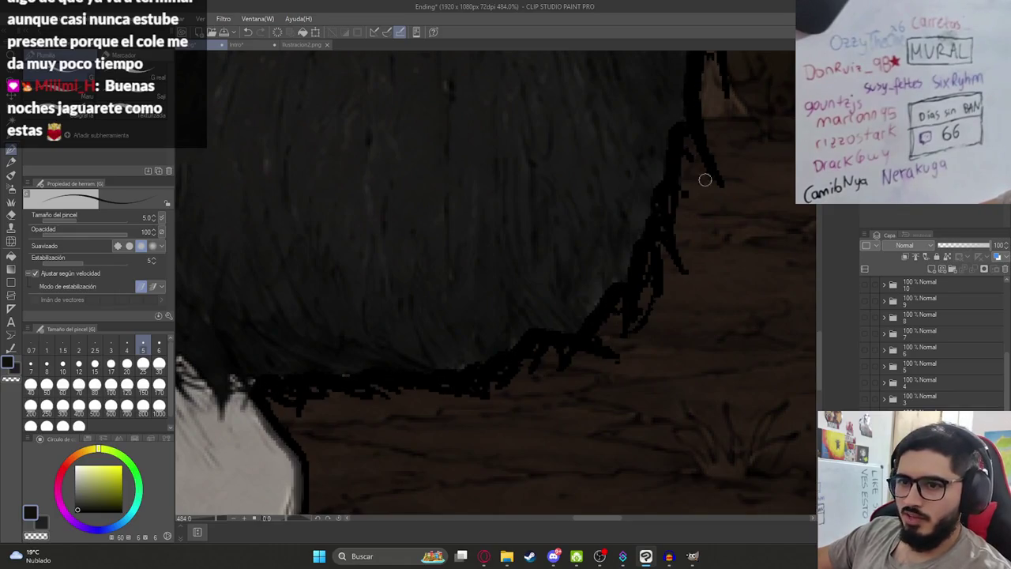
scroll(487, 384, down, 3)
scroll(488, 384, down, 3)
scroll(553, 357, up, 5)
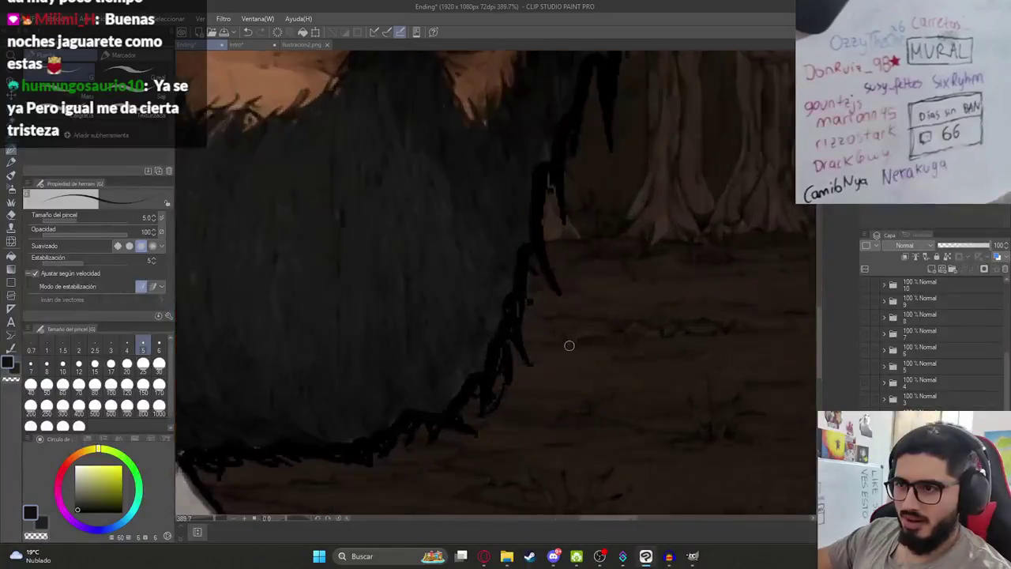
Remove the stray strokes beside the cigar along the hair edge
drag(553, 358, 545, 444)
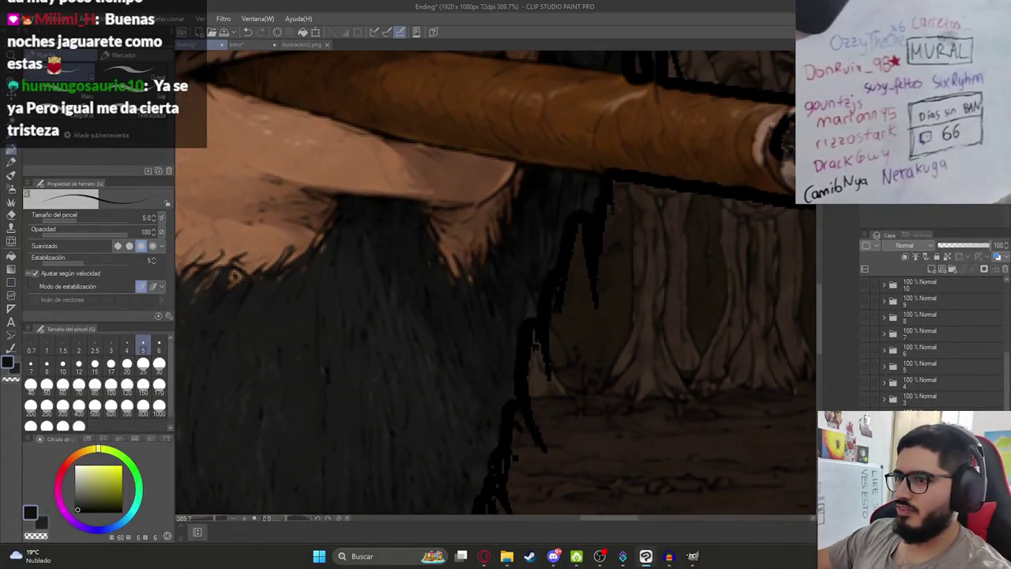
drag(553, 272, 494, 502)
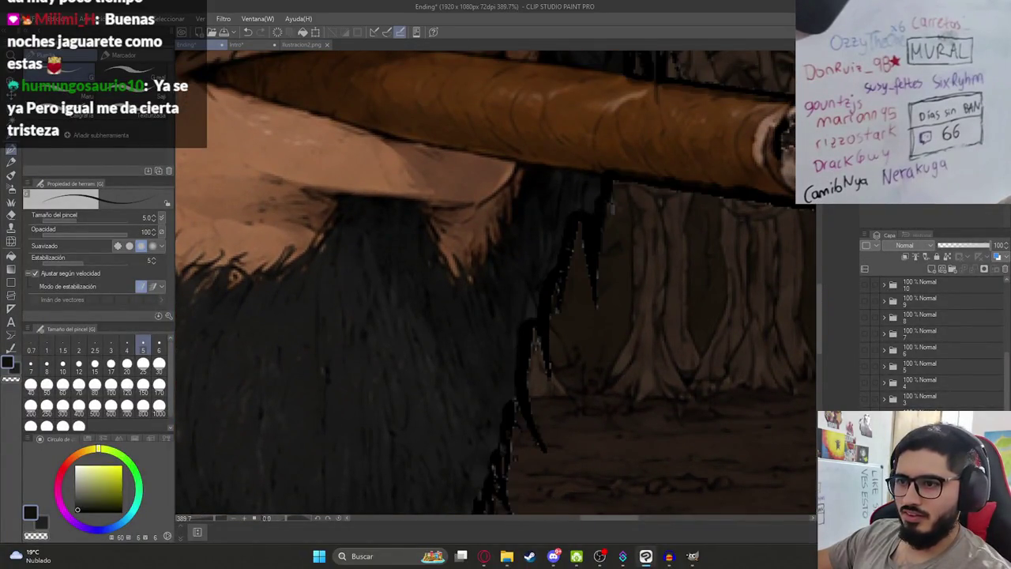
key(ctrl+z)
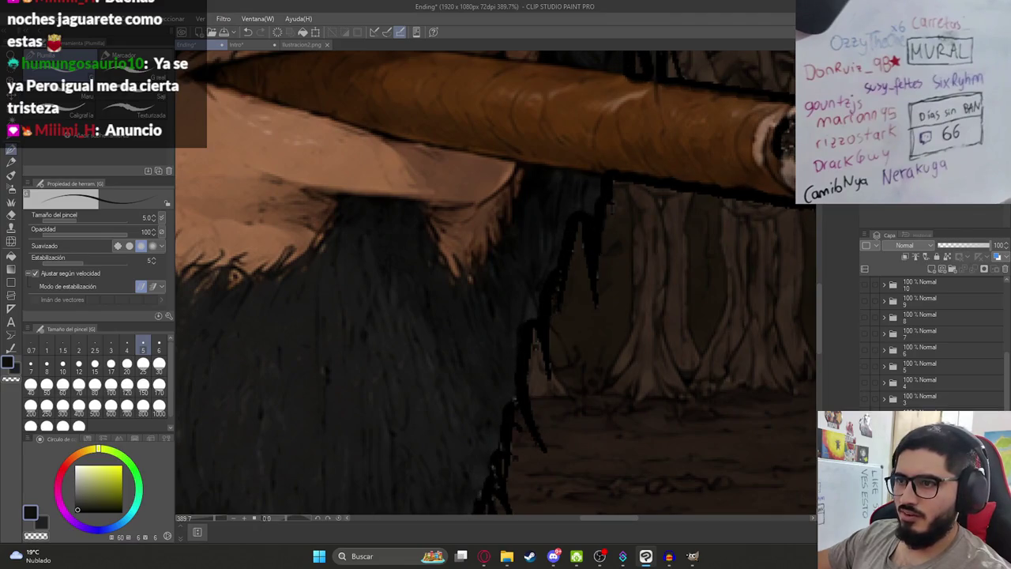
Zoom out and save the touched-up illustration
scroll(501, 342, down, 2)
scroll(501, 342, down, 3)
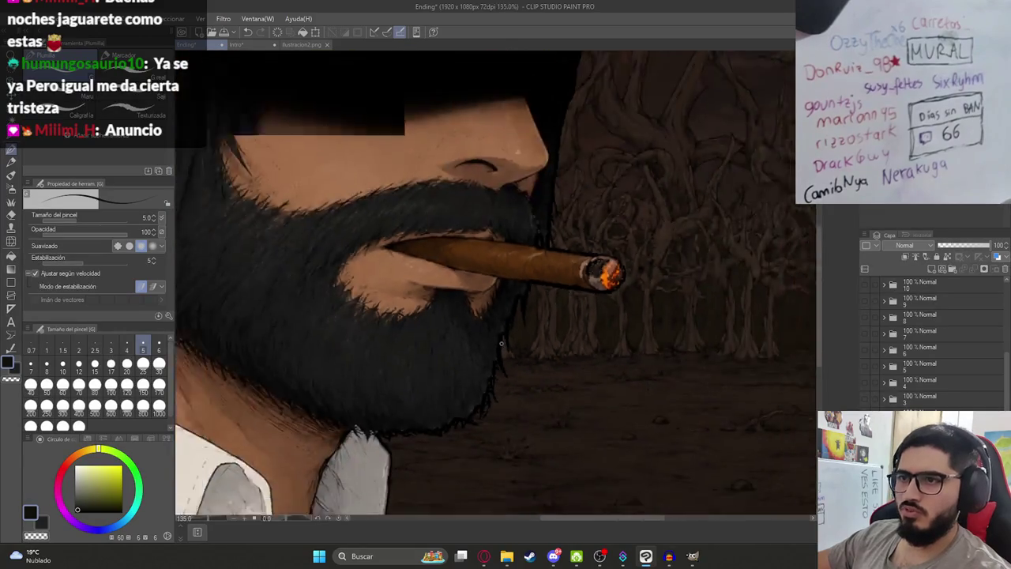
scroll(501, 342, down, 2)
scroll(536, 358, down, 1)
scroll(482, 348, down, 1)
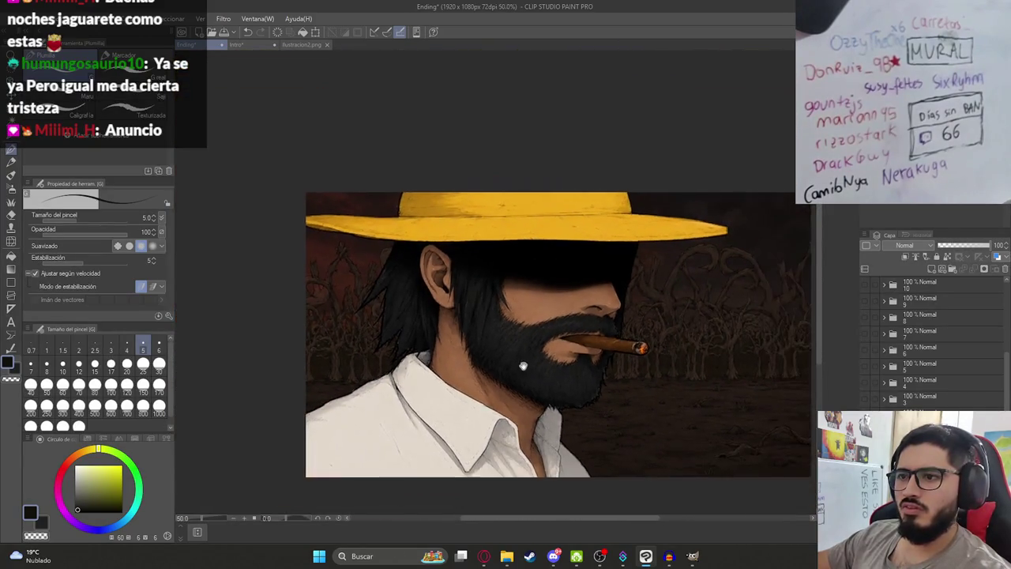
scroll(537, 360, down, 1)
key(ctrl+s)
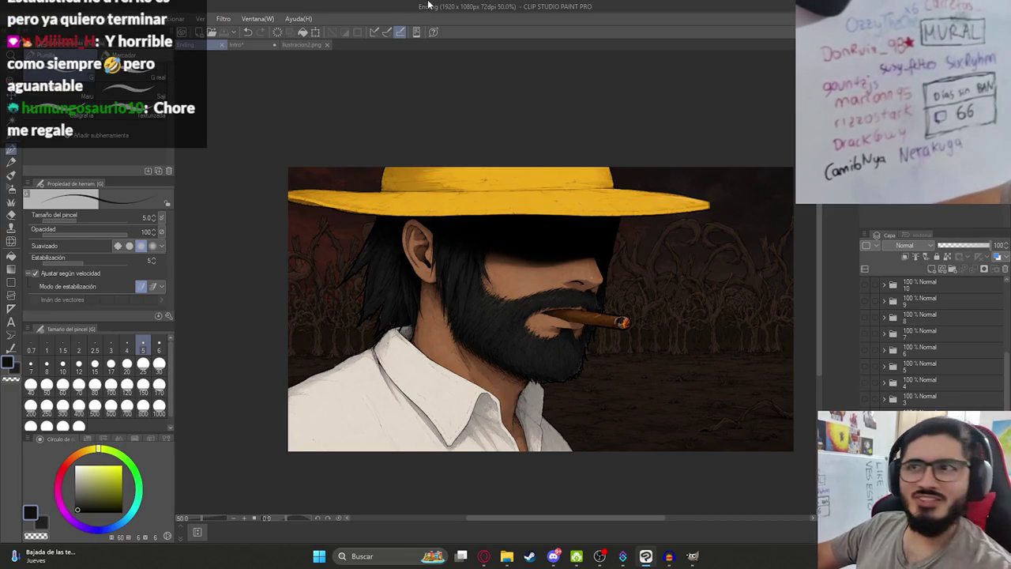
Zoom and pan around the portrait to recentre the view on the beard
scroll(457, 297, down, 3)
scroll(457, 297, up, 3)
scroll(457, 297, down, 3)
scroll(457, 297, up, 6)
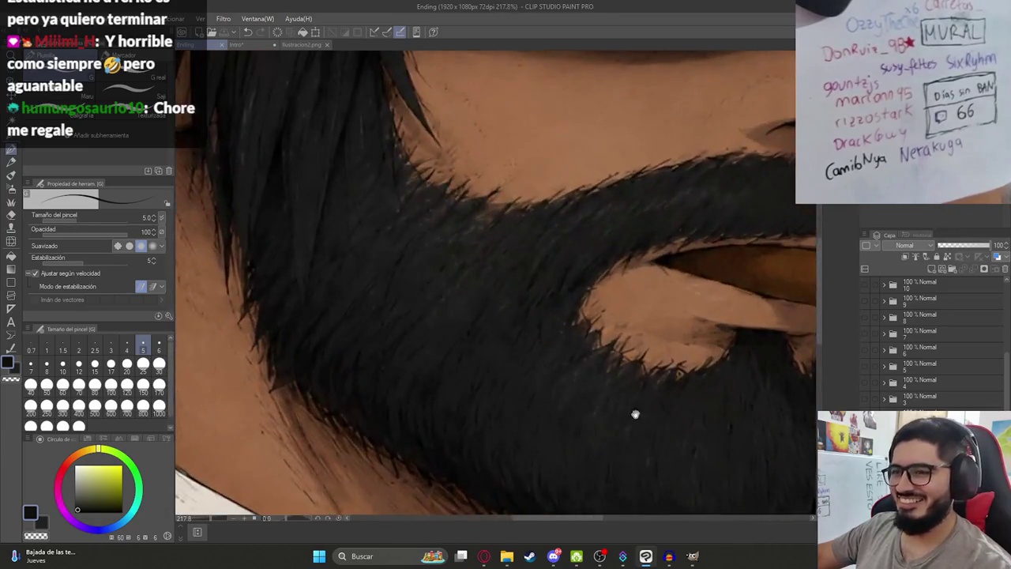
scroll(637, 414, down, 2)
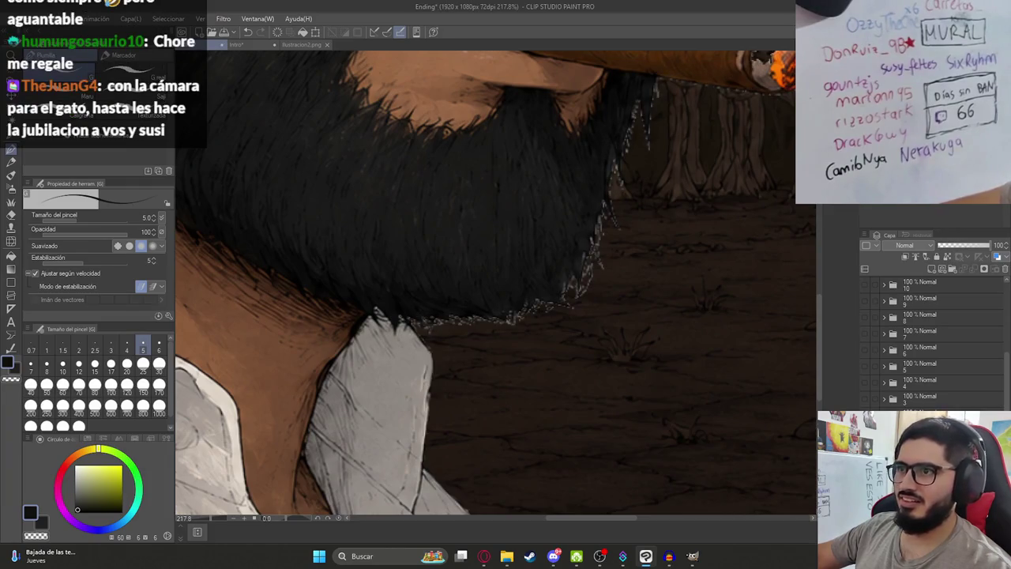
scroll(606, 266, down, 2)
scroll(605, 268, down, 2)
scroll(605, 280, down, 2)
scroll(602, 320, down, 1)
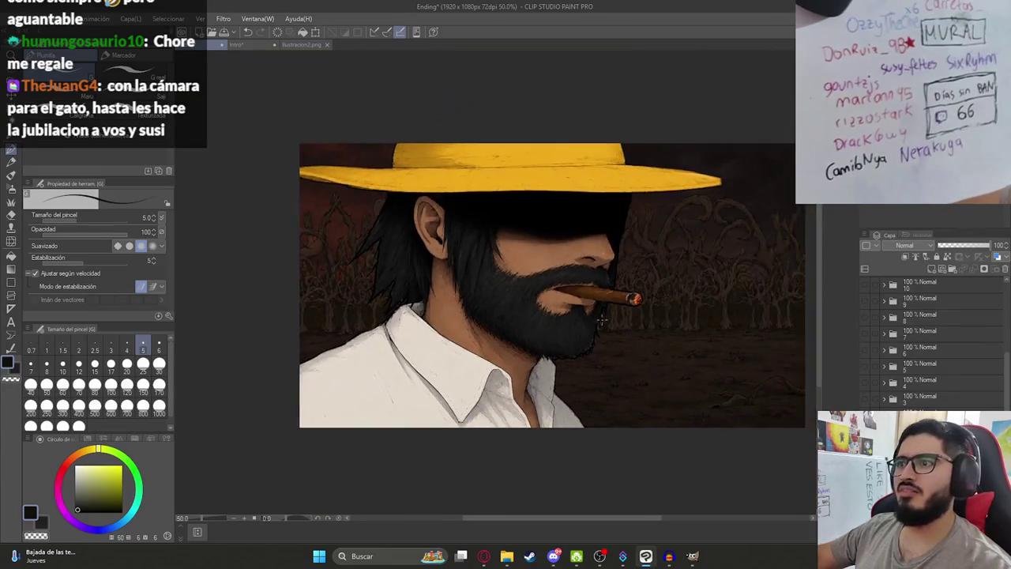
drag(602, 320, 564, 324)
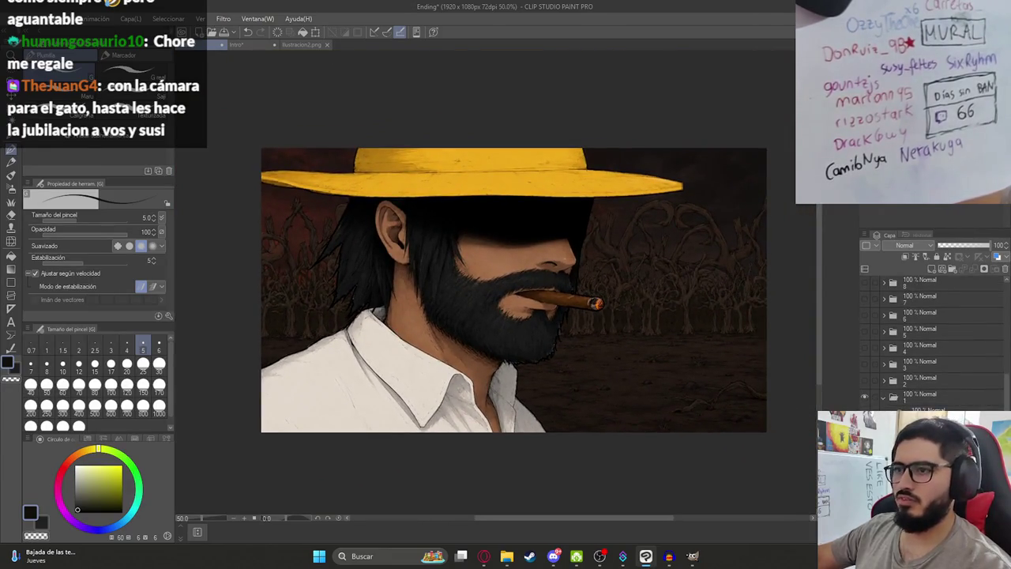
scroll(559, 395, up, 2)
scroll(546, 332, up, 2)
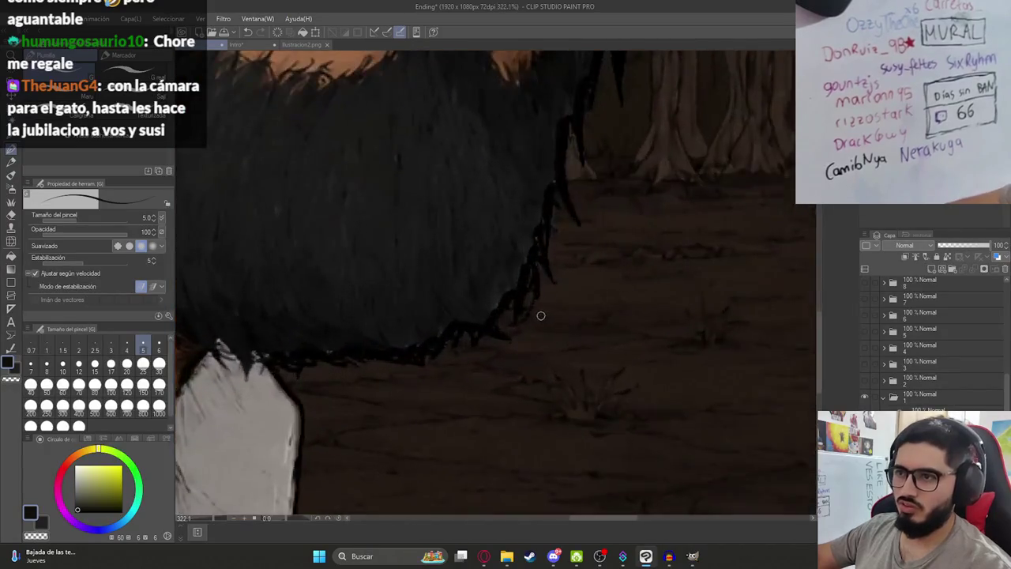
scroll(533, 166, up, 2)
scroll(551, 252, up, 2)
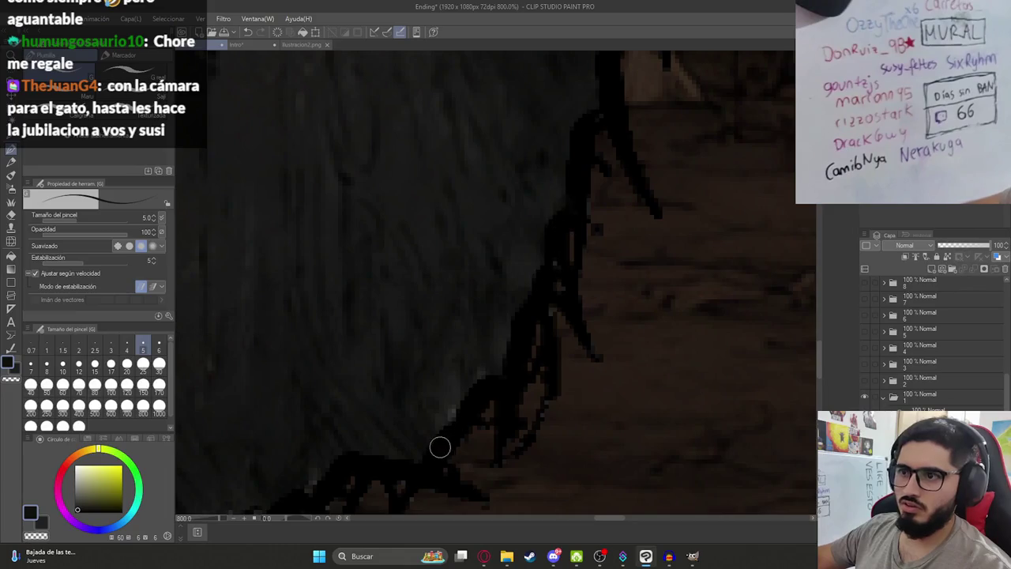
scroll(454, 408, down, 2)
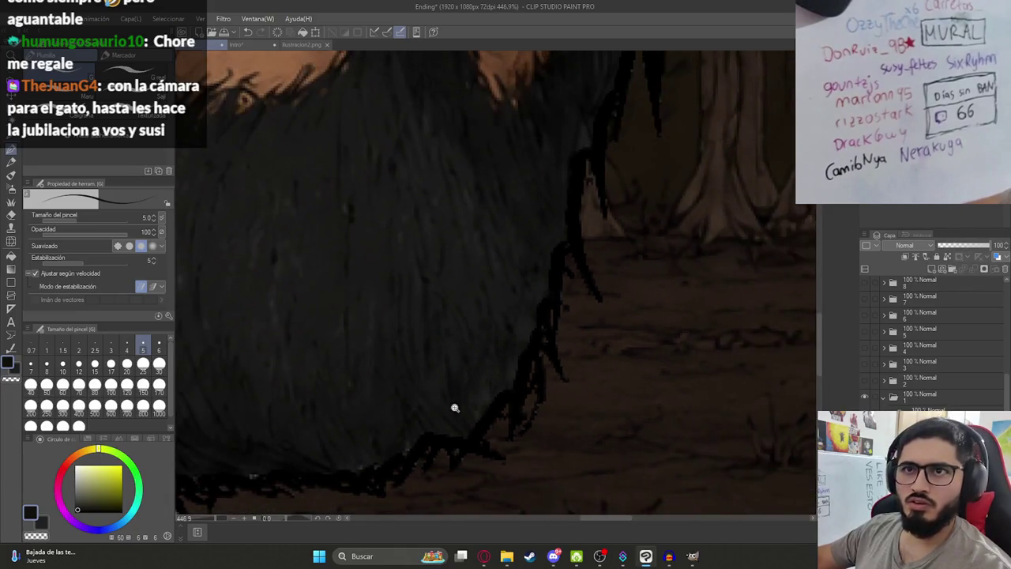
scroll(447, 402, down, 2)
scroll(498, 333, down, 1)
scroll(498, 332, up, 3)
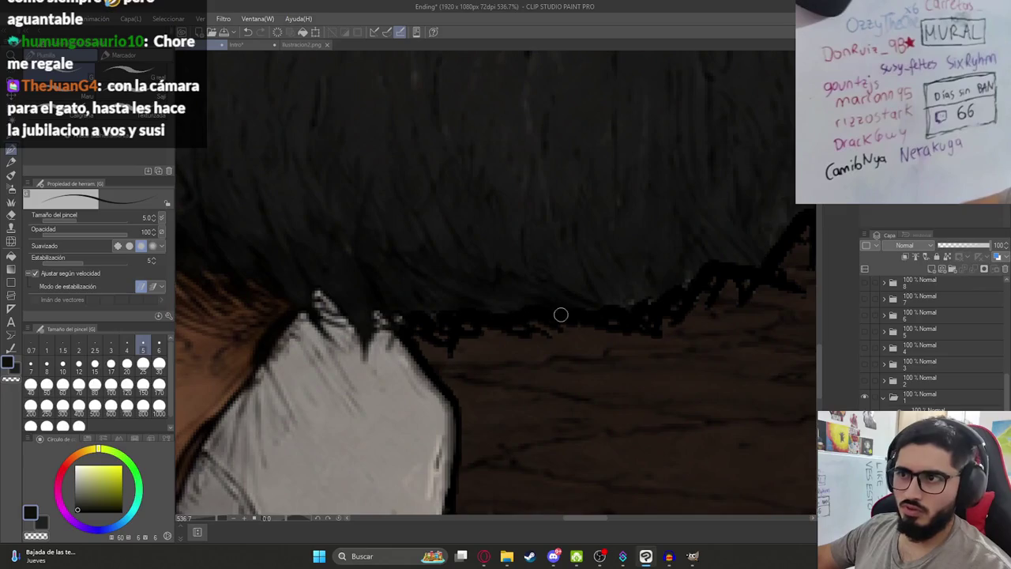
scroll(690, 287, down, 4)
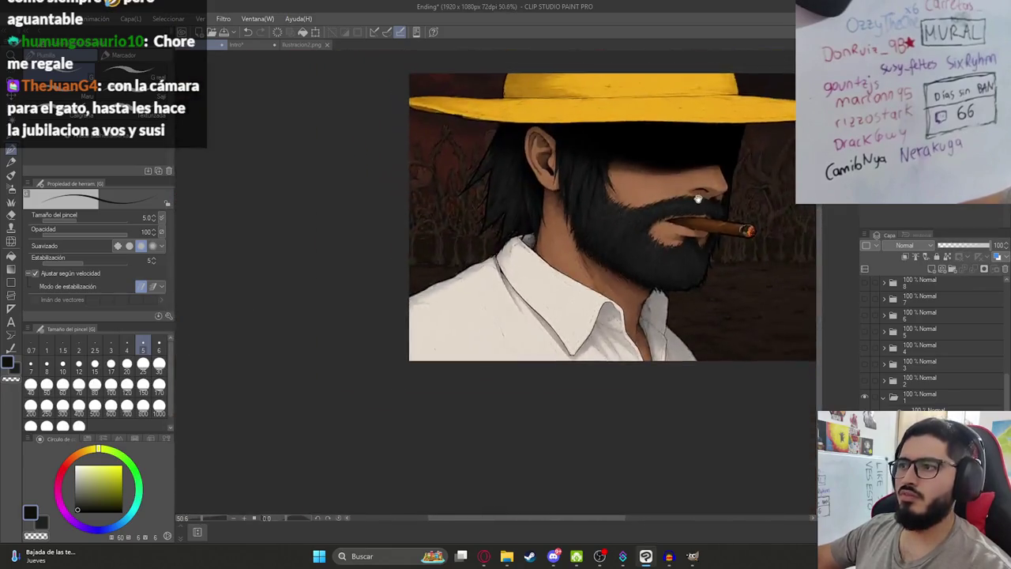
scroll(610, 343, up, 1)
scroll(672, 413, up, 3)
scroll(590, 279, down, 3)
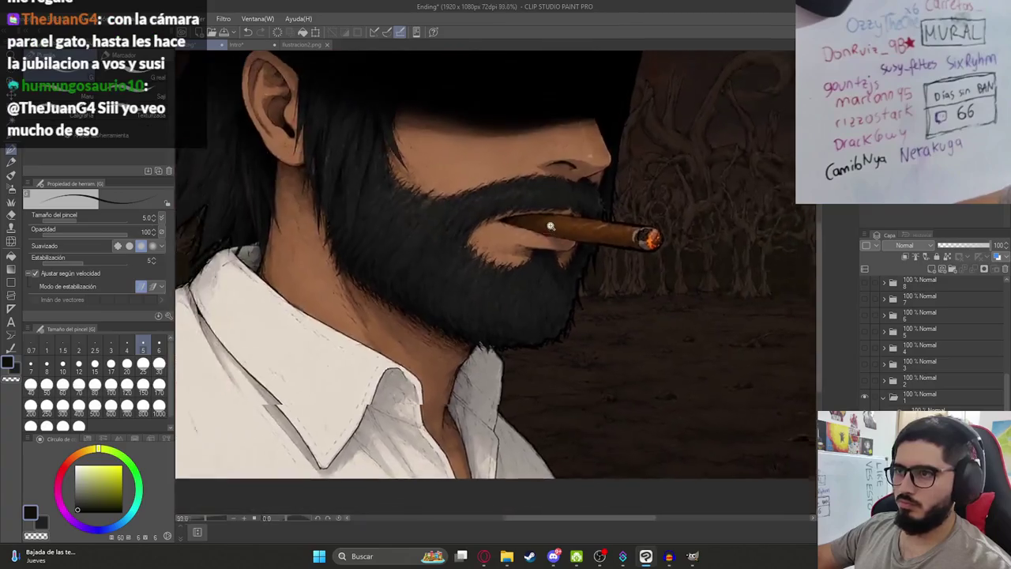
scroll(474, 260, down, 1)
scroll(423, 338, down, 1)
scroll(553, 348, down, 3)
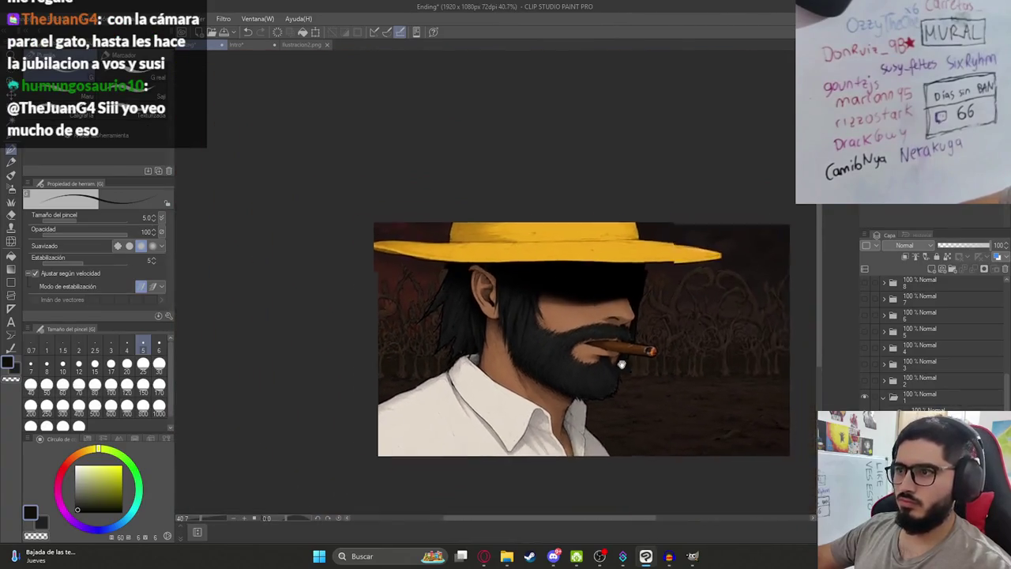
drag(545, 355, 419, 355)
Hide the dark forest background layer in the Layer panel
scroll(427, 363, up, 2)
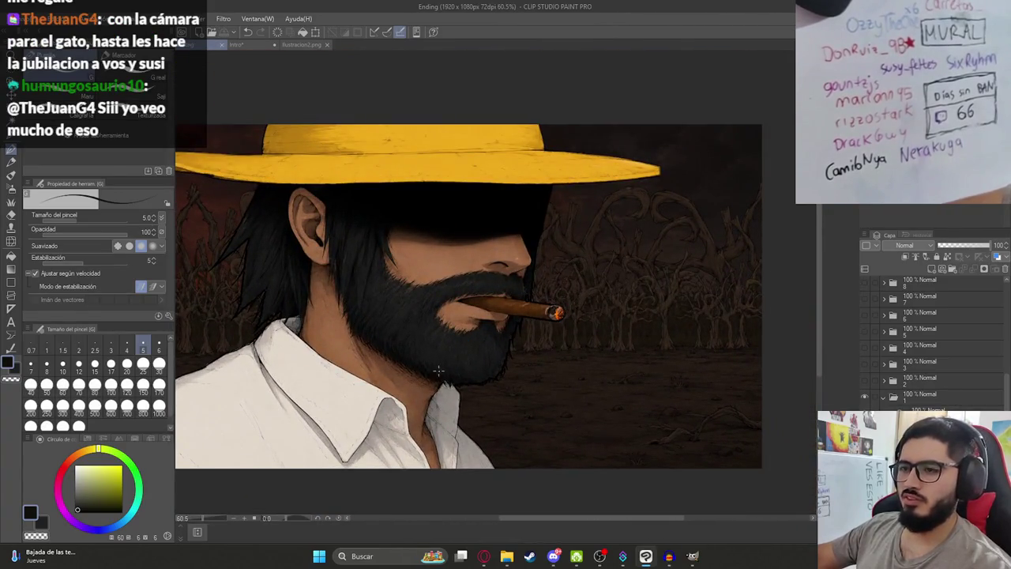
scroll(654, 395, down, 1)
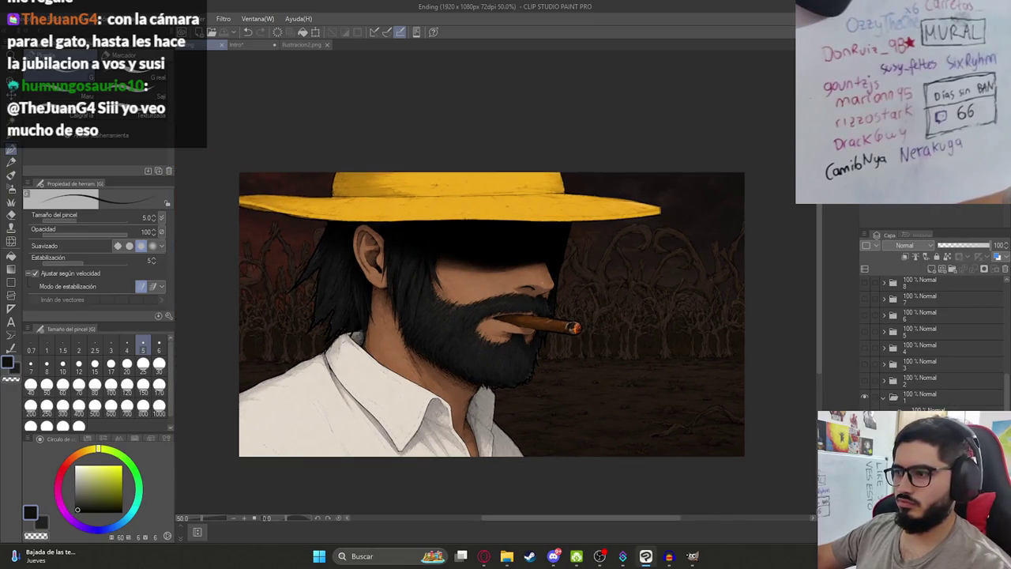
click(864, 409)
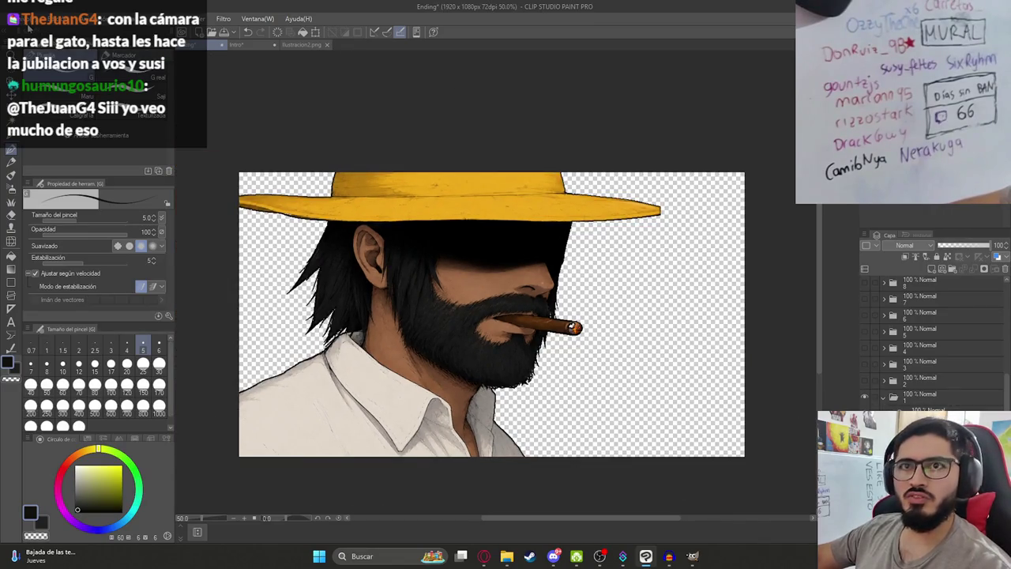
Open and close the File menu, then zoom in on the hat brim's tip
click(13, 18)
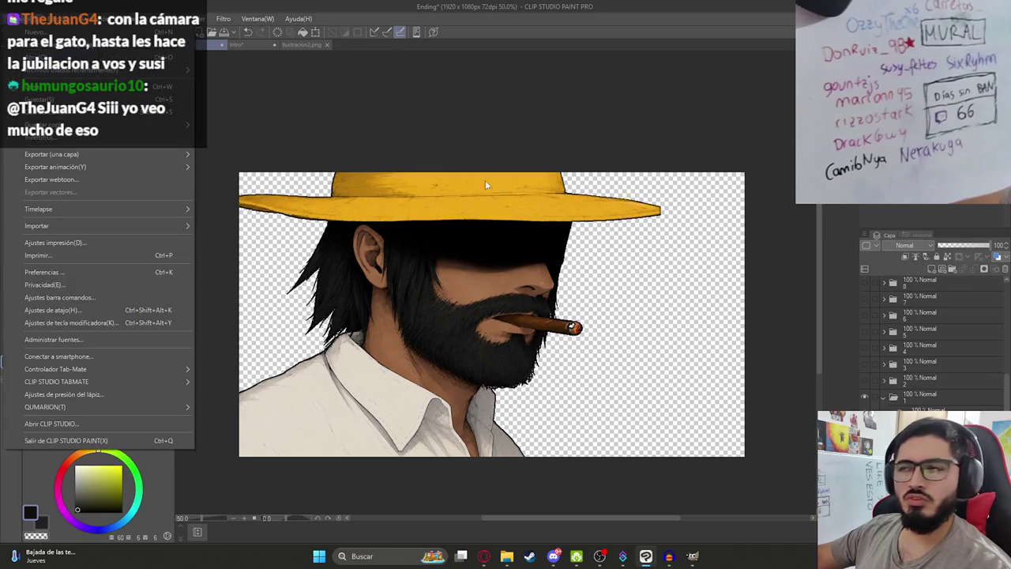
click(722, 147)
scroll(655, 204, up, 10)
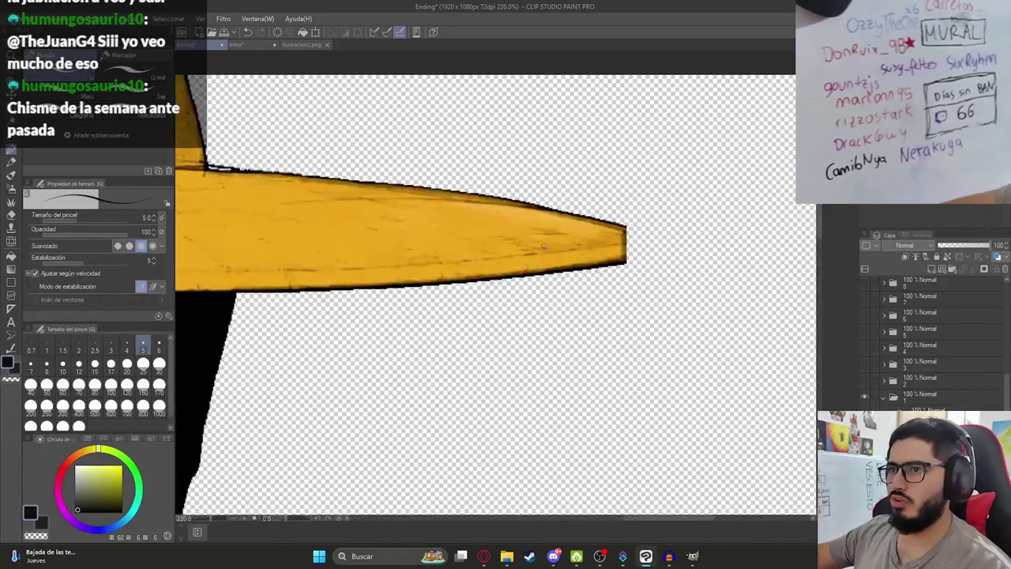
scroll(557, 225, up, 2)
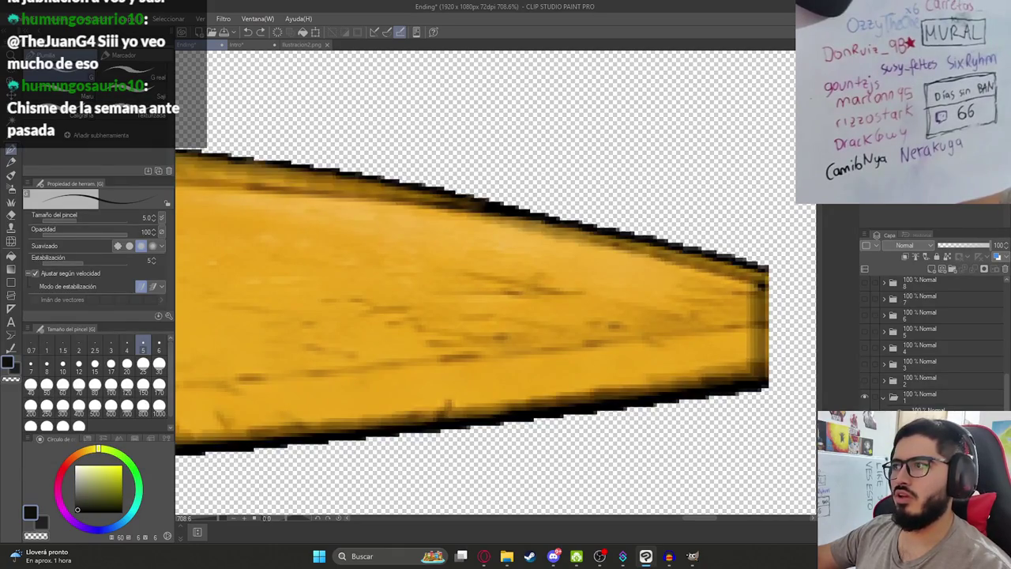
Zoom out and recentre the face, hat and shirt in view
scroll(441, 416, down, 3)
scroll(441, 417, down, 3)
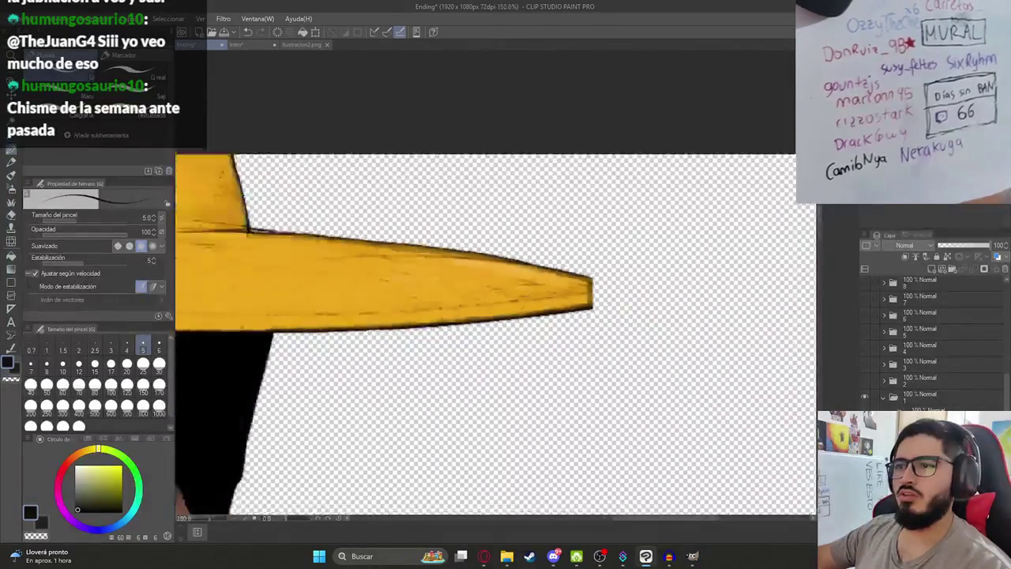
scroll(441, 416, down, 3)
mouse_move(441, 416)
mouse_down()
mouse_move(541, 176)
mouse_move(618, 62)
mouse_move(543, 159)
mouse_move(560, 303)
mouse_up()
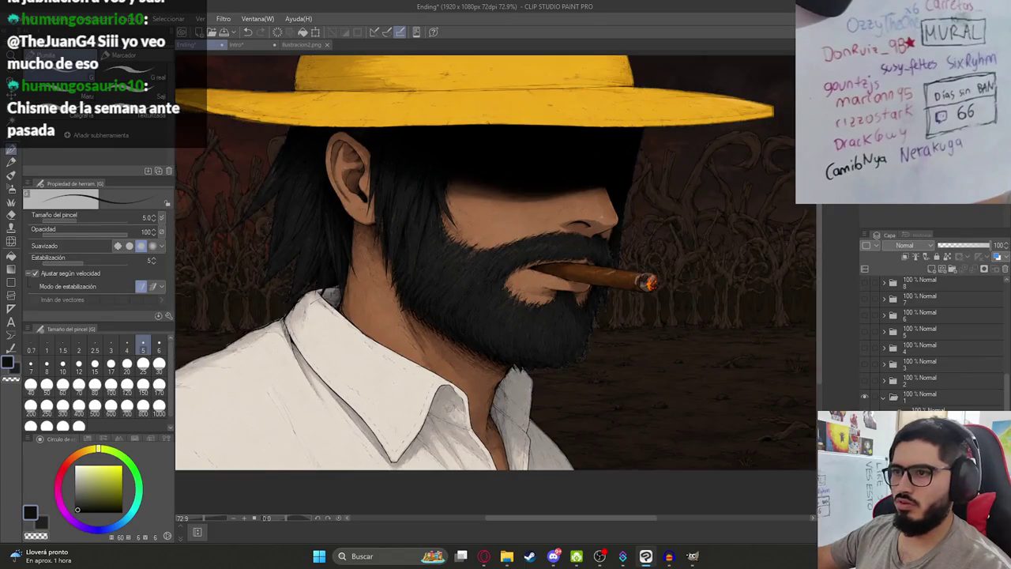
scroll(628, 379, up, 2)
scroll(627, 380, up, 3)
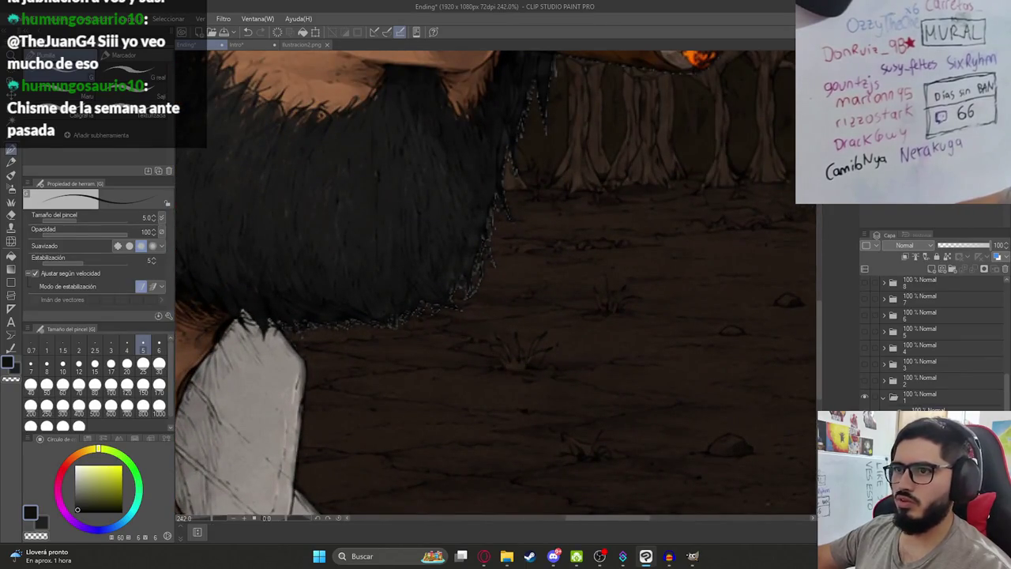
Try grey shading and a thinner dark line on the shirt collar edge, undoing both
drag(553, 63, 696, 54)
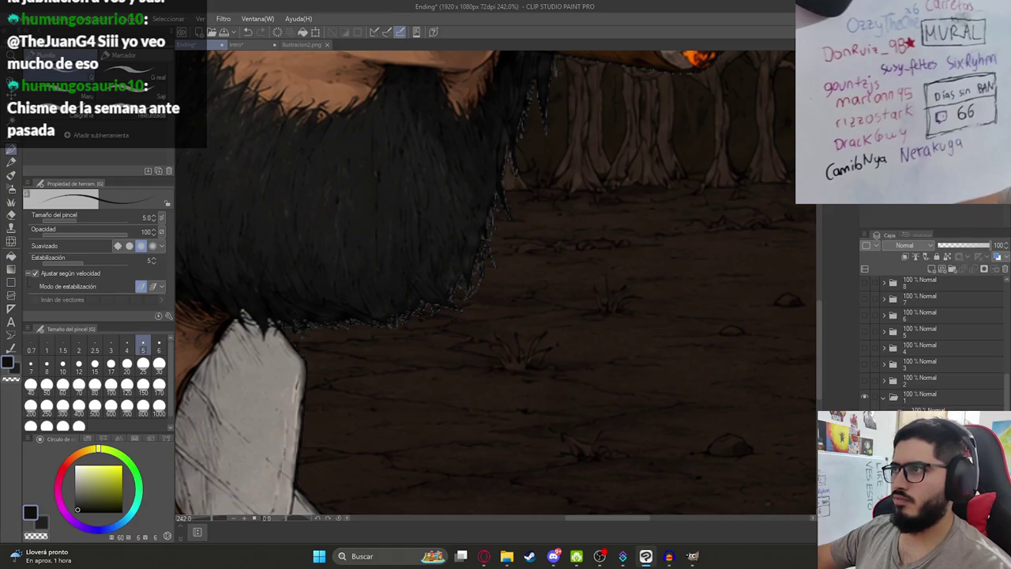
drag(294, 506, 269, 326)
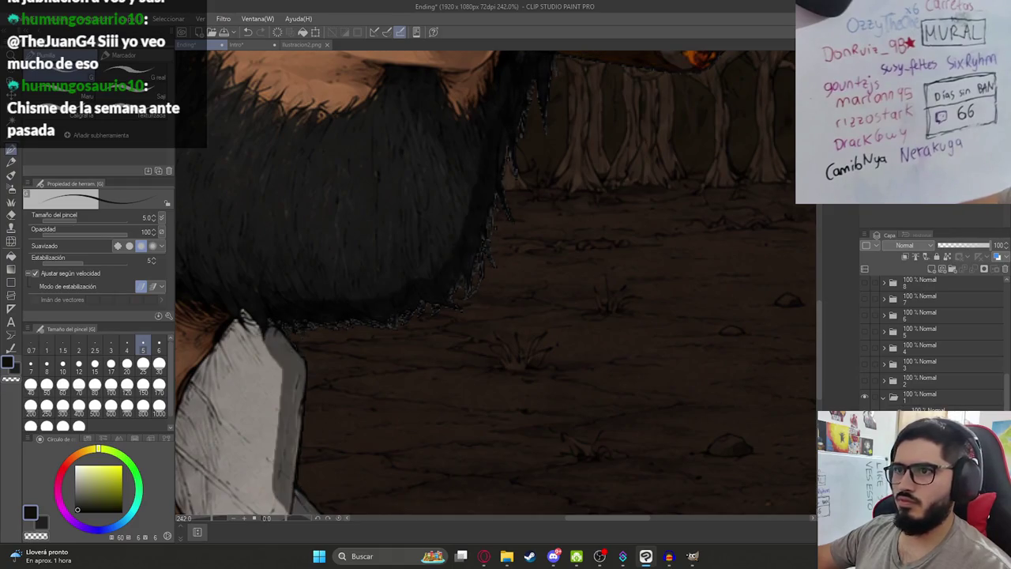
key(ctrl+z)
drag(300, 512, 278, 330)
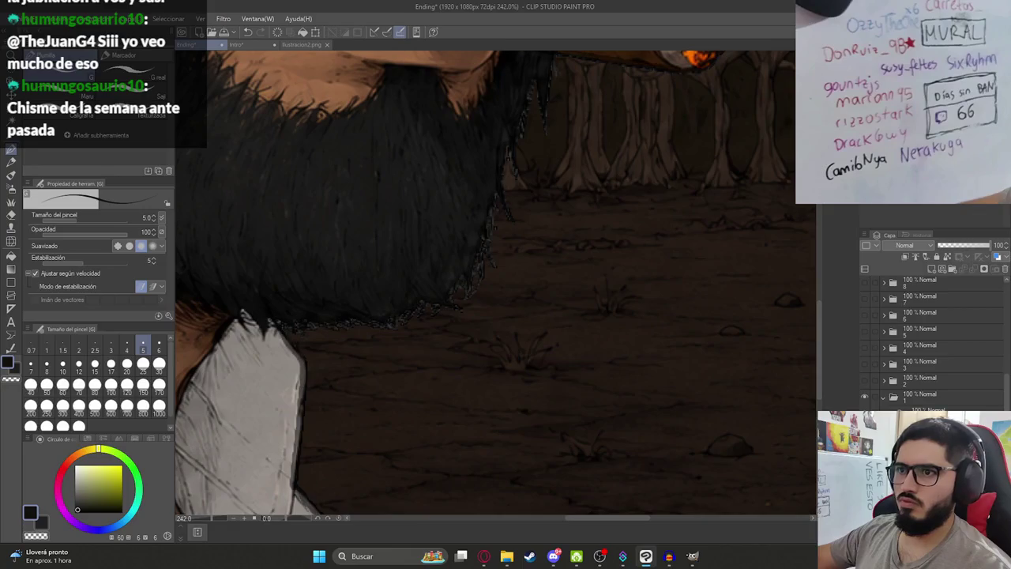
key(ctrl+z)
Zoom out and hide the forest background with Ctrl+H
scroll(600, 226, down, 2)
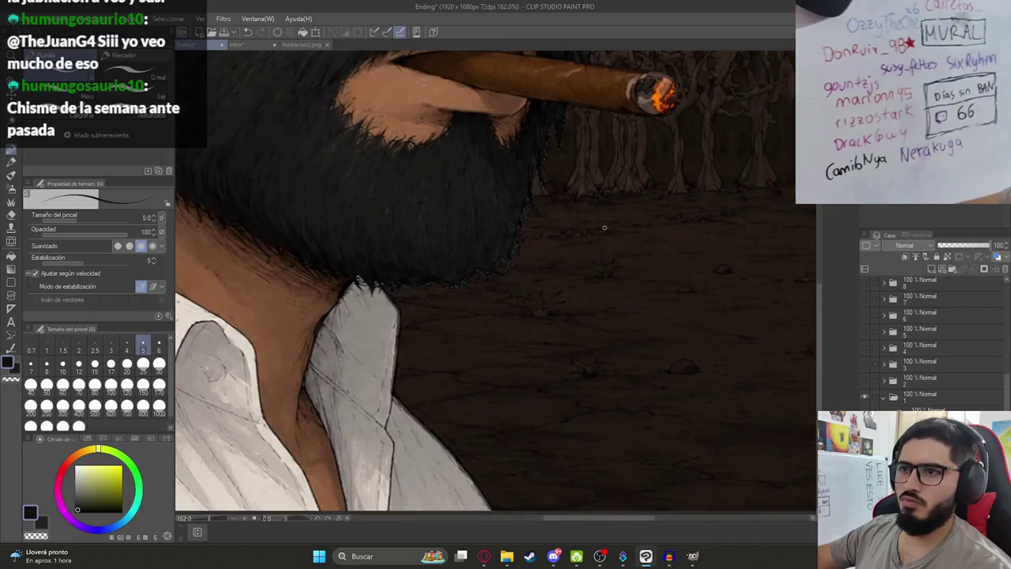
scroll(600, 226, down, 2)
scroll(576, 194, down, 2)
scroll(495, 259, down, 2)
scroll(496, 259, up, 1)
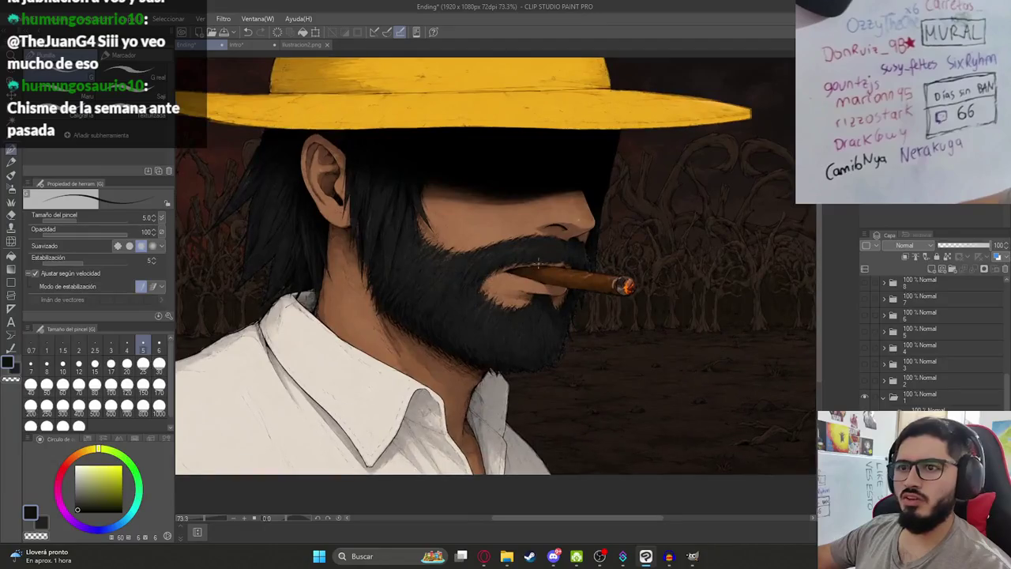
key(ctrl+h)
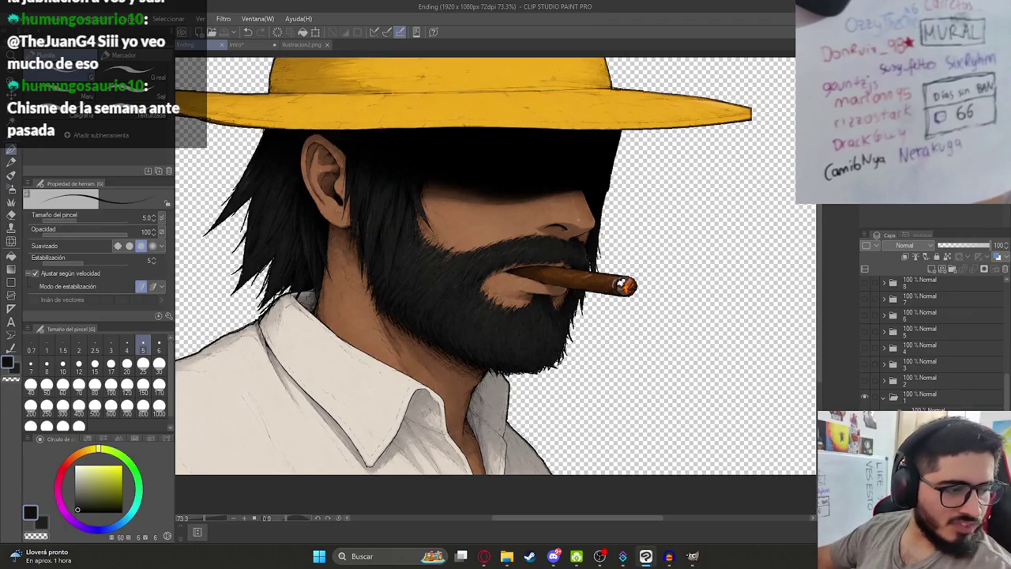
Record a new clip in Audacity after the existing audio and play it back
key(alt+Tab)
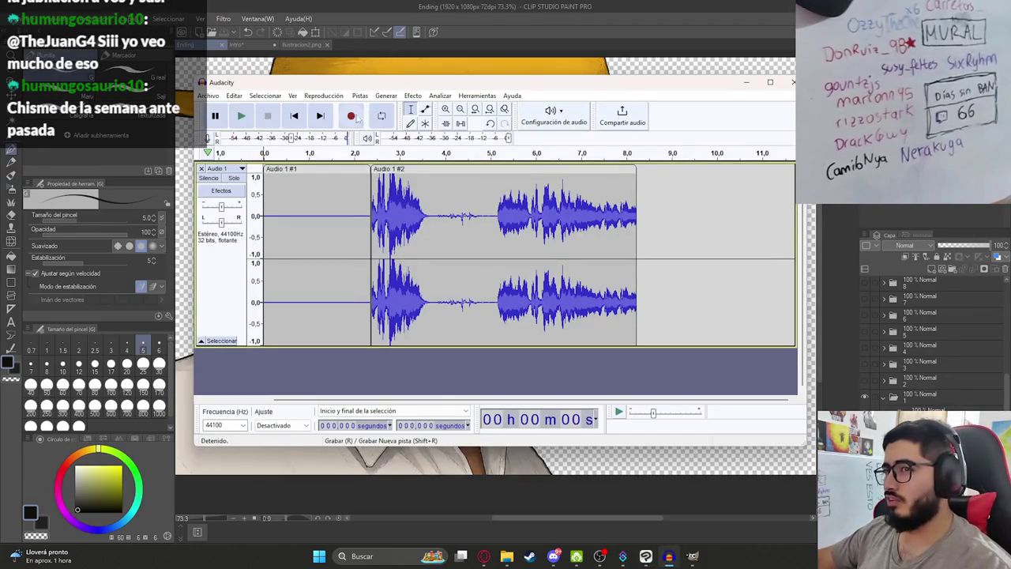
click(356, 120)
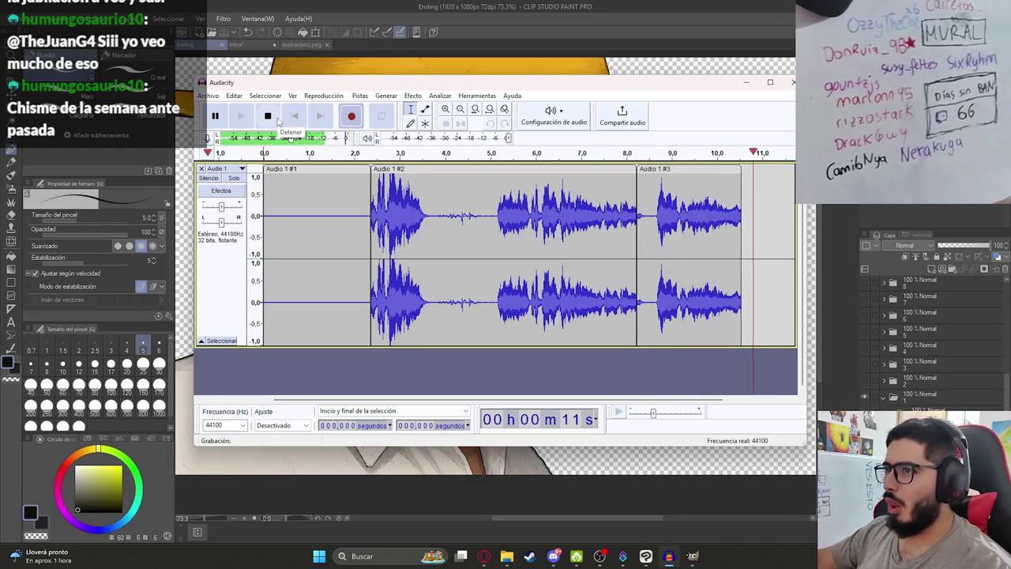
click(268, 116)
key(space)
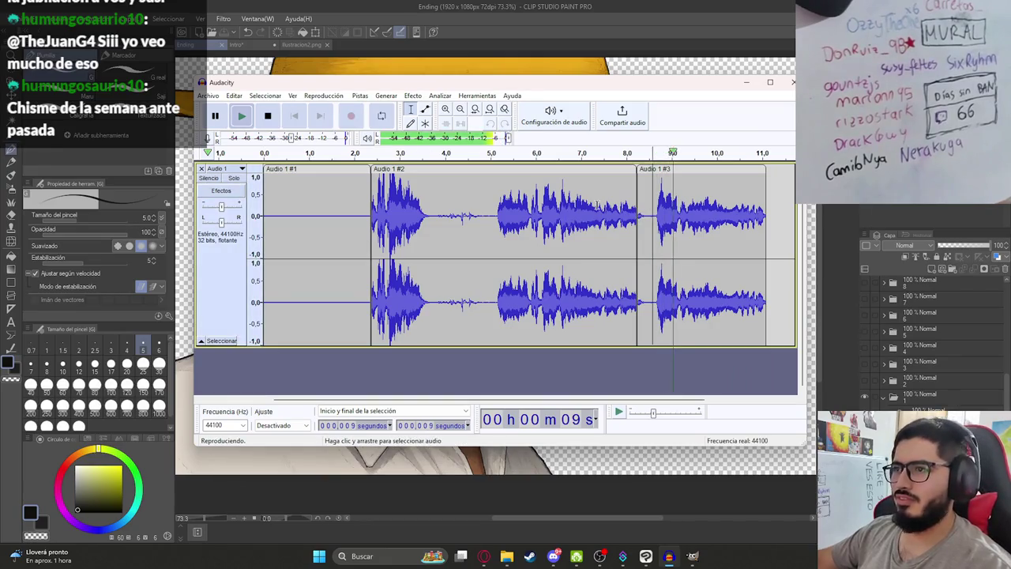
Return to the Clip Studio Paint drawing and open the File menu
click(623, 5)
scroll(567, 243, down, 1)
click(11, 18)
mouse_move(51, 155)
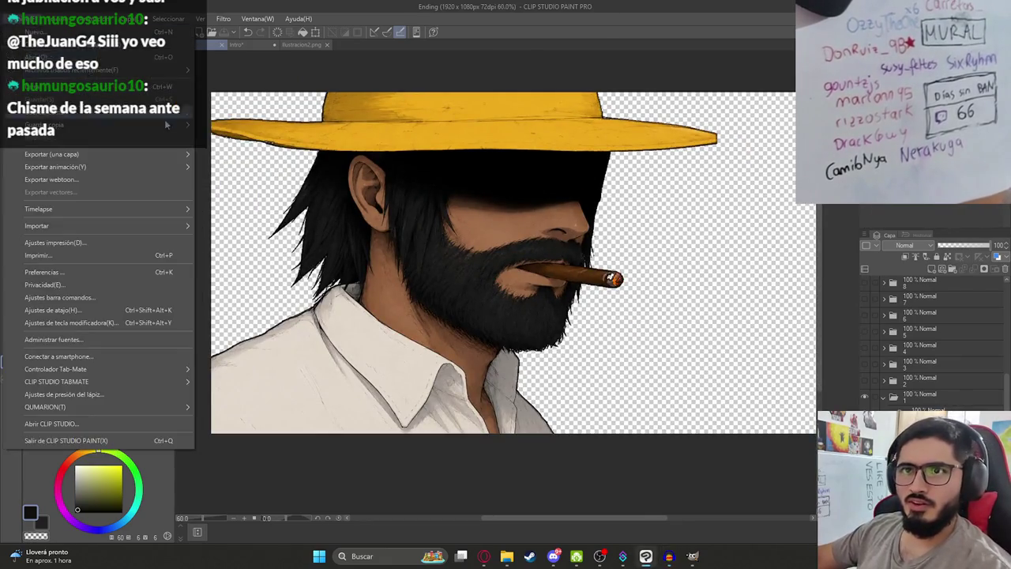
Export the transparent portrait as PNG named Ilustracion1HD.png and confirm the export settings
click(233, 181)
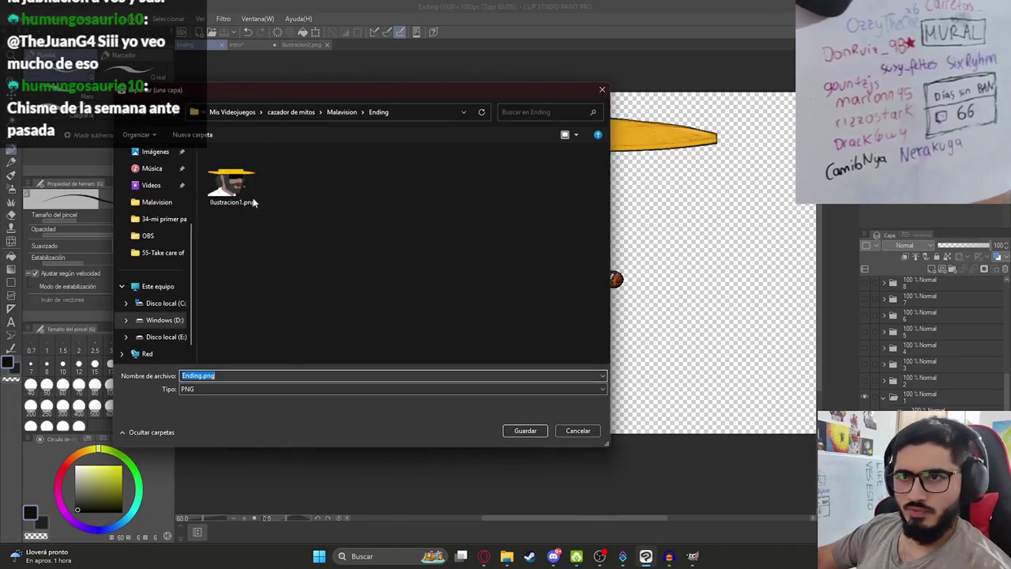
click(237, 190)
click(209, 375)
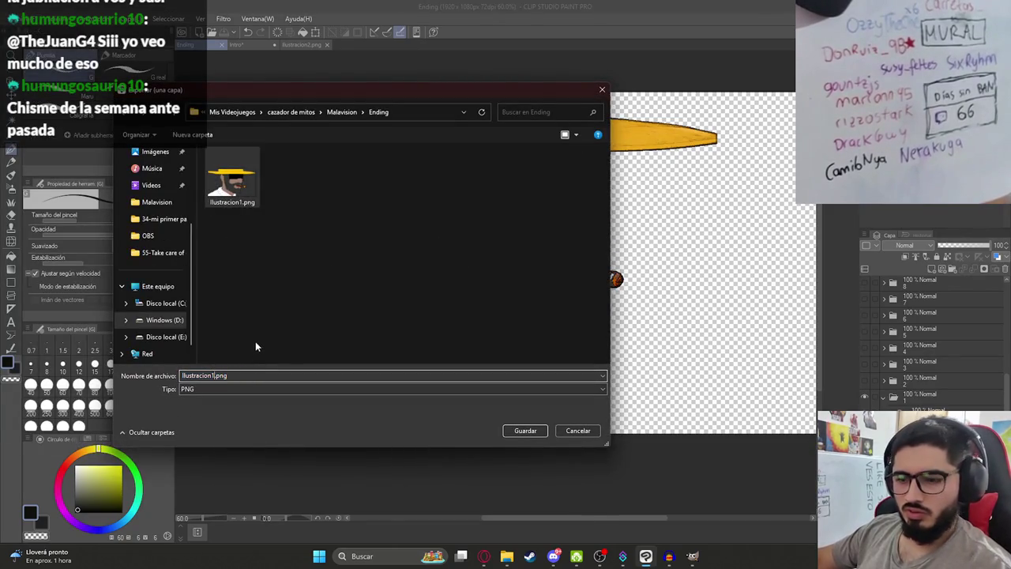
text(HD)
click(524, 431)
click(535, 158)
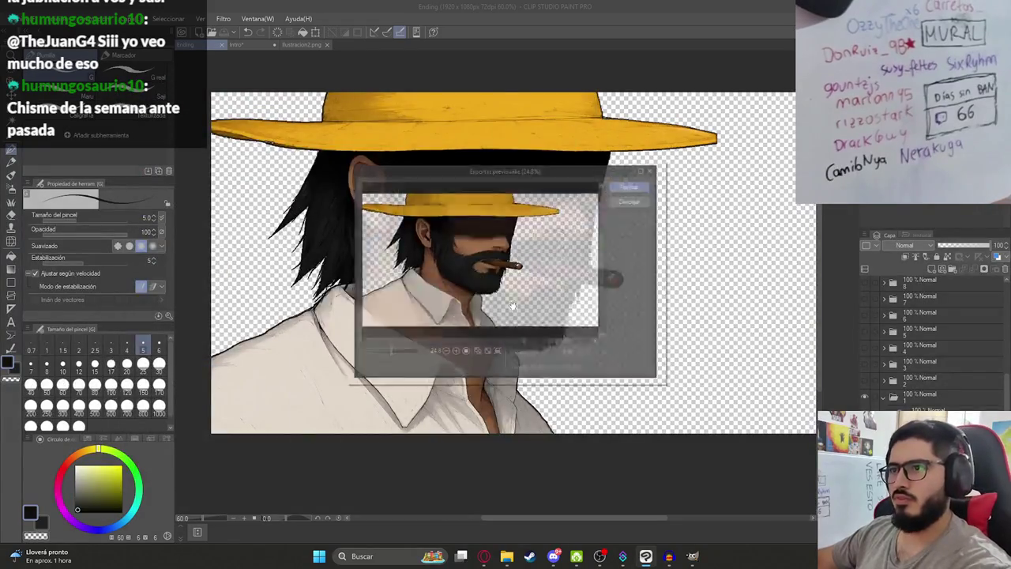
scroll(545, 293, up, 2)
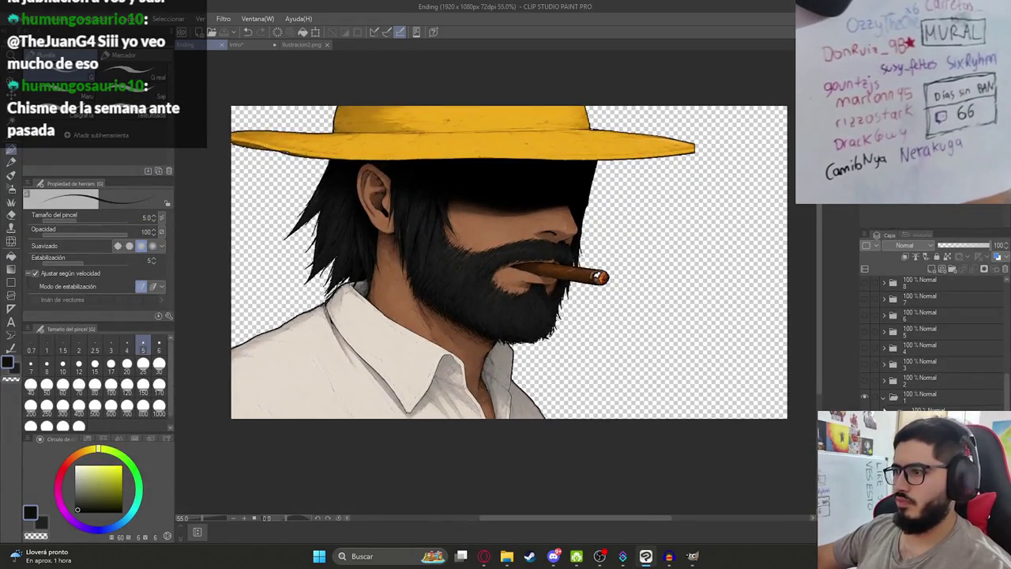
scroll(867, 407, up, 3)
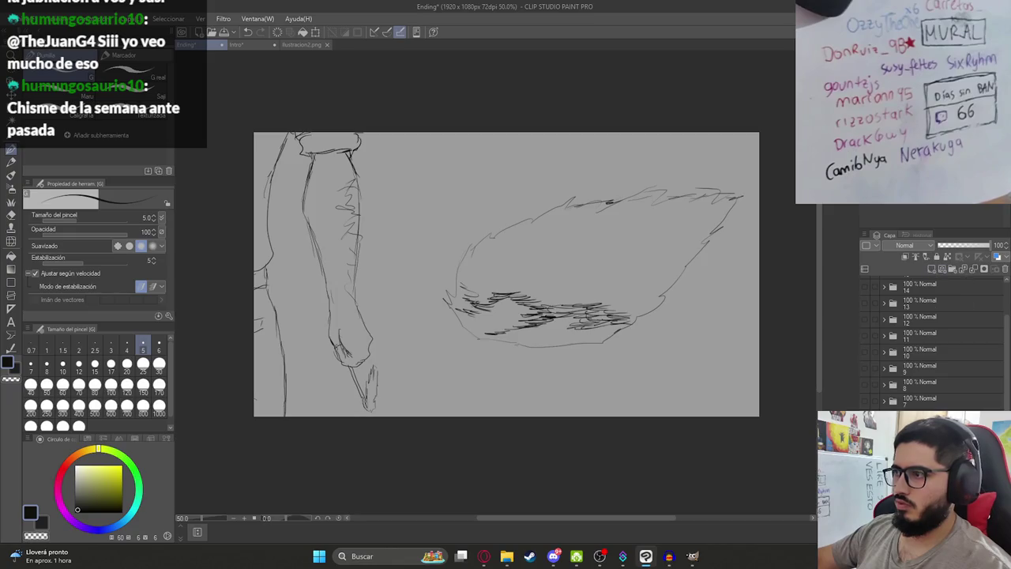
Zoom in on the arm sketch and take the yellow from ilustracion2.png
scroll(933, 340, down, 2)
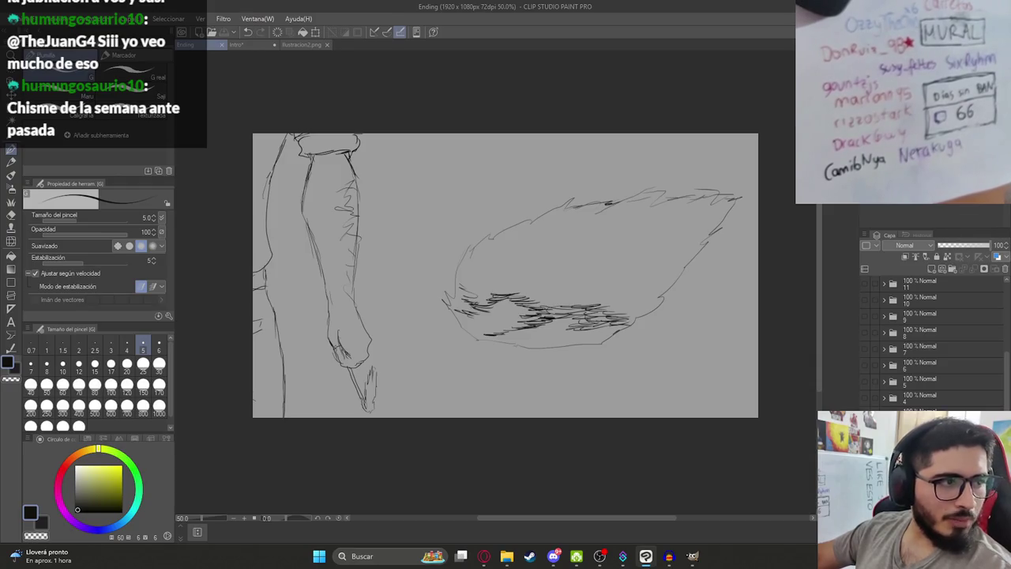
key(ctrl+plus)
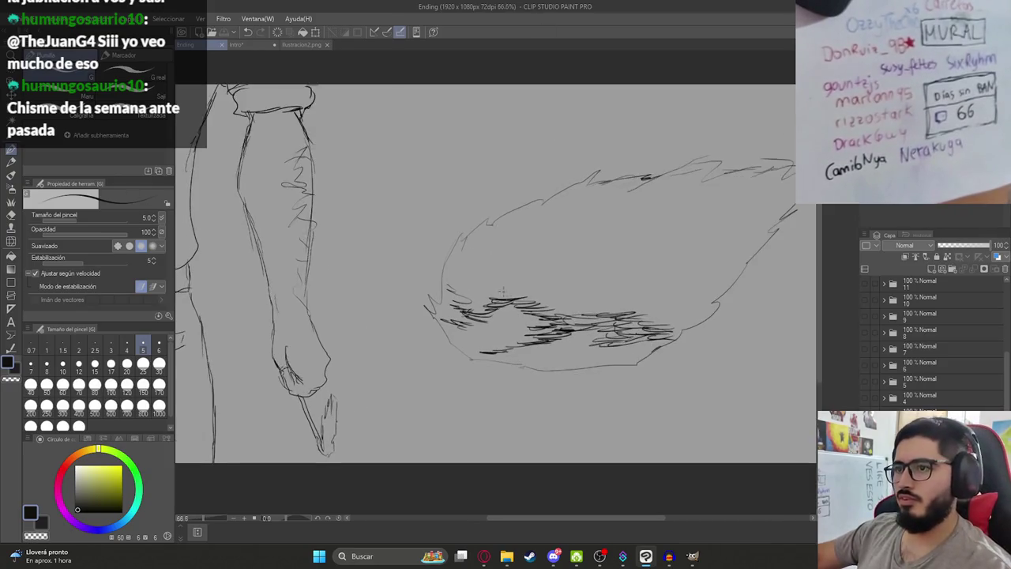
click(255, 43)
click(295, 44)
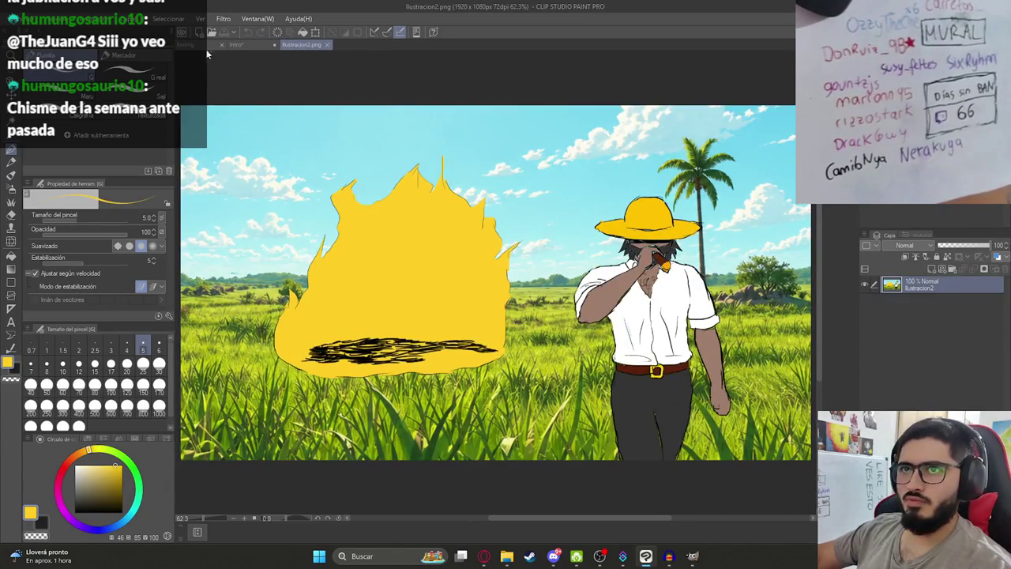
click(193, 44)
Try a yellow fill on the arm sketch, undo it, and return to the pen
key(ctrl+minus)
key(g)
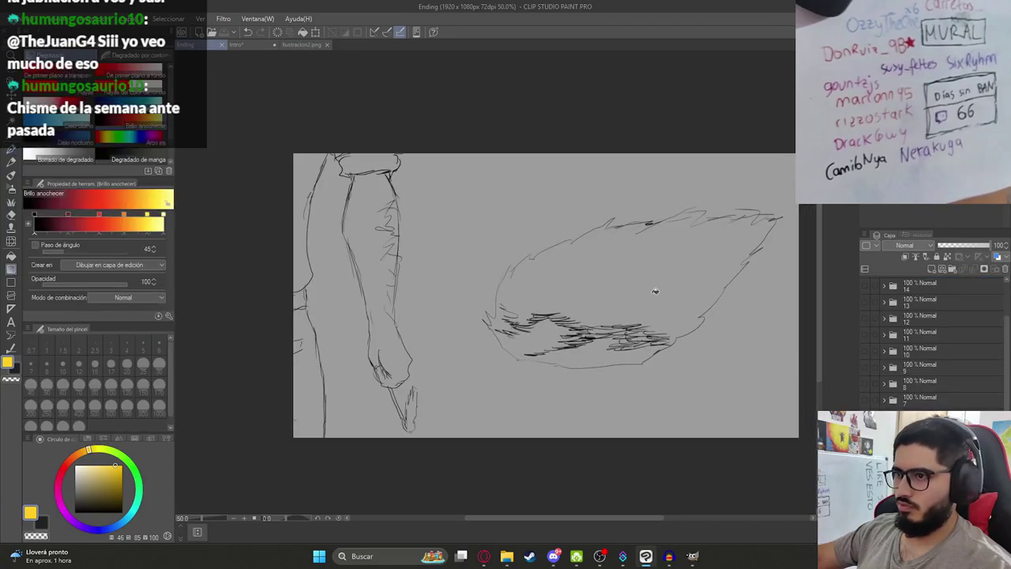
key(g)
click(653, 291)
key(ctrl+z)
key(p)
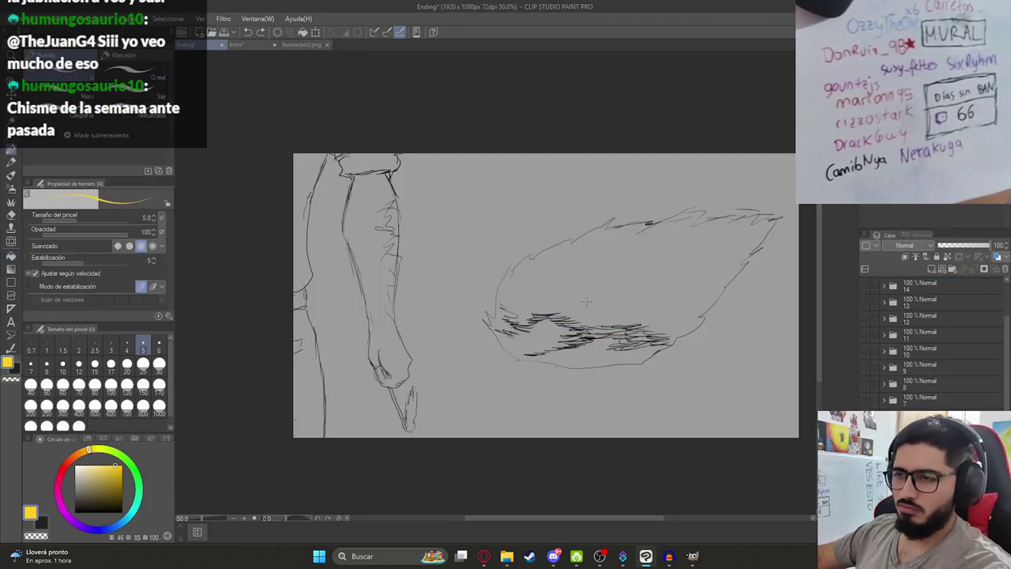
scroll(534, 317, up, 5)
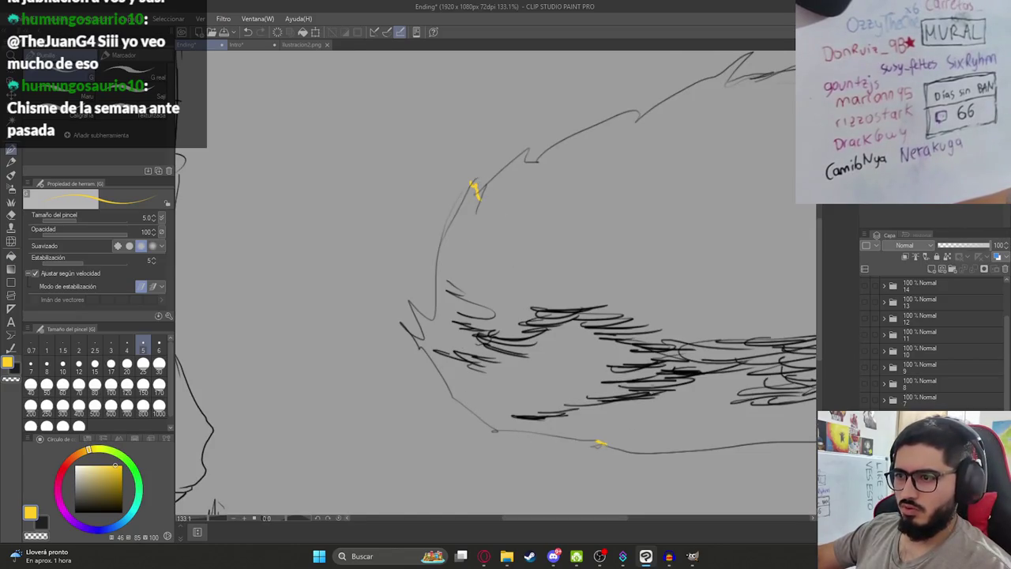
Test a yellow fill on the arm sketch, undo it, and draw a yellow diagonal stroke across the arm
scroll(683, 341, down, 4)
scroll(588, 348, up, 3)
key(g)
Retry yellow fills on the arm, undoing them along with the diagonal and short strokes
key(g)
click(608, 303)
key(ctrl+z)
scroll(369, 236, down, 2)
key(p)
drag(291, 190, 573, 464)
key(g)
click(355, 296)
key(ctrl+z)
click(503, 279)
key(ctrl+z)
key(ctrl+z)
key(p)
drag(395, 241, 575, 388)
key(ctrl+z)
Pan along the outline's upper part and follow its top edge to the right end
scroll(400, 355, up, 2)
scroll(400, 355, up, 2)
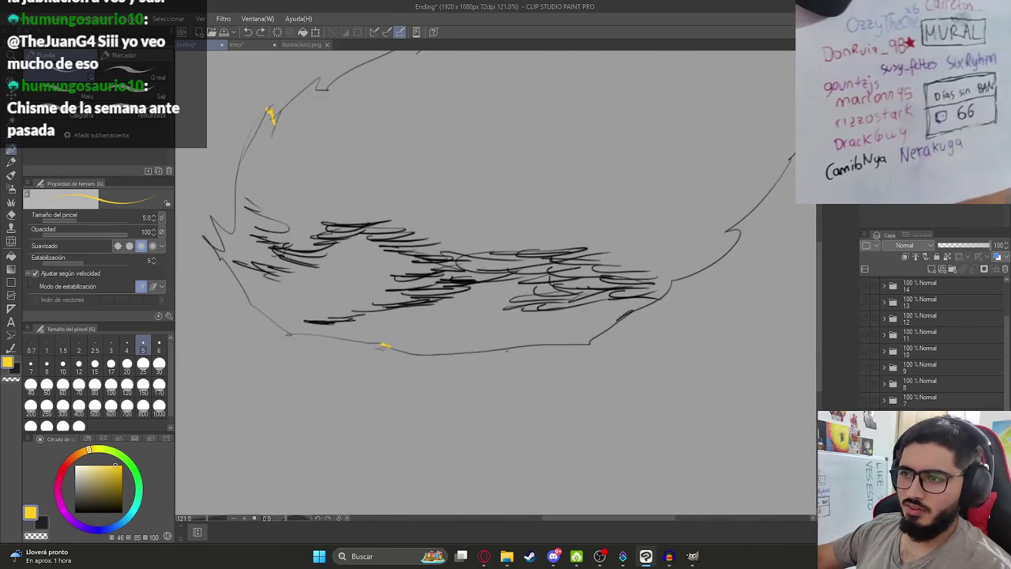
scroll(319, 343, up, 2)
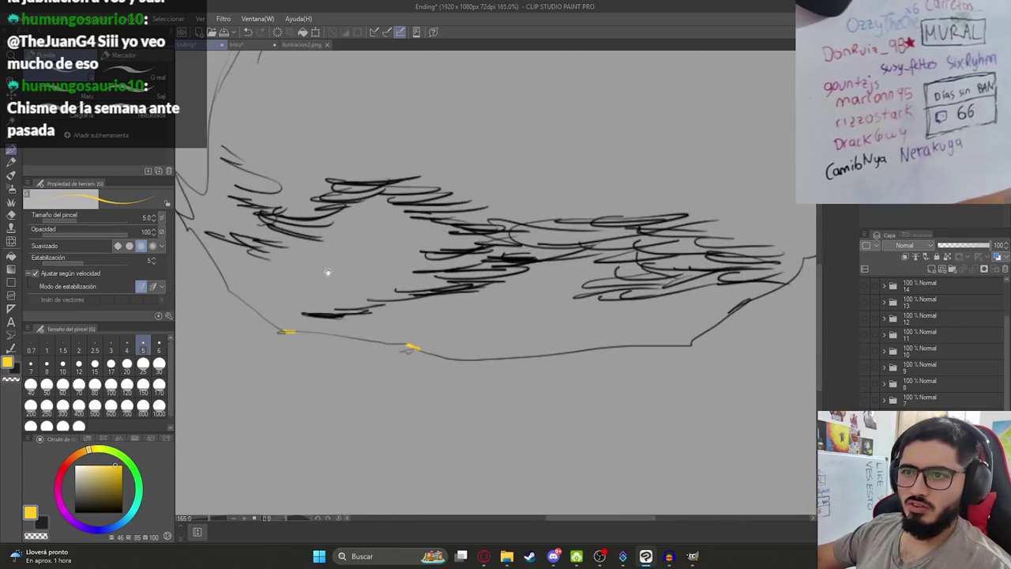
drag(328, 273, 482, 326)
drag(402, 185, 348, 314)
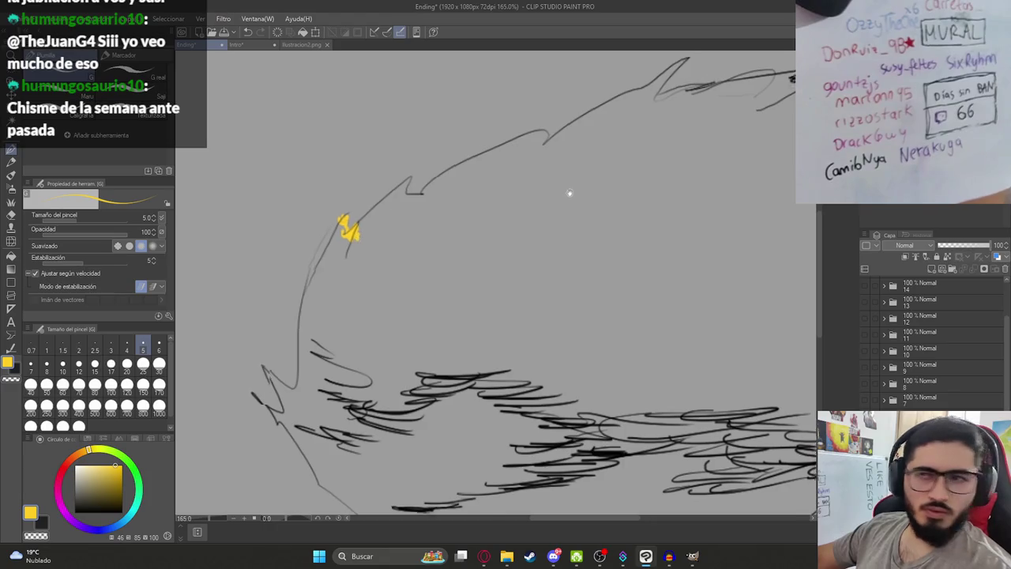
drag(352, 227, 217, 328)
drag(659, 171, 470, 238)
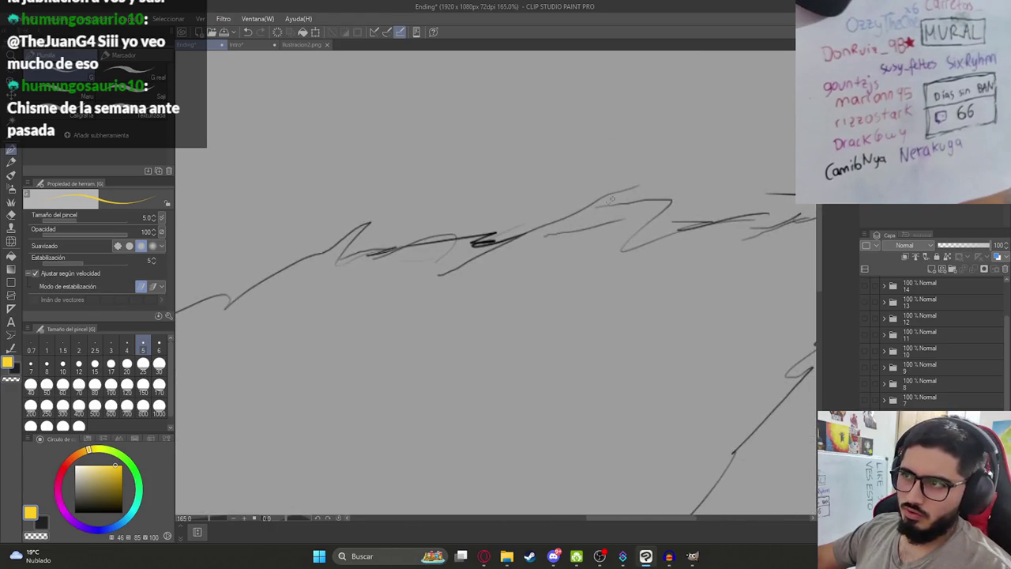
drag(606, 207, 397, 197)
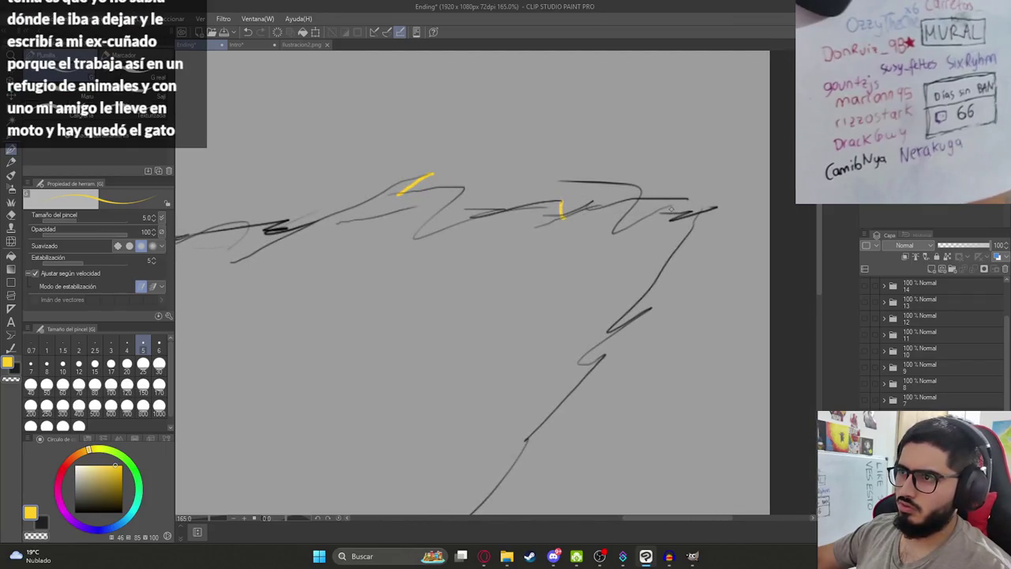
Zoom out, undo an accidental yellow canvas fill, and dab yellow over a gap with the pen
scroll(668, 308, down, 2)
scroll(653, 276, down, 3)
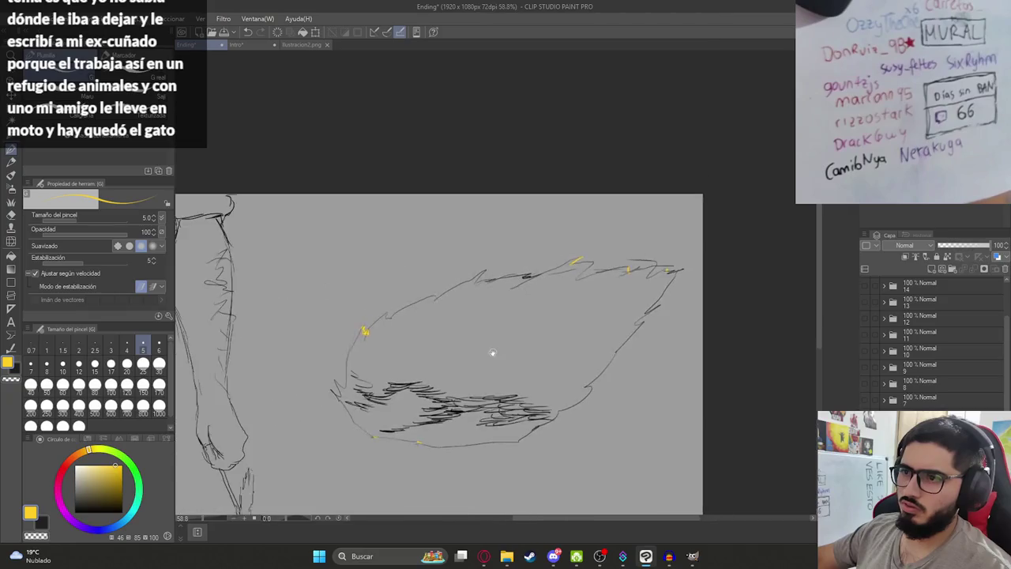
scroll(493, 352, down, 2)
key(g)
drag(548, 285, 611, 282)
key(ctrl+z)
key(p)
drag(500, 456, 485, 130)
Try filling inside the flame outline with yellow, undoing the fills that leak out
key(g)
click(520, 311)
key(ctrl+z)
click(474, 297)
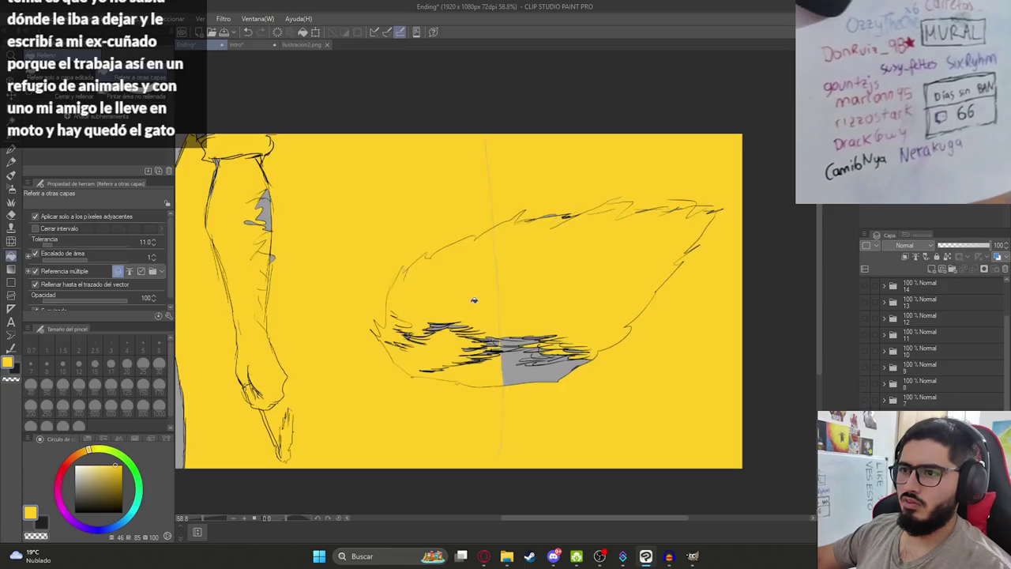
key(ctrl+z)
key(ctrl+z)
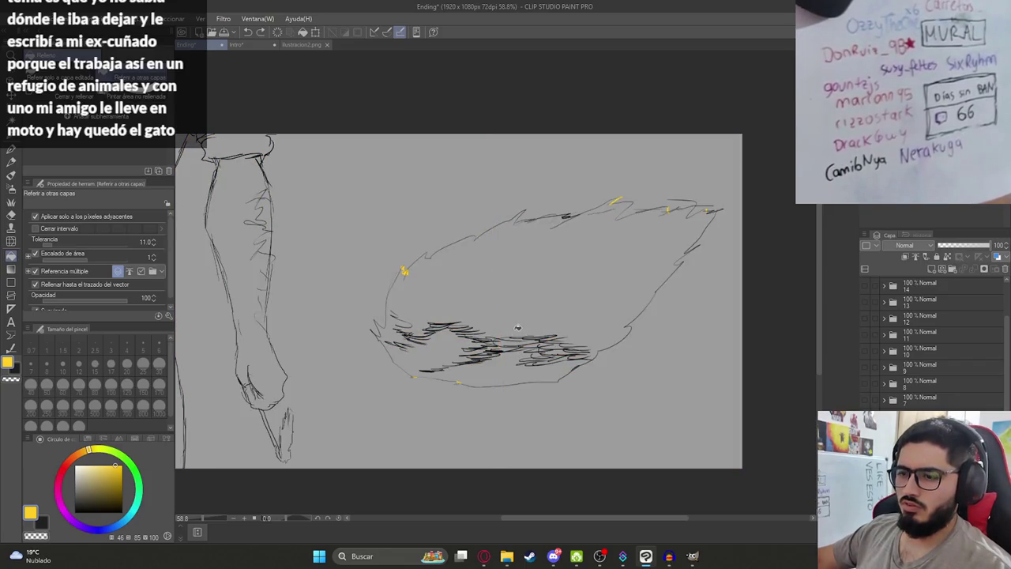
key(p)
scroll(450, 352, up, 2)
scroll(339, 263, up, 3)
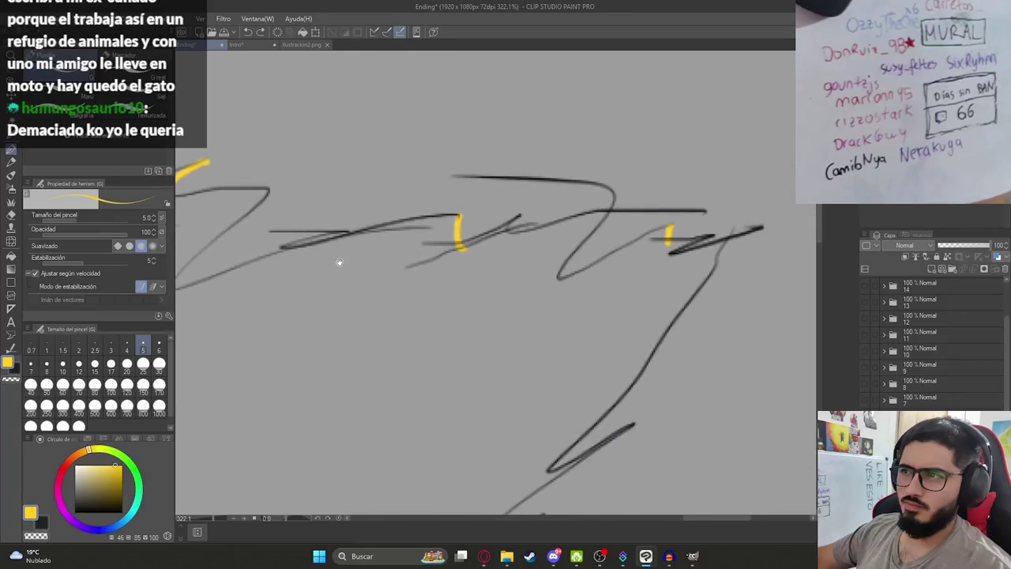
scroll(477, 284, down, 2)
scroll(499, 223, down, 1)
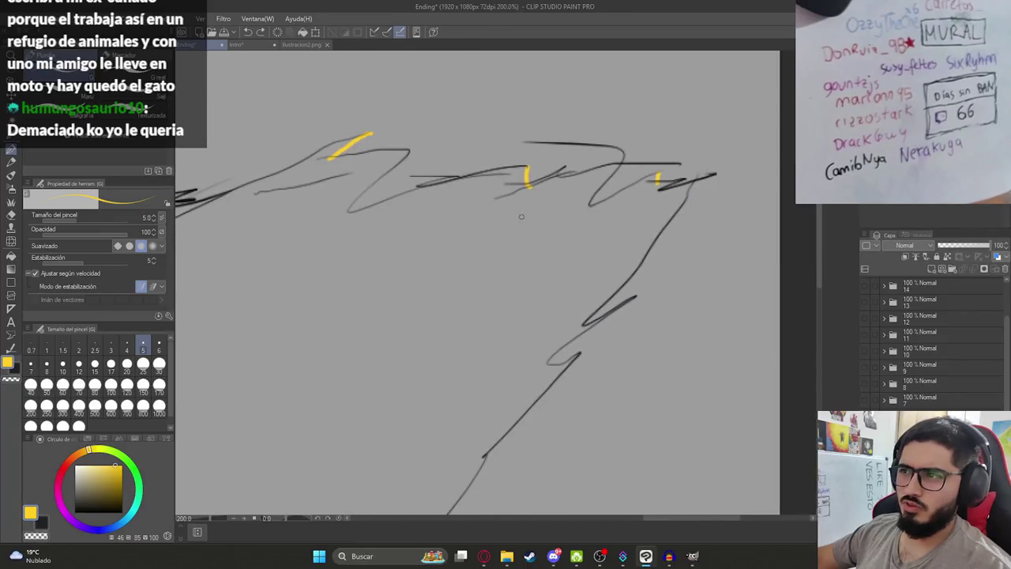
scroll(553, 260, down, 5)
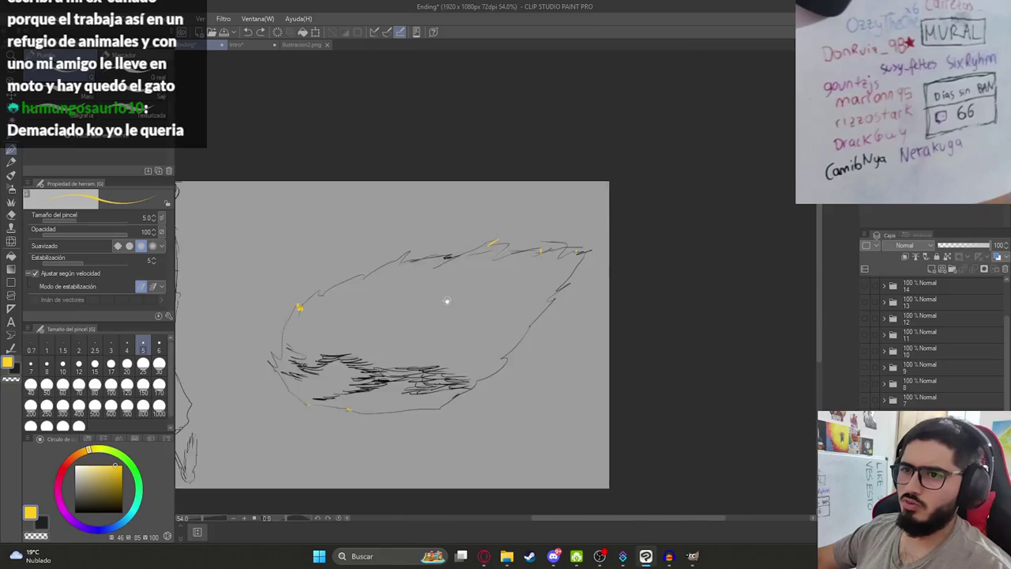
key(ctrl+y)
Lower the fill's colour tolerance and fill the flame outline with yellow
key(g)
key(g)
click(498, 268)
key(ctrl+z)
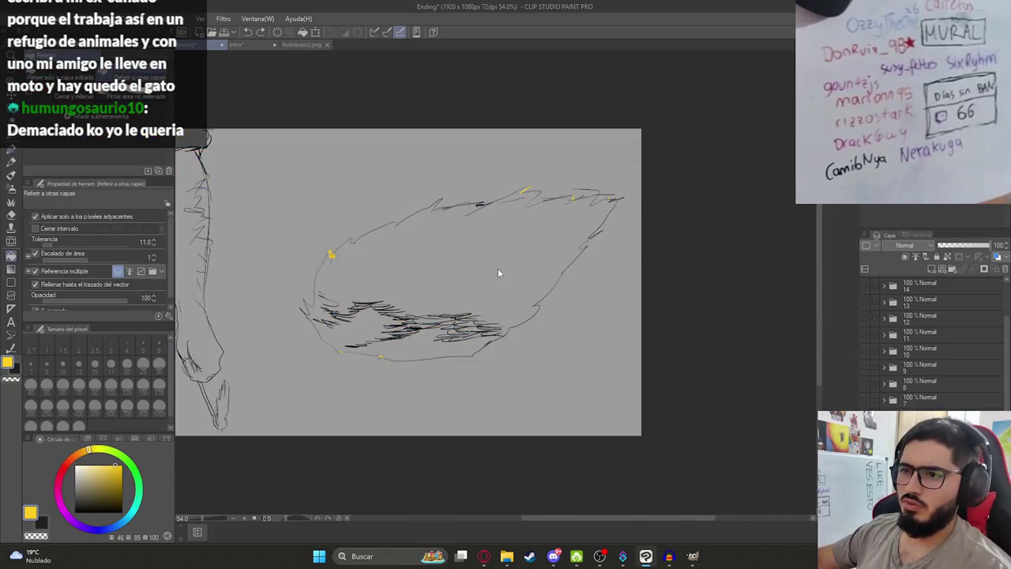
click(50, 247)
click(441, 261)
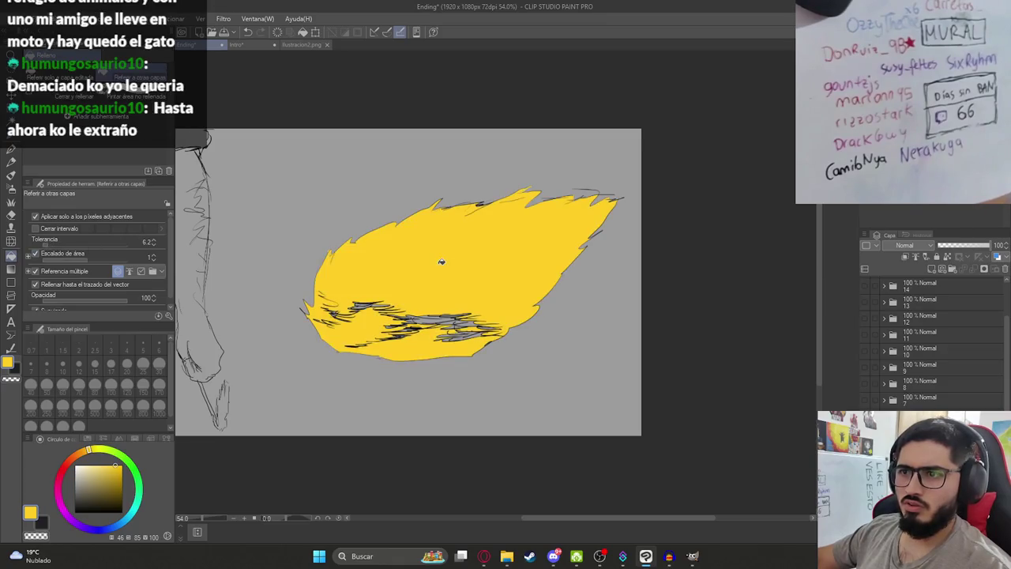
scroll(443, 264, up, 1)
scroll(444, 264, up, 1)
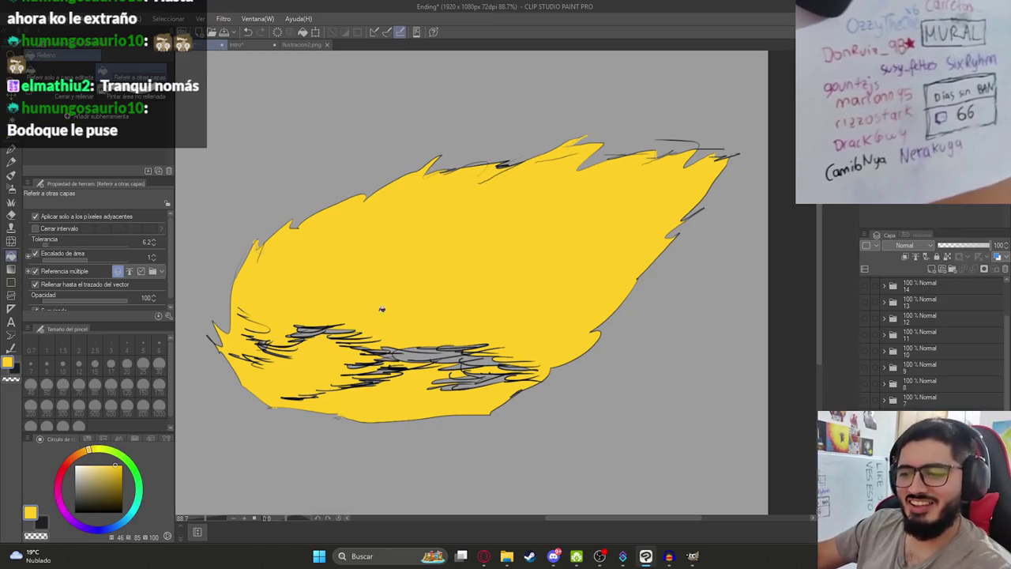
Paint yellow over grey gaps in the hatching, then return to a 5-pixel brush
key(p)
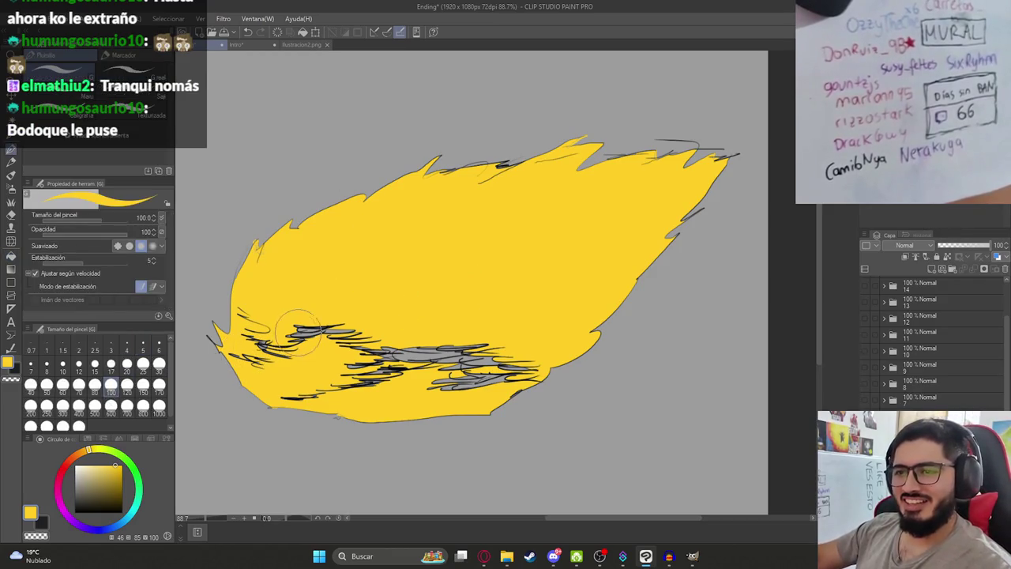
mouse_move(387, 360)
mouse_down()
mouse_move(486, 371)
mouse_move(531, 356)
mouse_move(517, 365)
mouse_up()
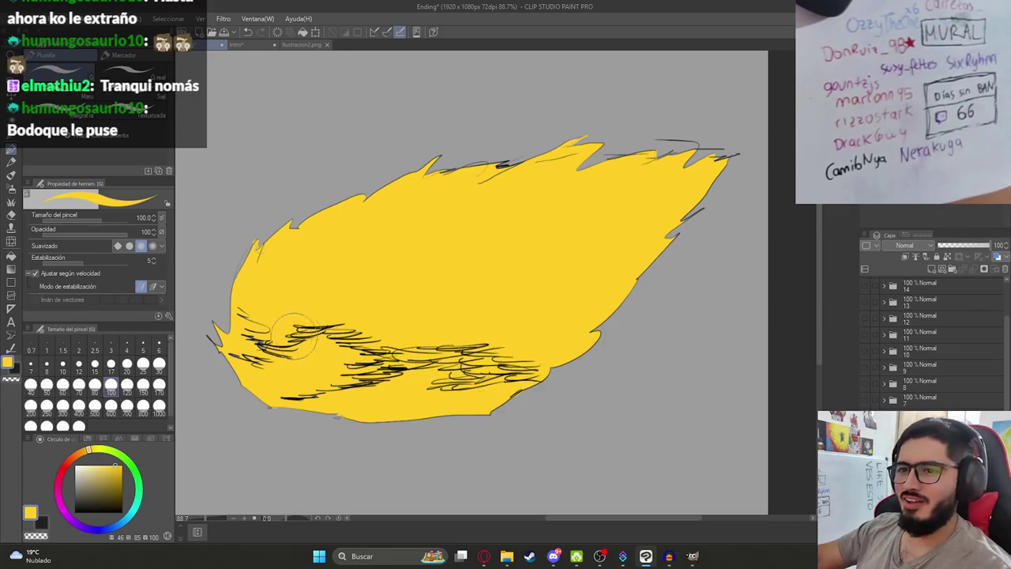
drag(269, 332, 241, 312)
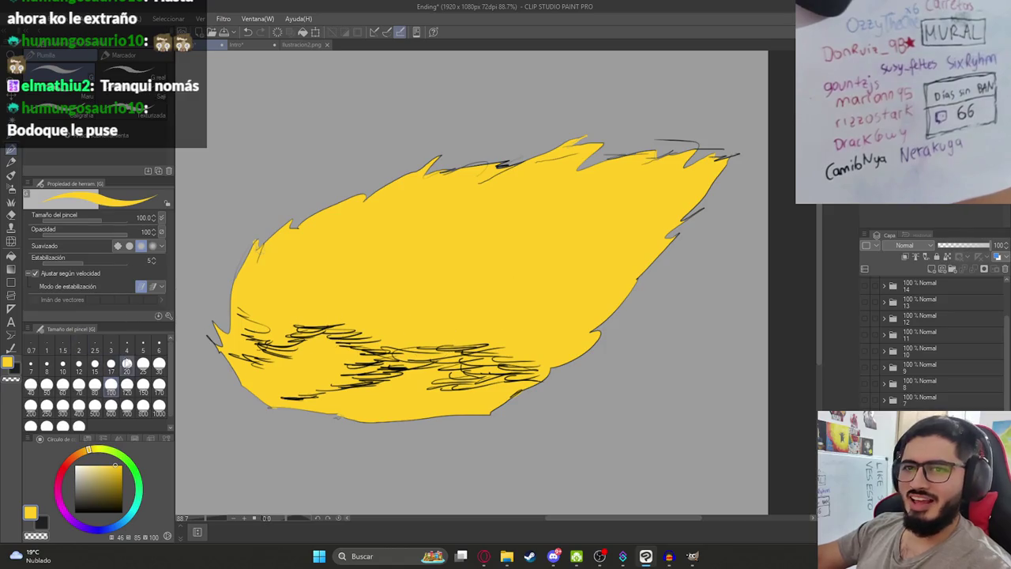
click(143, 348)
scroll(427, 263, down, 3)
scroll(418, 263, down, 2)
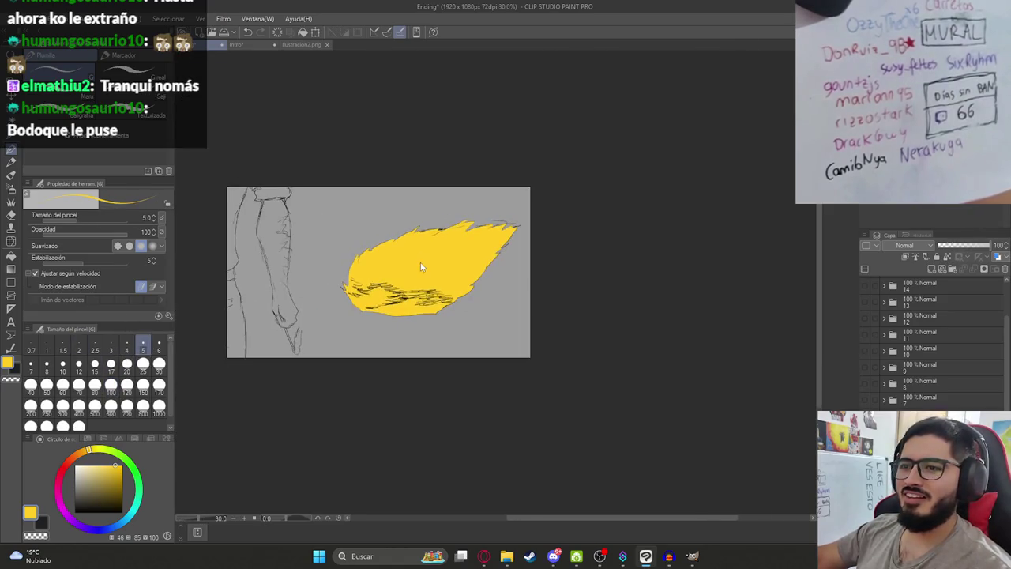
scroll(418, 263, up, 3)
scroll(418, 263, up, 1)
scroll(418, 263, up, 2)
scroll(418, 263, up, 1)
scroll(678, 160, up, 2)
scroll(670, 158, up, 2)
Cover the grey notch near a top spike and the remaining gaps with yellow
drag(678, 196, 616, 172)
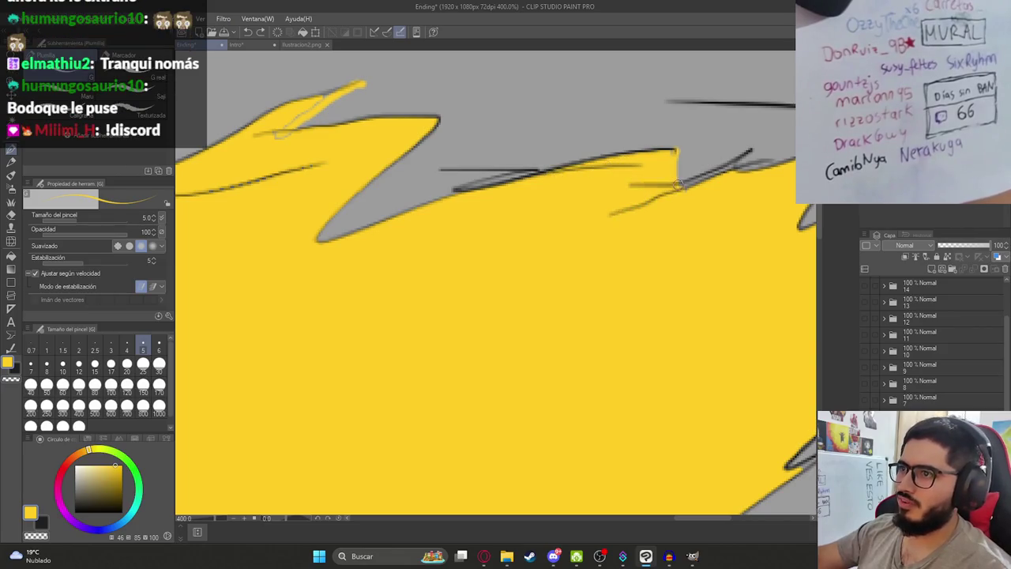
scroll(626, 224, down, 6)
scroll(538, 198, up, 3)
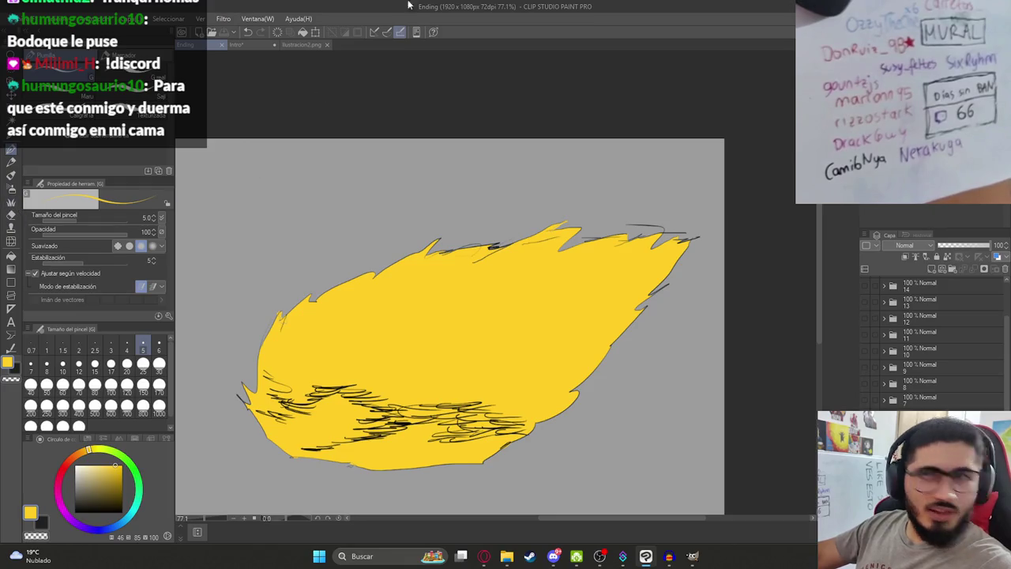
scroll(383, 340, down, 3)
drag(382, 340, 471, 281)
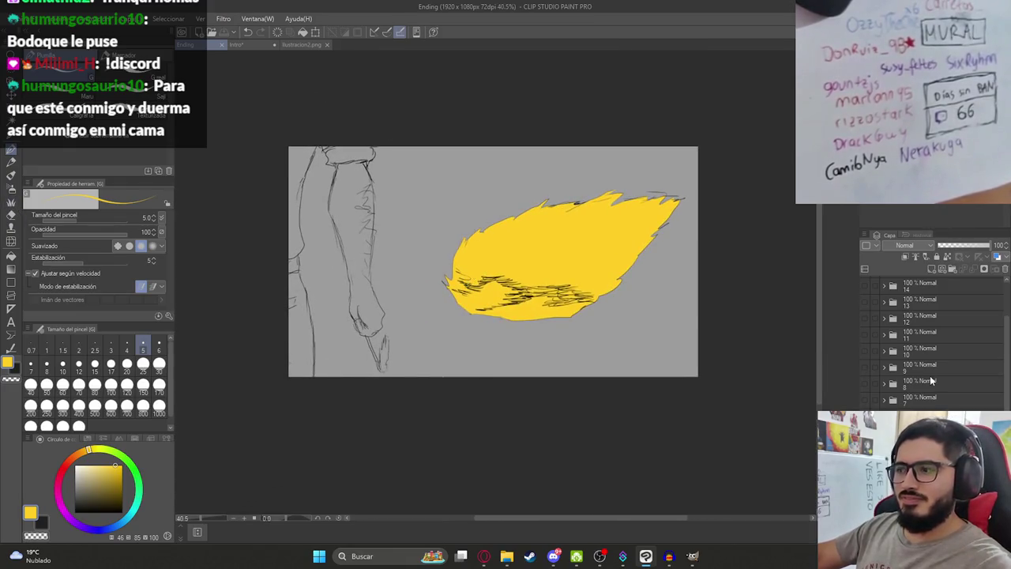
Clear the yellow flame so only the arm sketch remains
scroll(933, 340, down, 2)
key(ctrl+z)
key(ctrl+y)
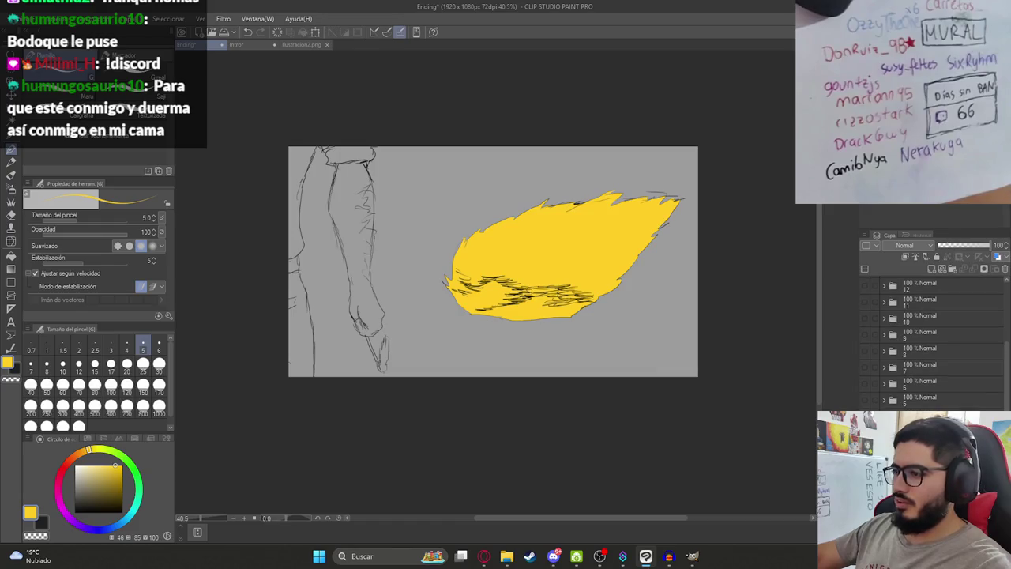
key(Delete)
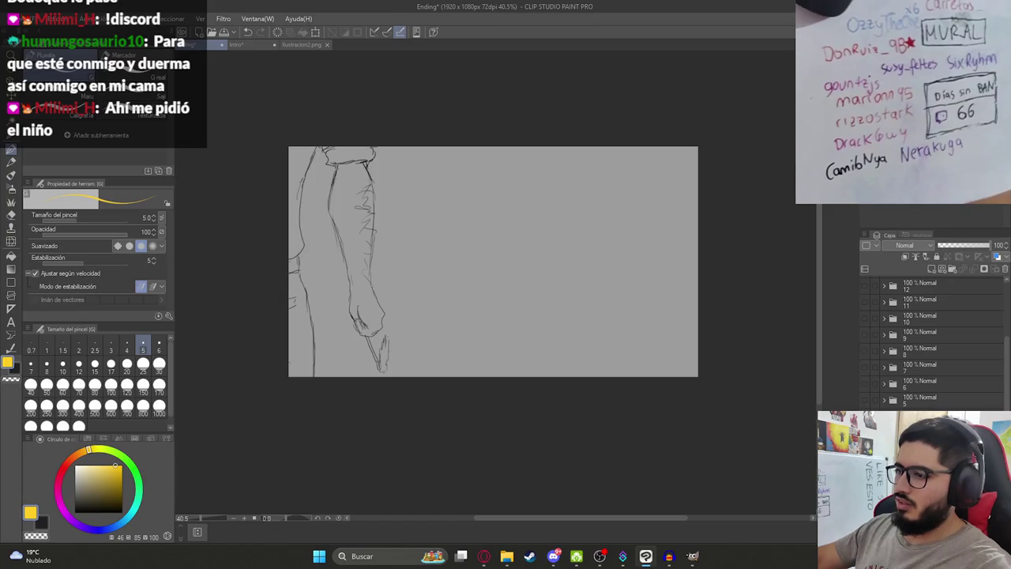
Pick the man's skin tone from ilustracion2.png and return to the Ending canvas
scroll(366, 285, up, 3)
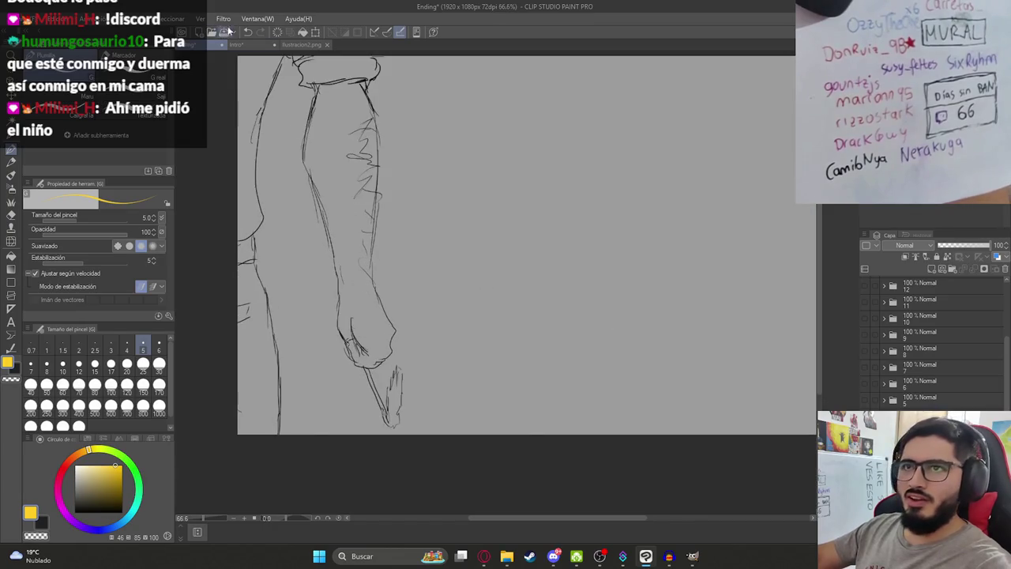
click(253, 45)
click(298, 43)
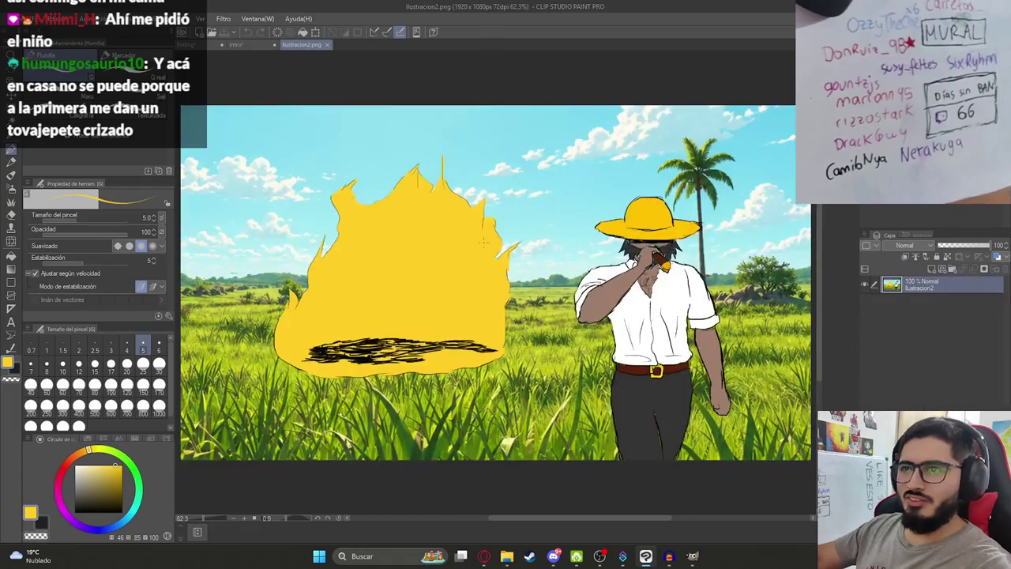
click(213, 44)
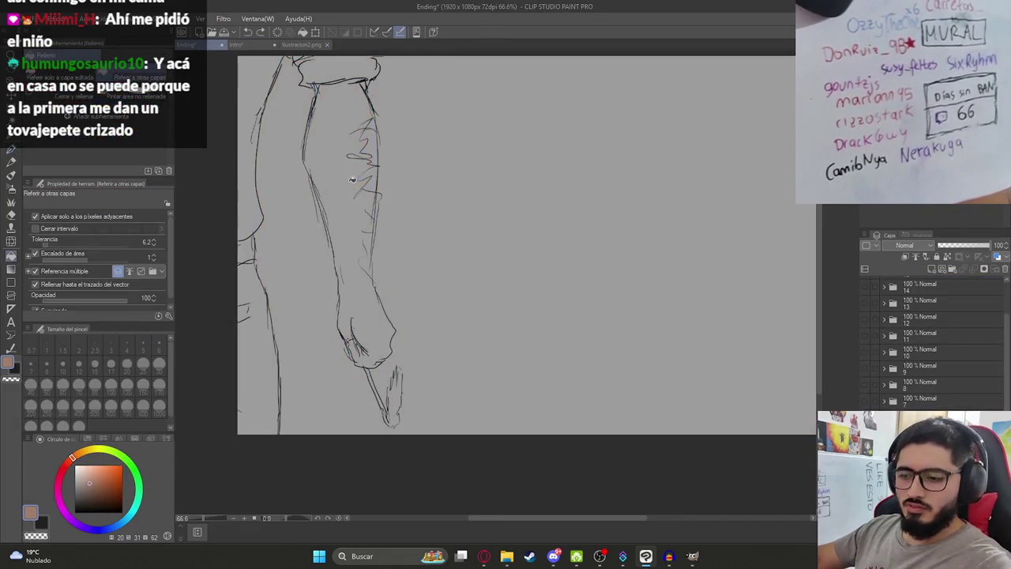
Narrow the brush to size 4, save the Ending file, and briefly check Discord
key(bracketleft)
drag(371, 225, 438, 238)
key(ctrl+z)
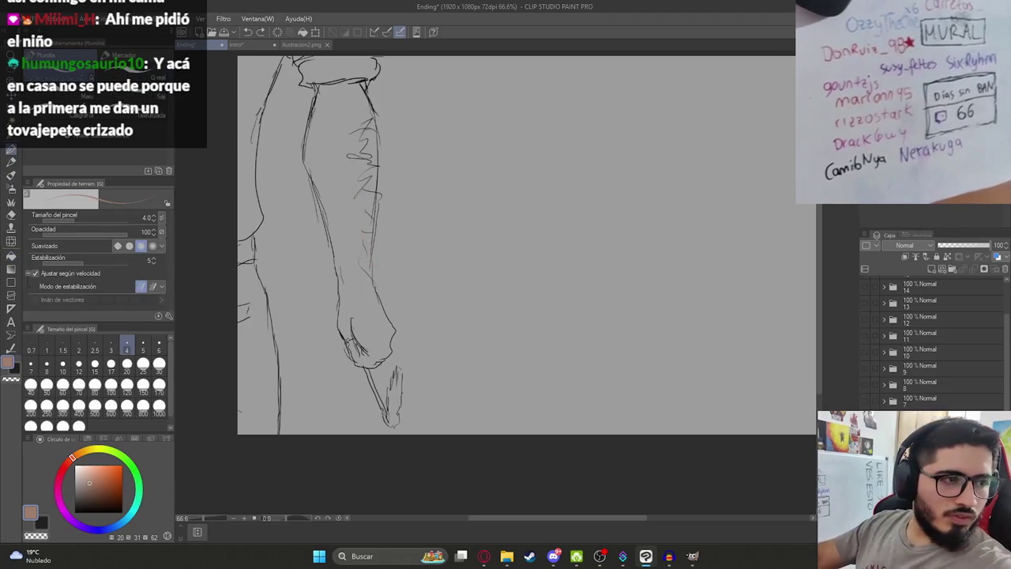
key(ctrl+s)
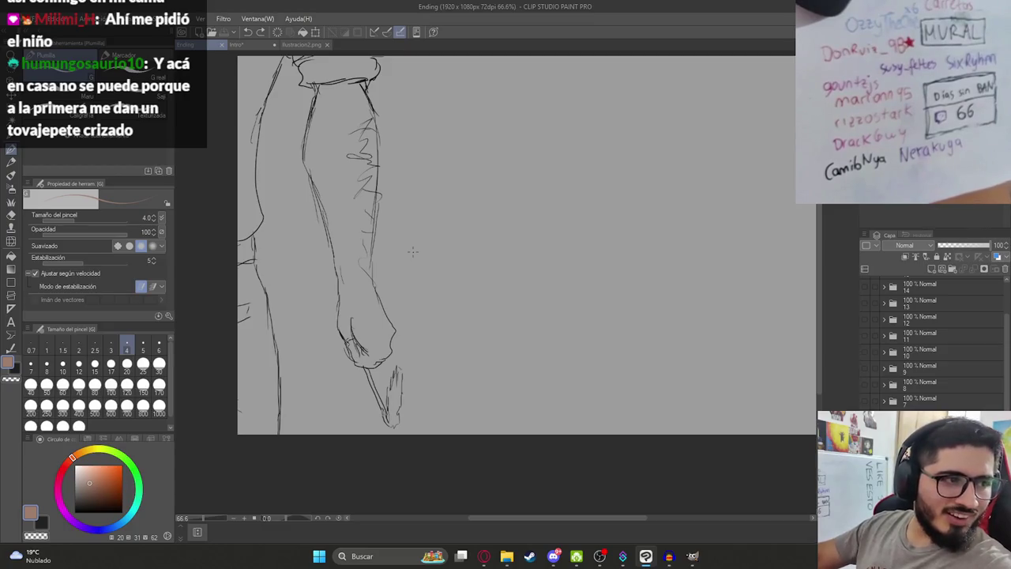
click(553, 558)
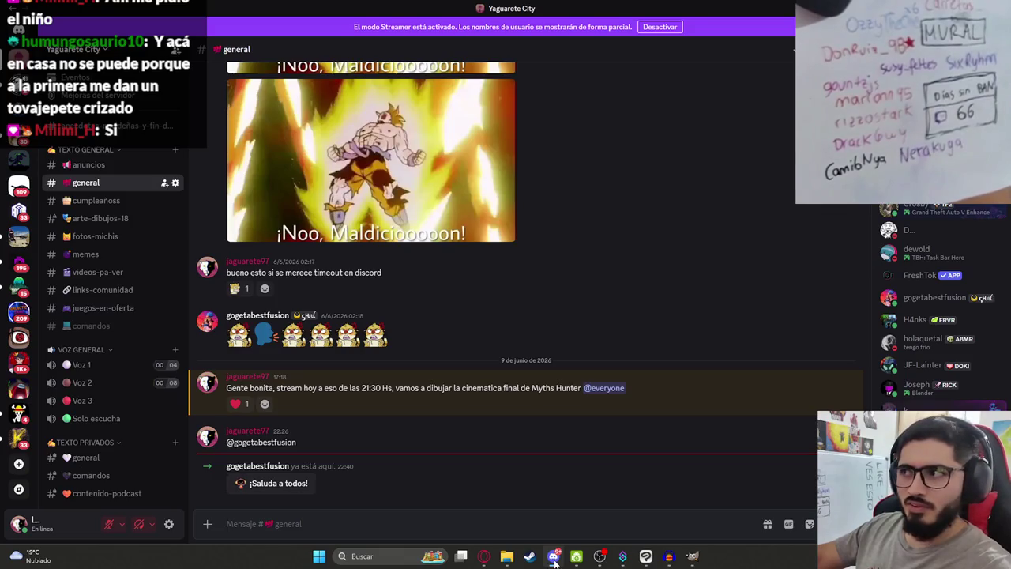
click(555, 558)
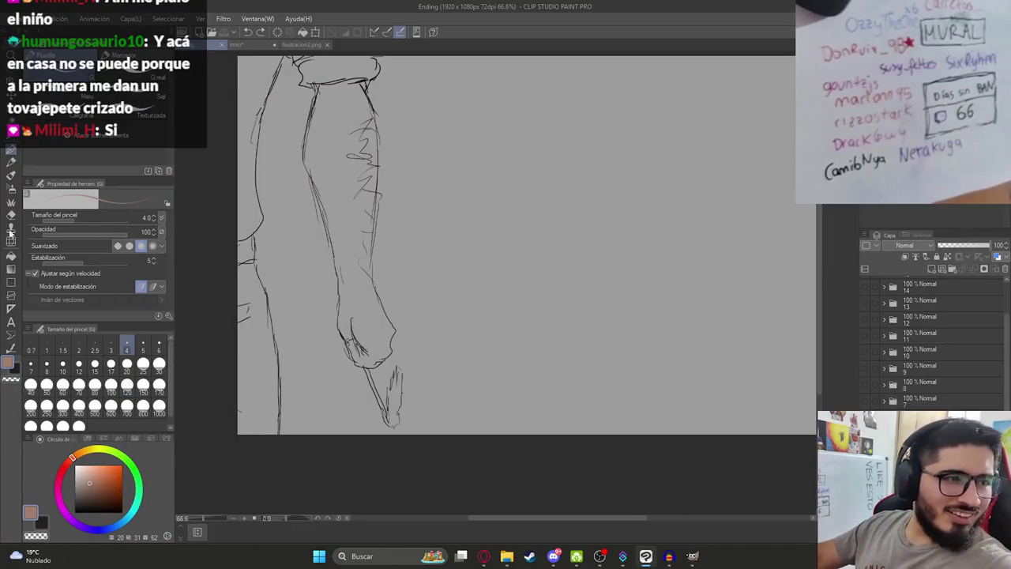
Close off the arm with a line and try a skin-tone fill, undoing the leak
drag(448, 237, 537, 191)
key(ctrl+z)
scroll(334, 259, up, 3)
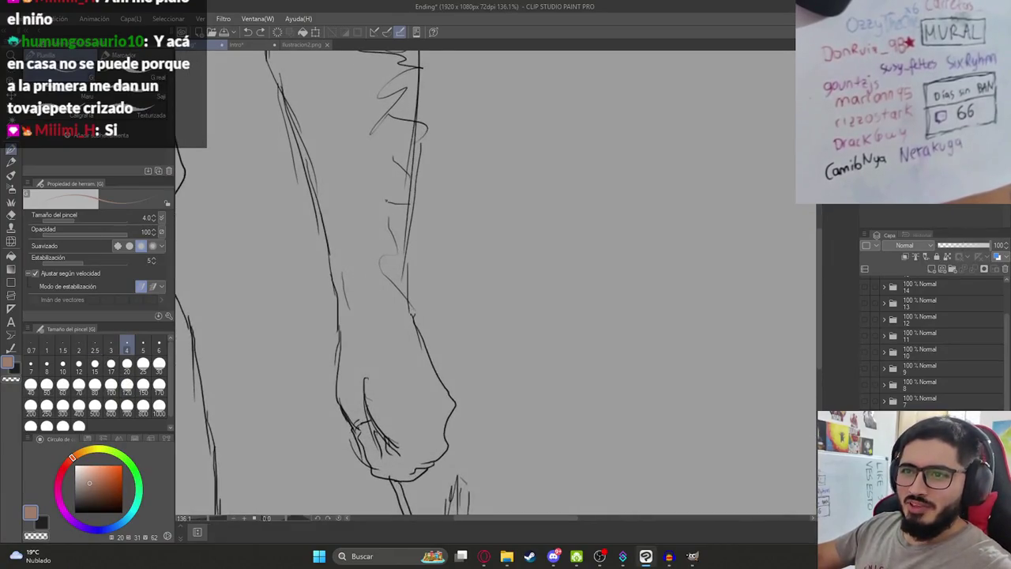
drag(268, 212, 535, 225)
key(g)
click(406, 310)
scroll(379, 332, up, 2)
scroll(379, 332, down, 3)
key(ctrl+z)
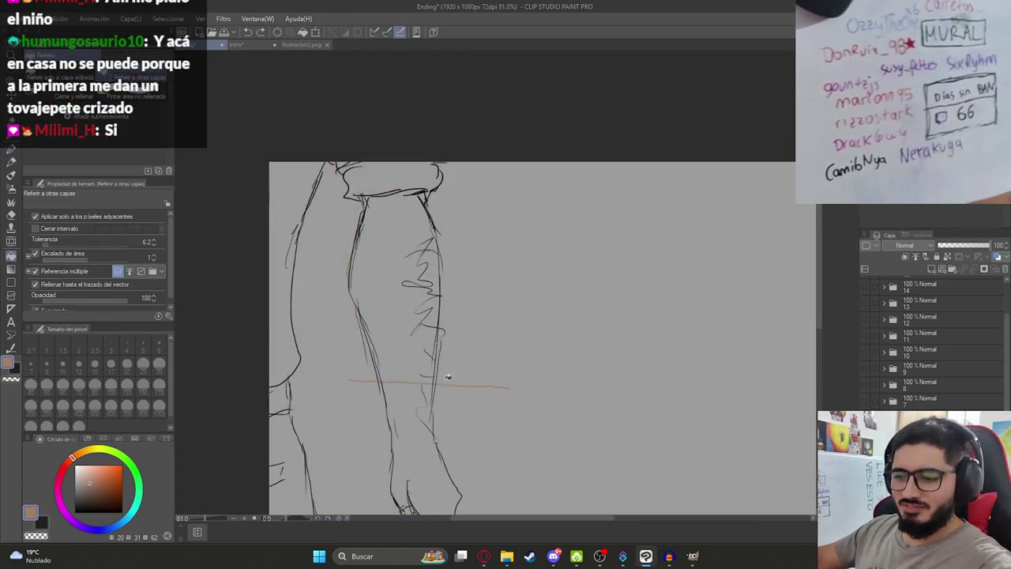
key(p)
Bring the foot of the sketch into view, then bring up the Discord chat
scroll(463, 361, up, 3)
drag(441, 401, 410, 316)
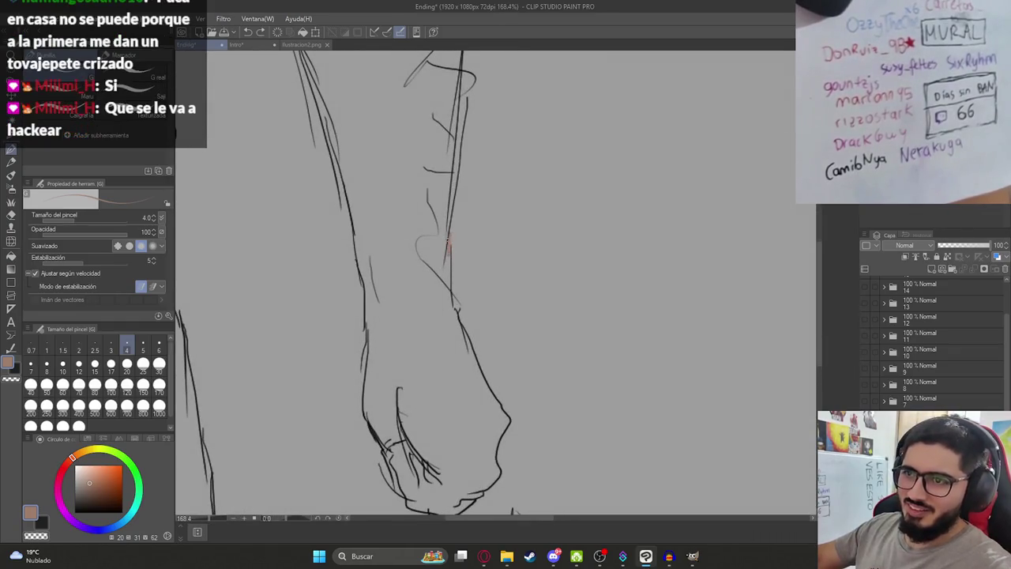
scroll(400, 322, down, 3)
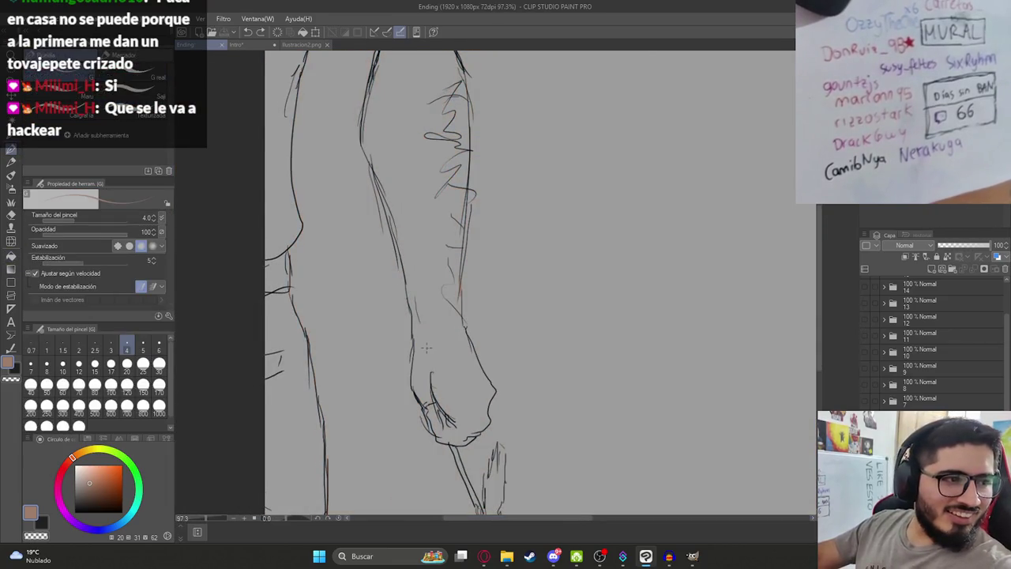
click(554, 557)
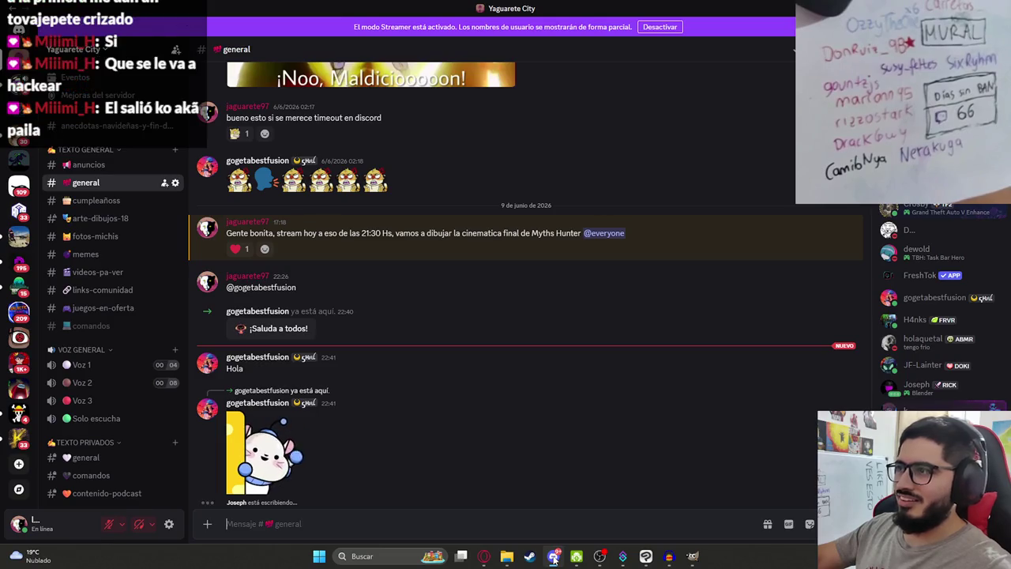
Hide Discord, then try a reddish pen stroke beside the arm and undo it
click(553, 558)
drag(506, 249, 577, 304)
key(ctrl+z)
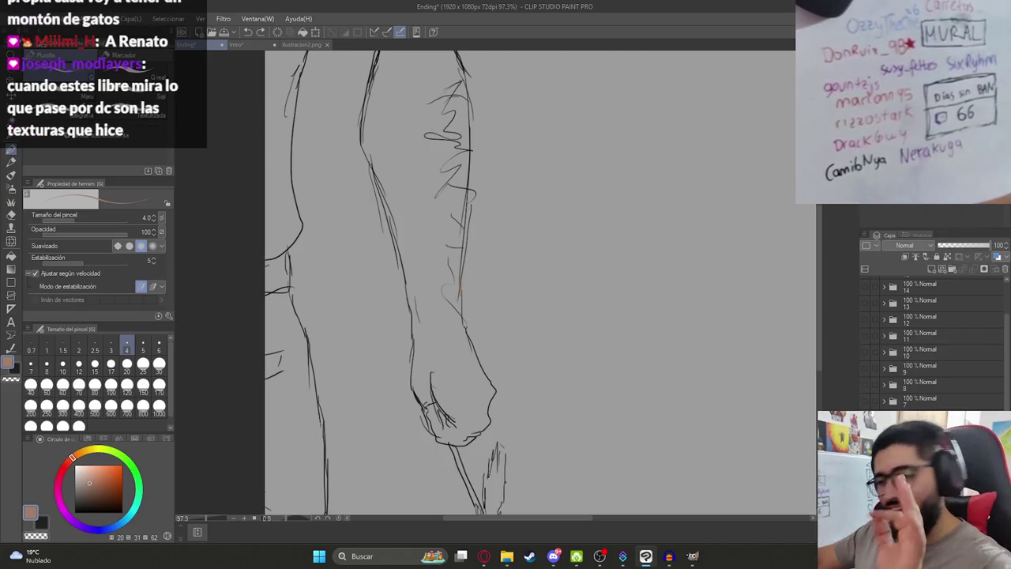
Undo the stray sketch strokes and a misplaced brown fill
key(ctrl+z)
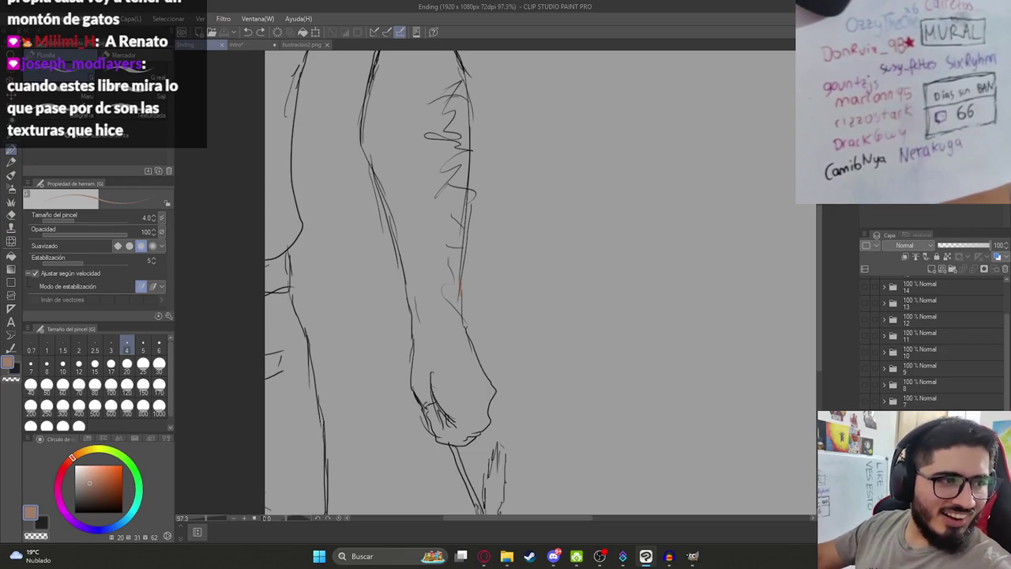
key(ctrl+z)
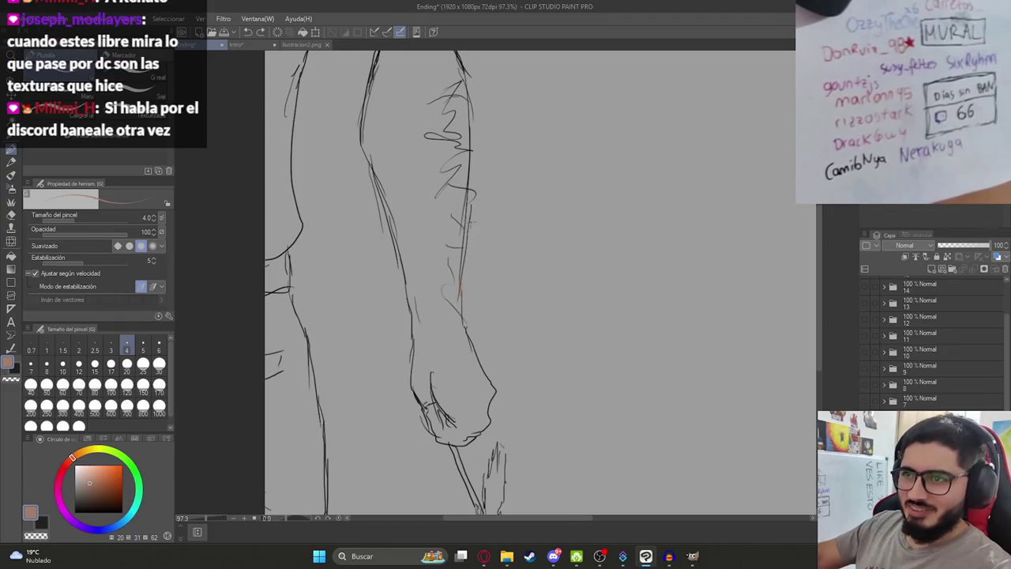
key(g)
click(435, 244)
key(ctrl+z)
key(p)
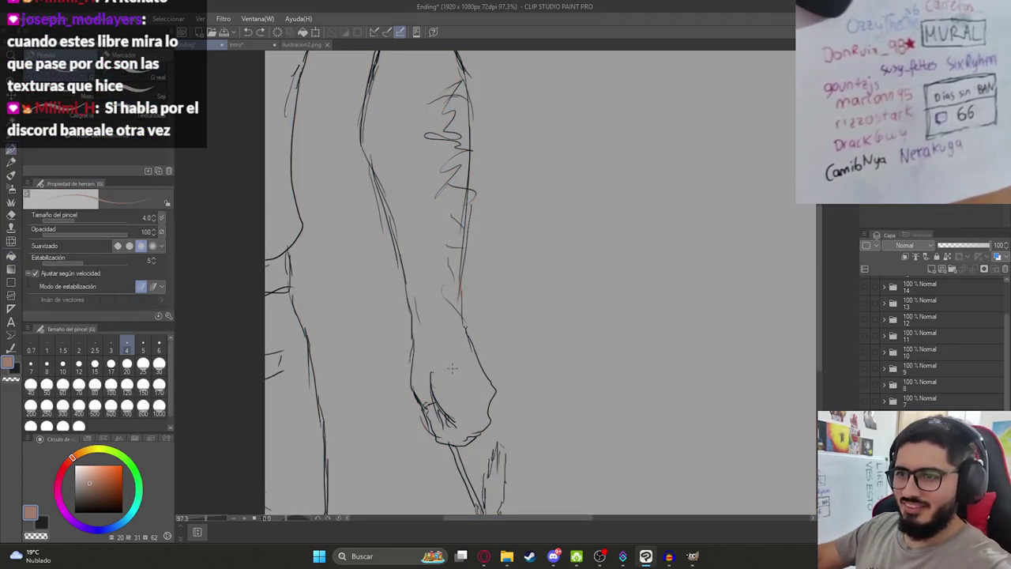
scroll(387, 359, up, 2)
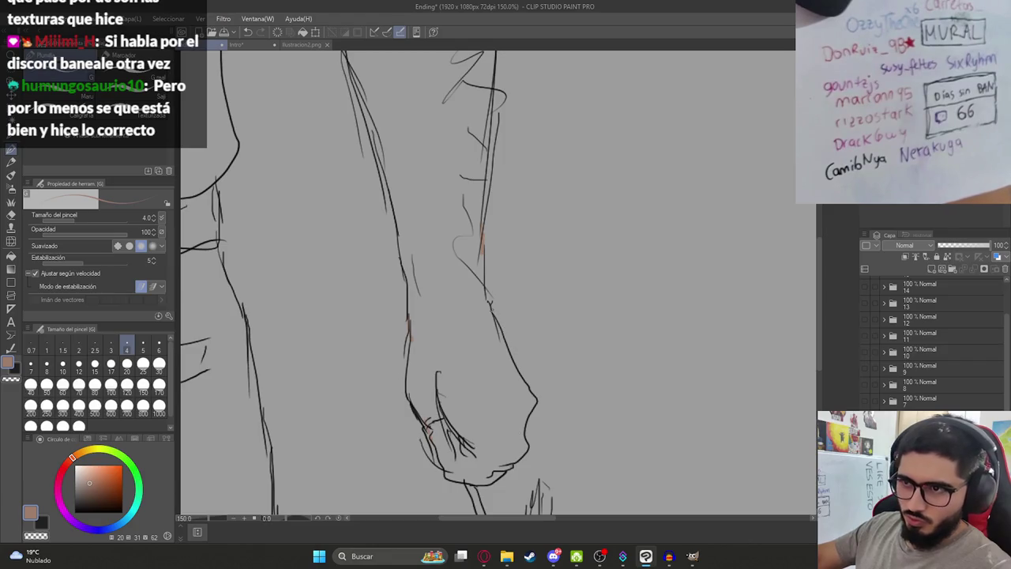
Fill the forearm with flat brown skin tone, then bring up Discord
key(g)
click(452, 334)
scroll(451, 294, down, 3)
scroll(501, 264, up, 2)
scroll(498, 253, up, 1)
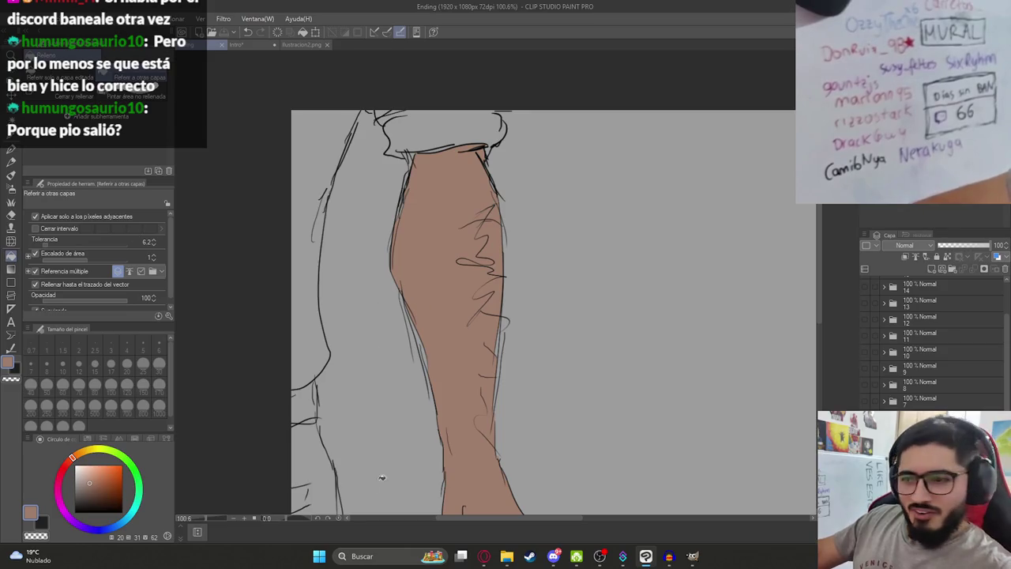
click(554, 556)
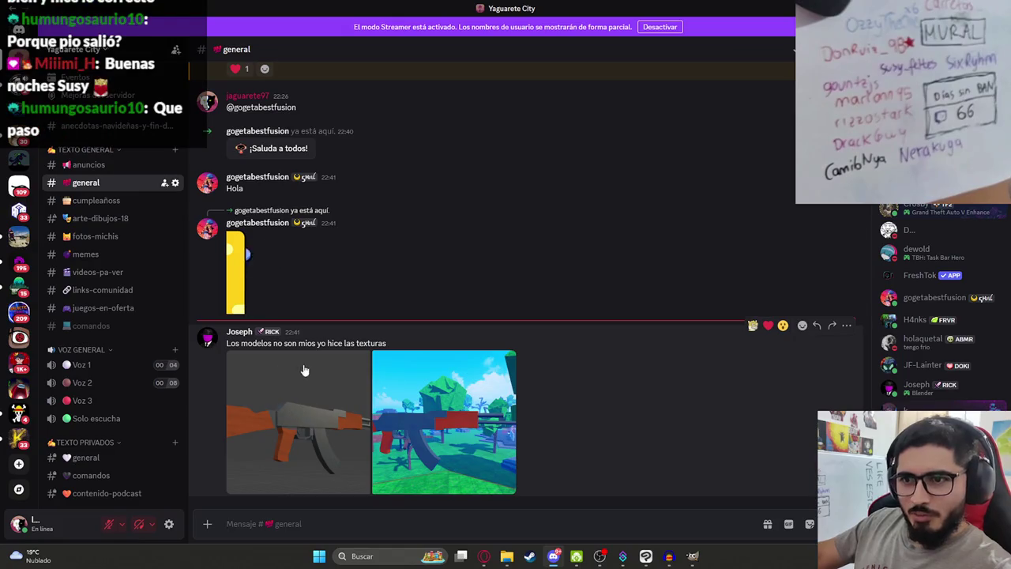
View both shared AK-47 rifle images enlarged, then hide Discord
click(339, 393)
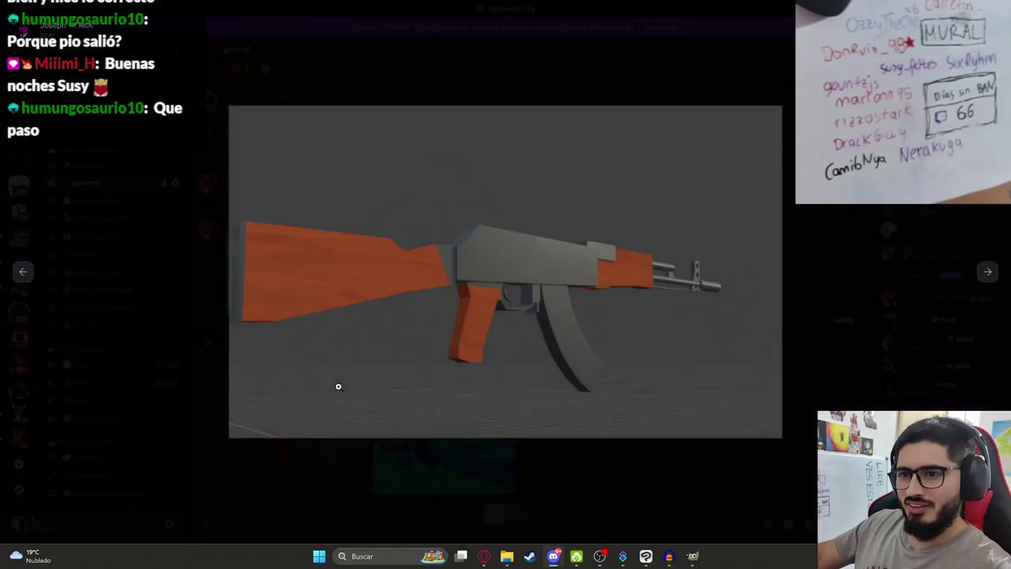
click(842, 268)
click(420, 412)
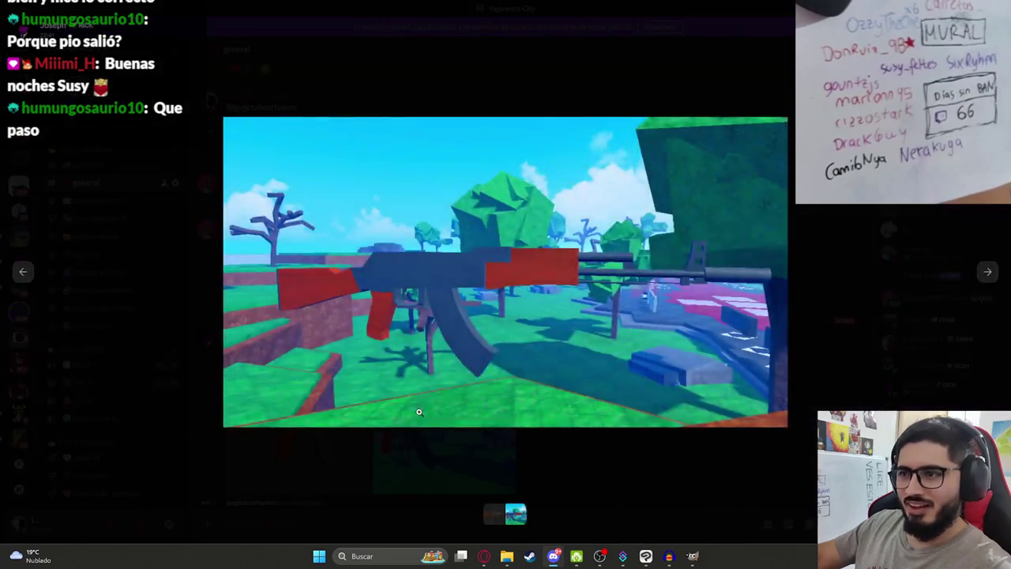
click(646, 447)
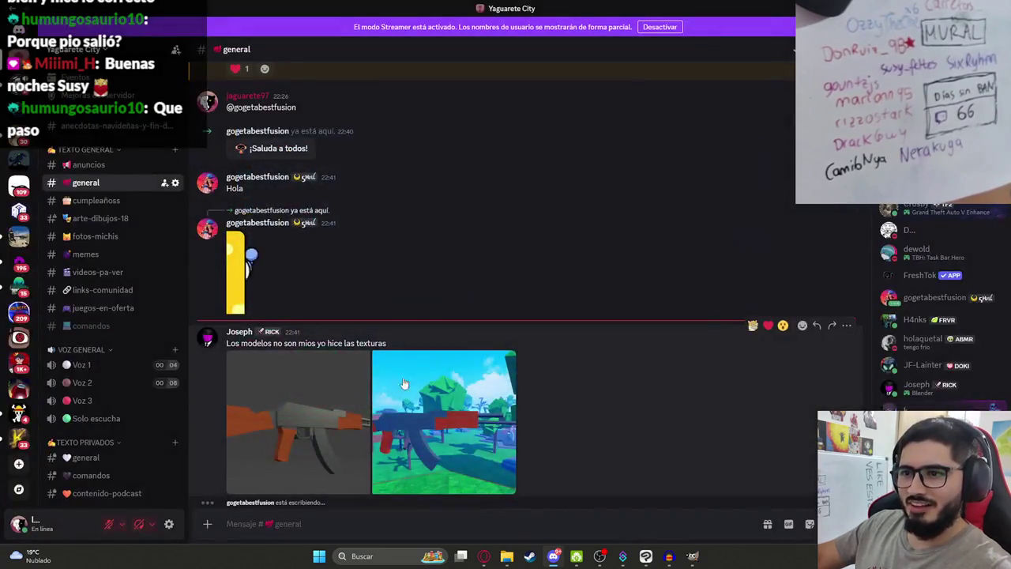
click(554, 557)
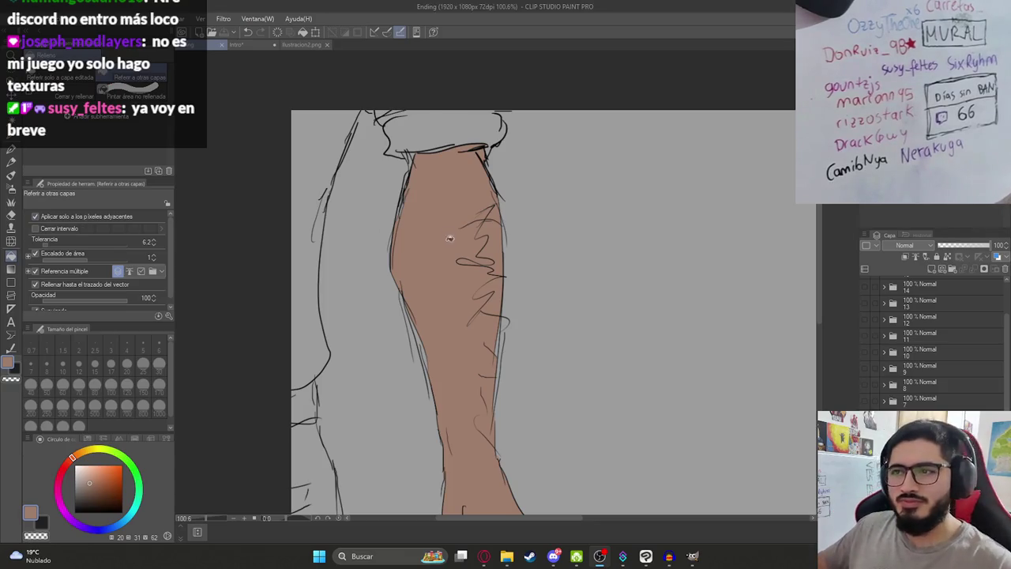
Zoom out, fill the empty area left of the figure white, and switch to the browser
scroll(511, 301, down, 1)
scroll(512, 302, down, 3)
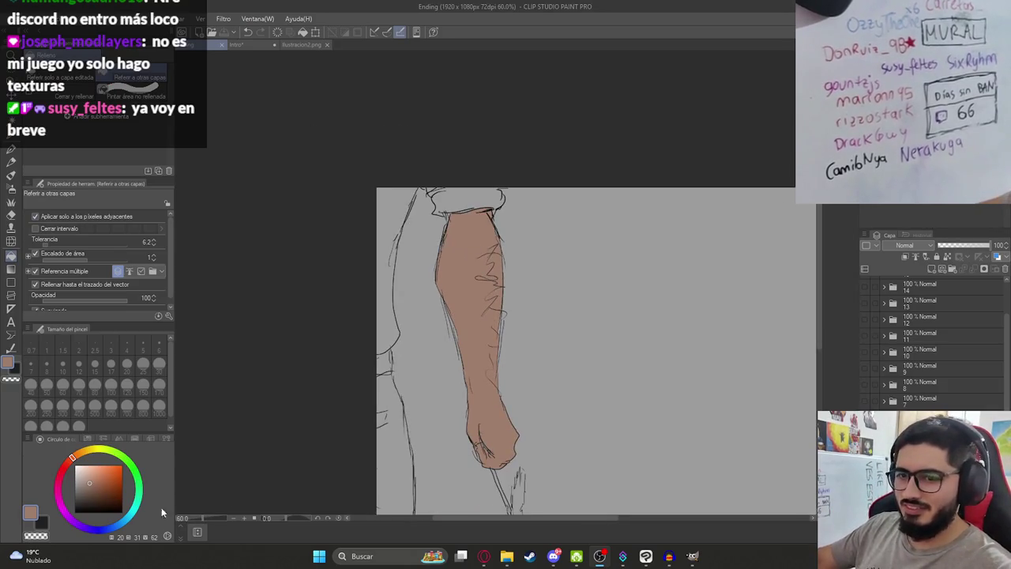
click(397, 204)
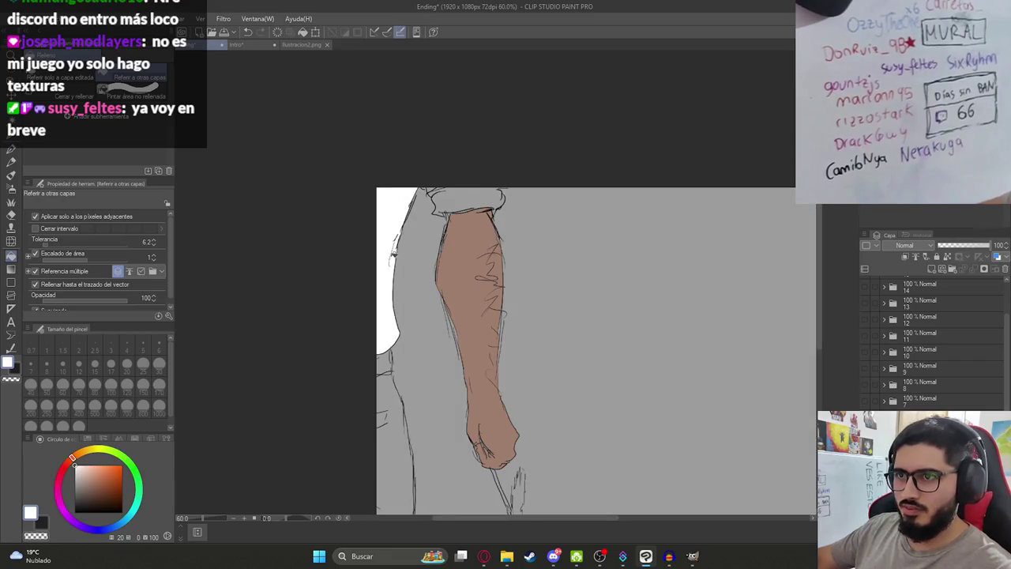
scroll(428, 388, down, 1)
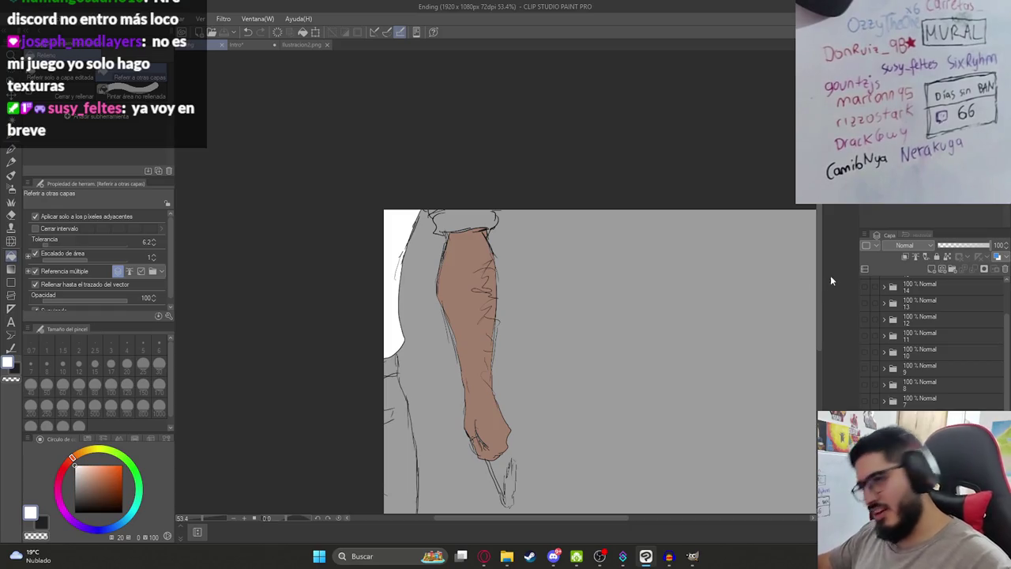
click(485, 558)
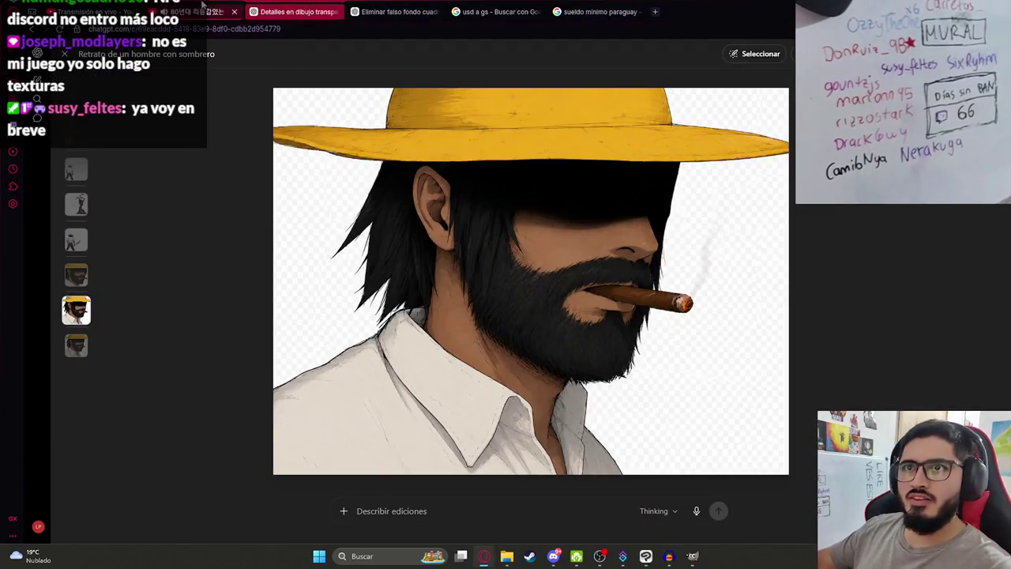
Search YouTube for 'cosas girando'
click(204, 6)
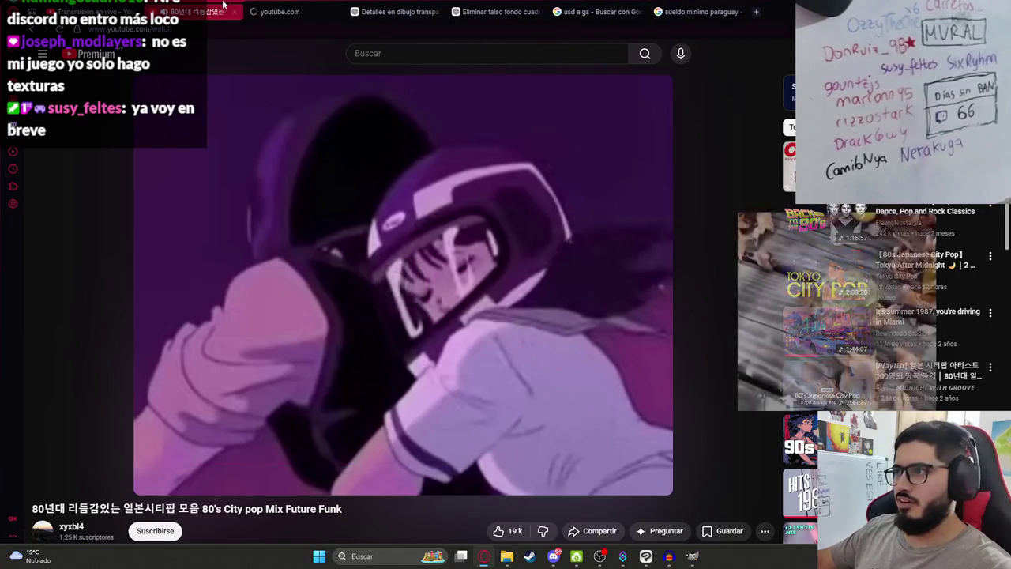
click(281, 7)
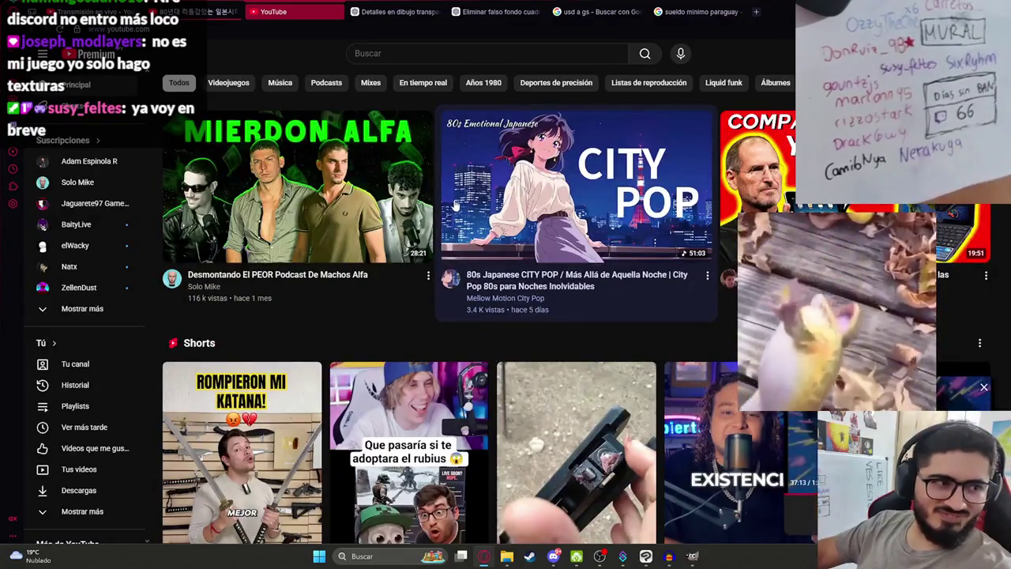
click(425, 54)
text(cosas g)
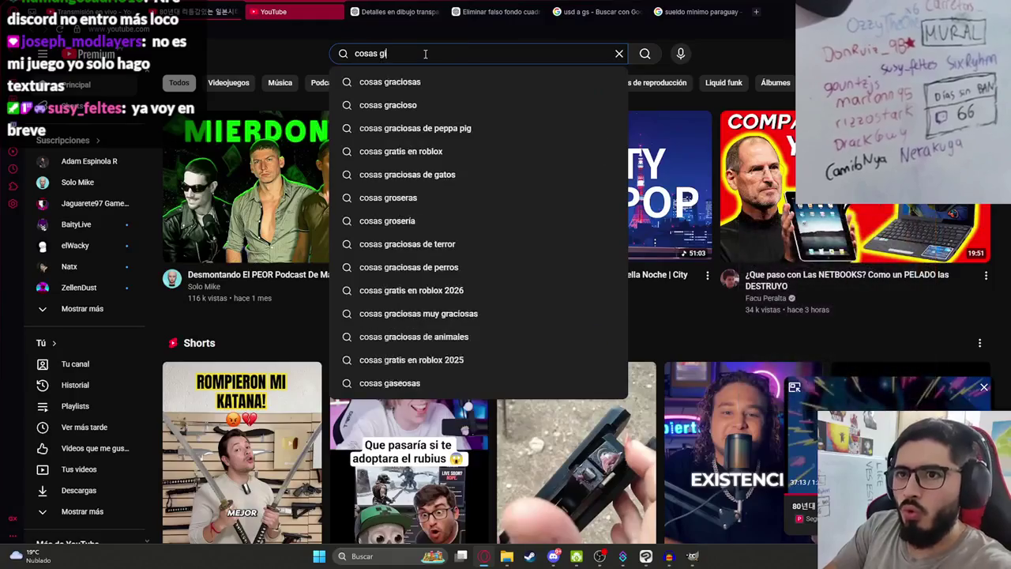
text(irando)
key(Return)
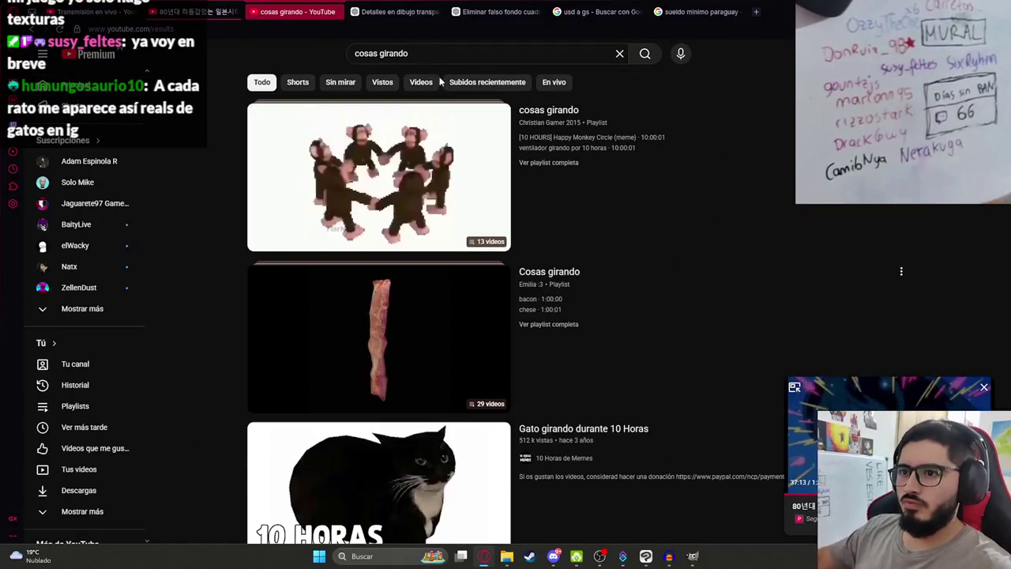
Close the mini-player and play 'Mapache comiendo uvas durante 10 horas' full screen
click(979, 388)
scroll(578, 323, down, 2)
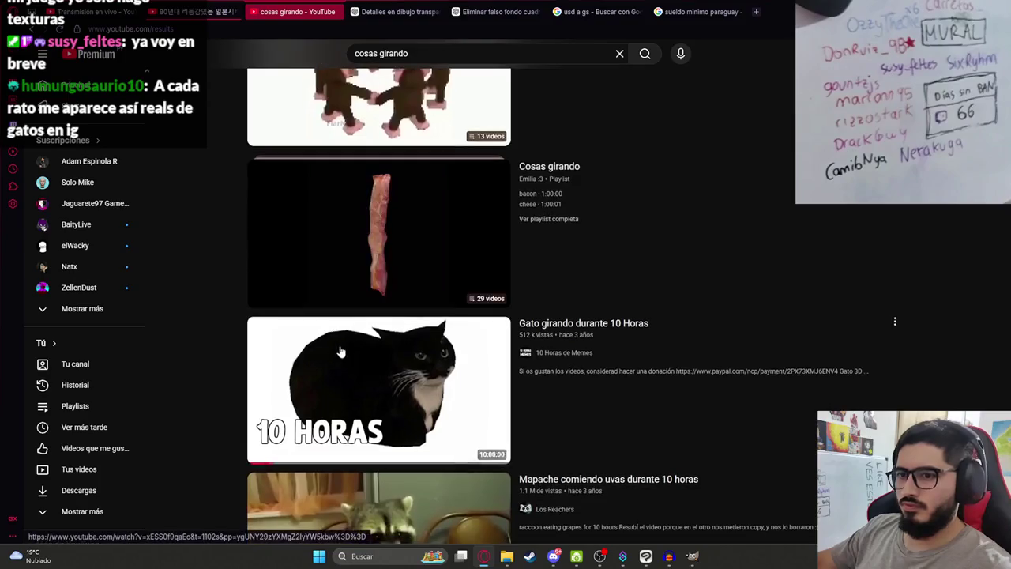
scroll(379, 316, down, 3)
click(379, 316)
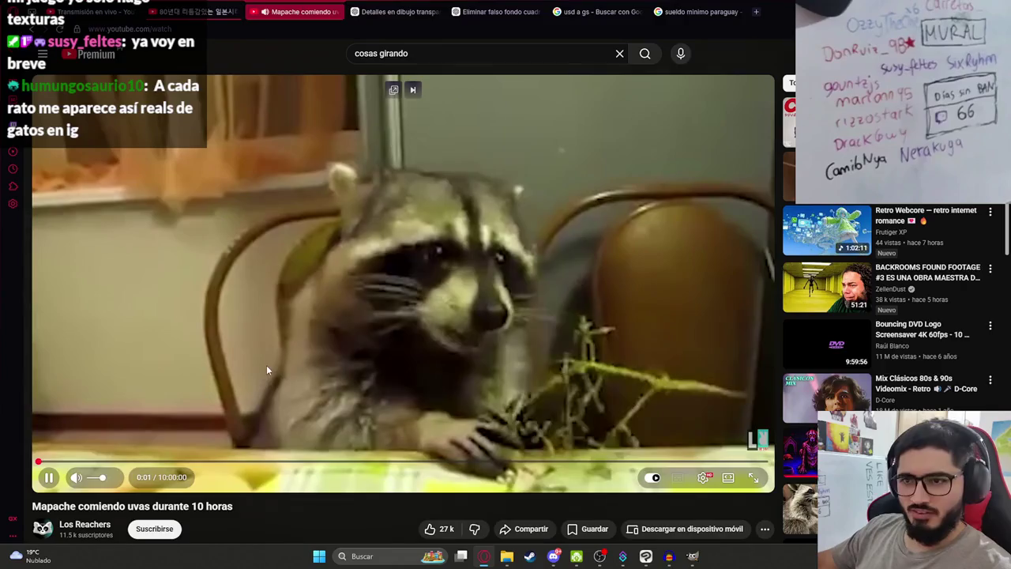
double_click(266, 365)
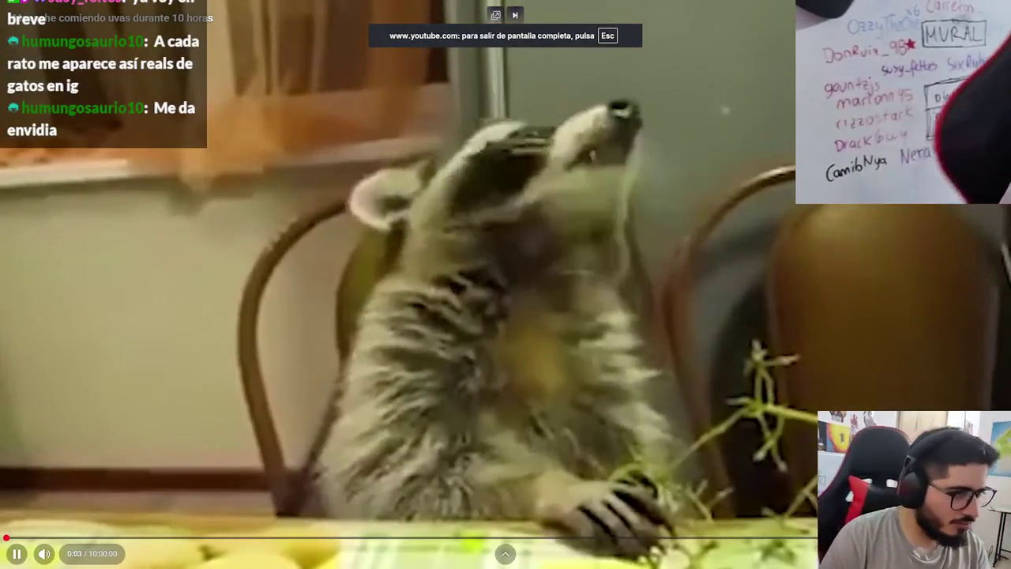
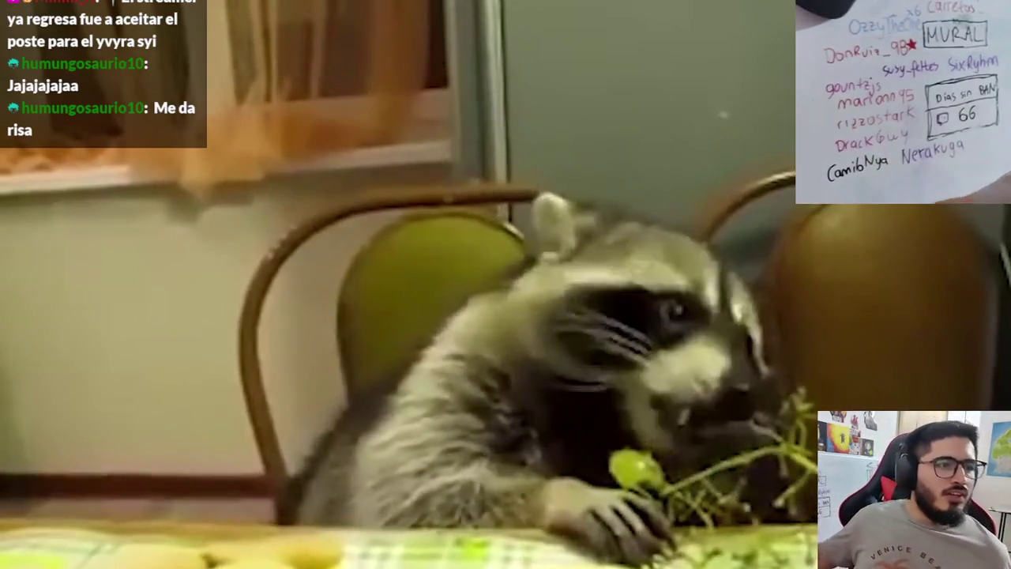
Pause the raccoon video, leave fullscreen and start the 80's City pop Mix playing
click(469, 234)
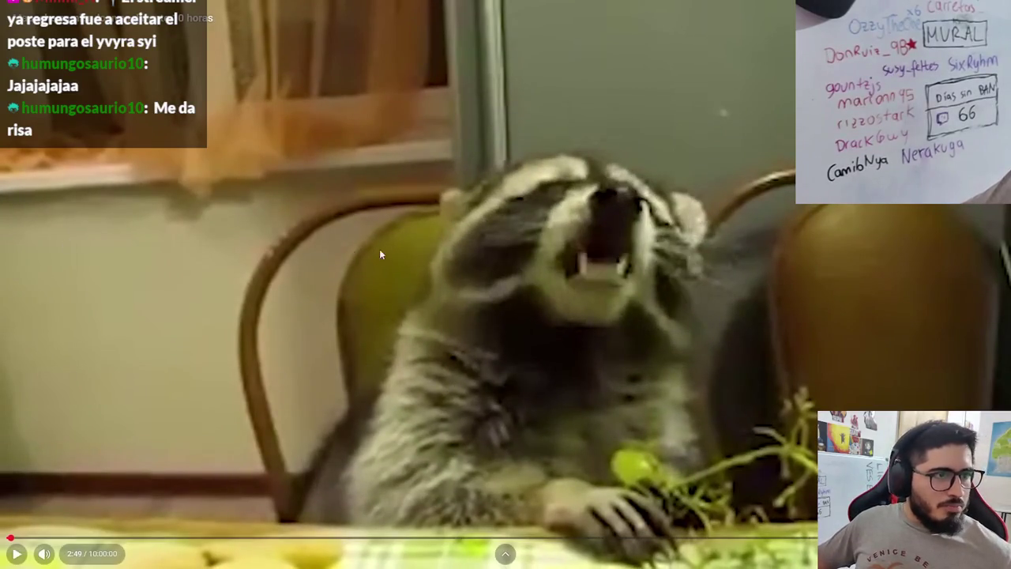
mouse_move(570, 248)
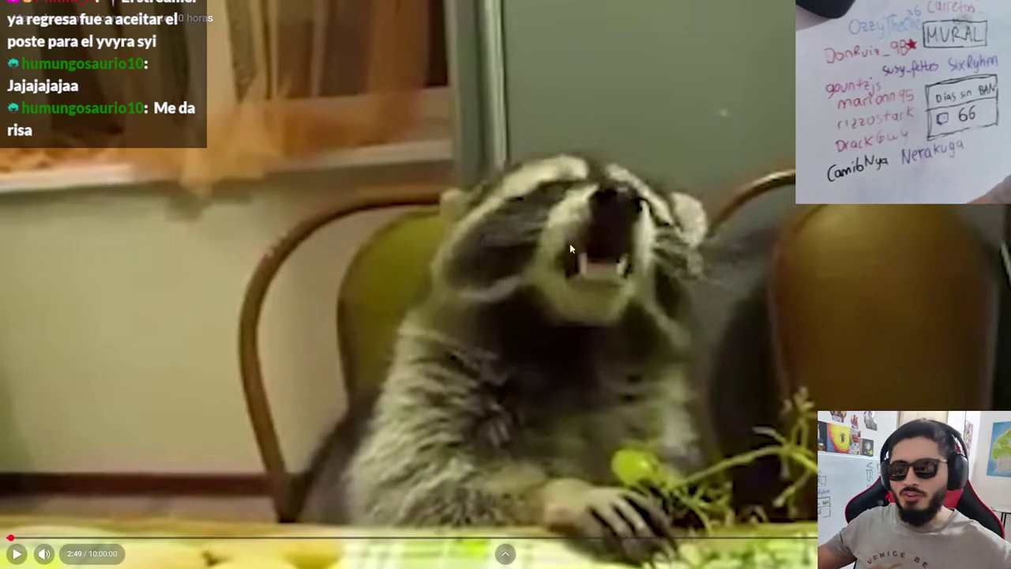
key(Escape)
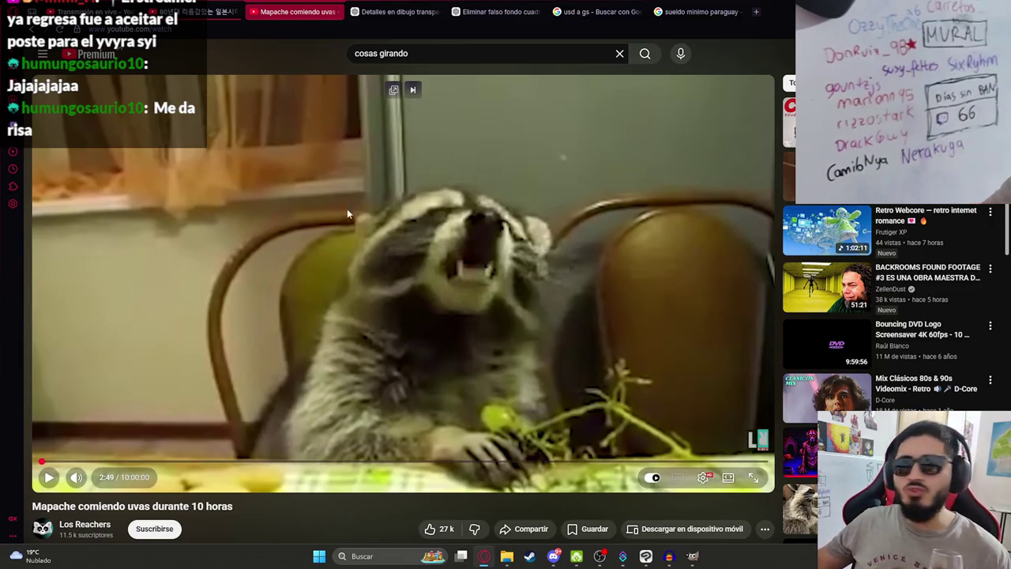
mouse_move(403, 285)
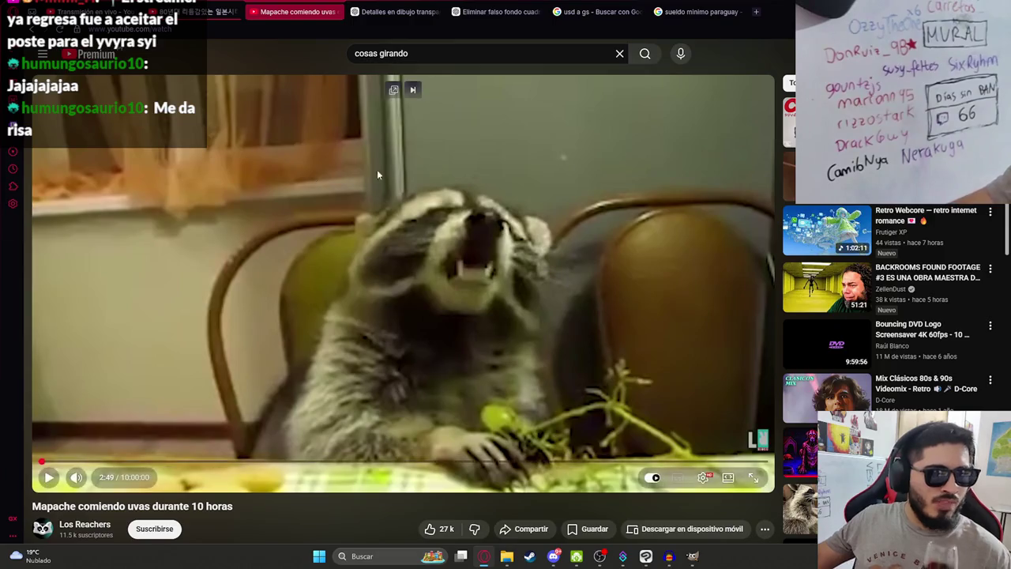
click(198, 11)
click(334, 121)
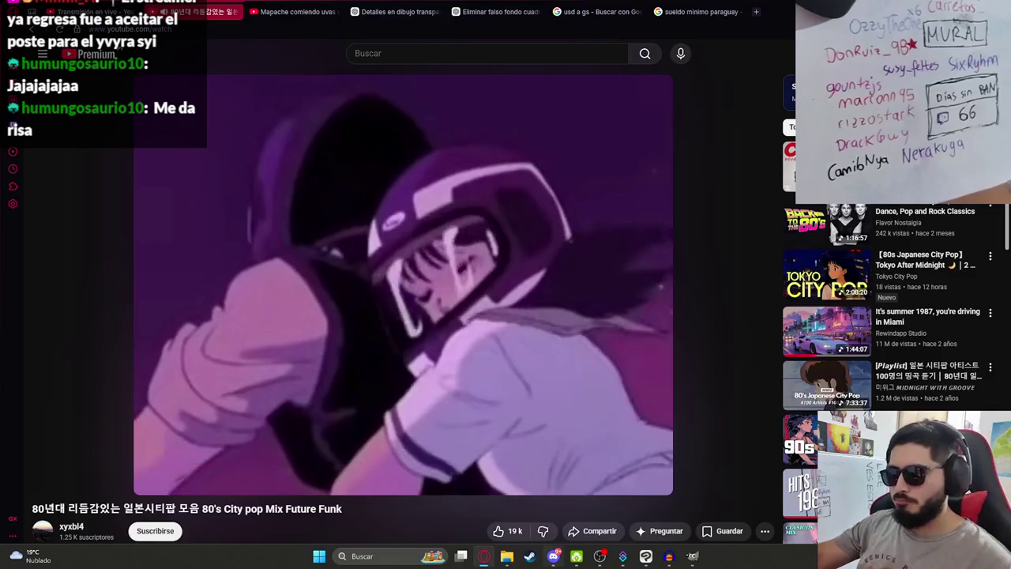
Glance at Discord, then return to the Ending drawing in Clip Studio Paint
click(553, 557)
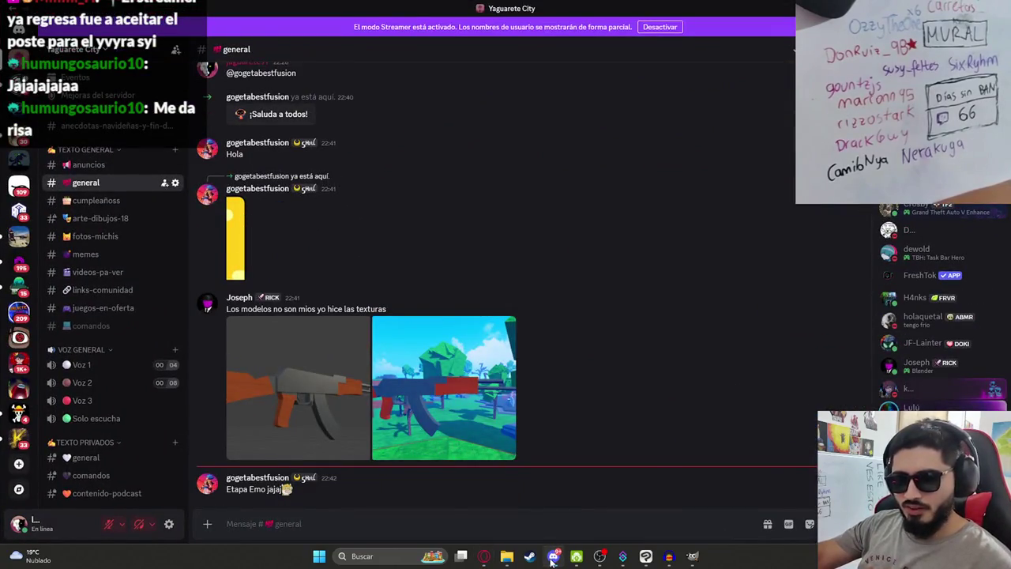
click(552, 557)
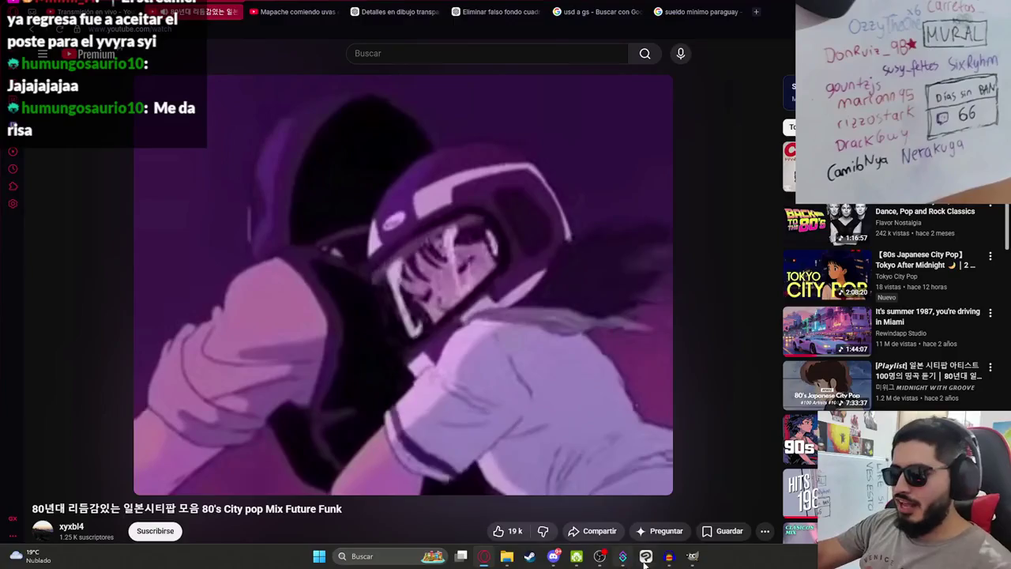
click(645, 556)
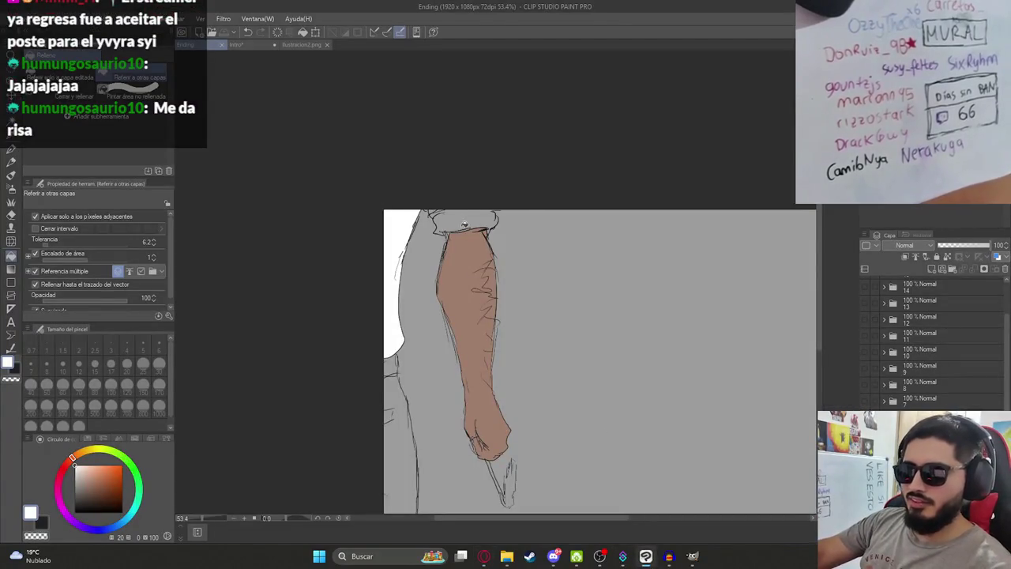
Add a pen stroke to the arm sketch and fill the shirt cuff white
scroll(463, 228, up, 2)
scroll(443, 237, up, 2)
scroll(427, 249, up, 2)
key(p)
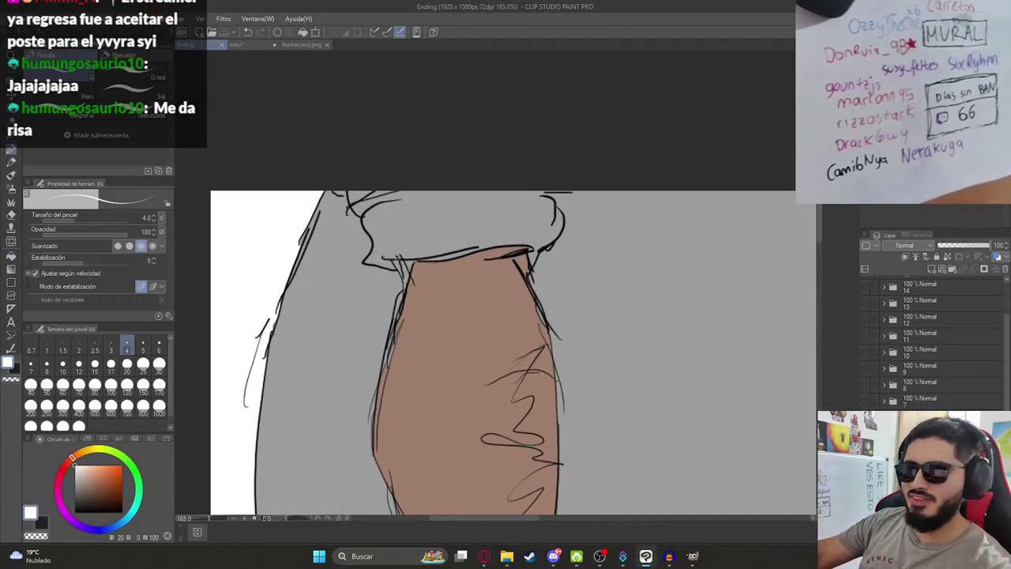
click(400, 269)
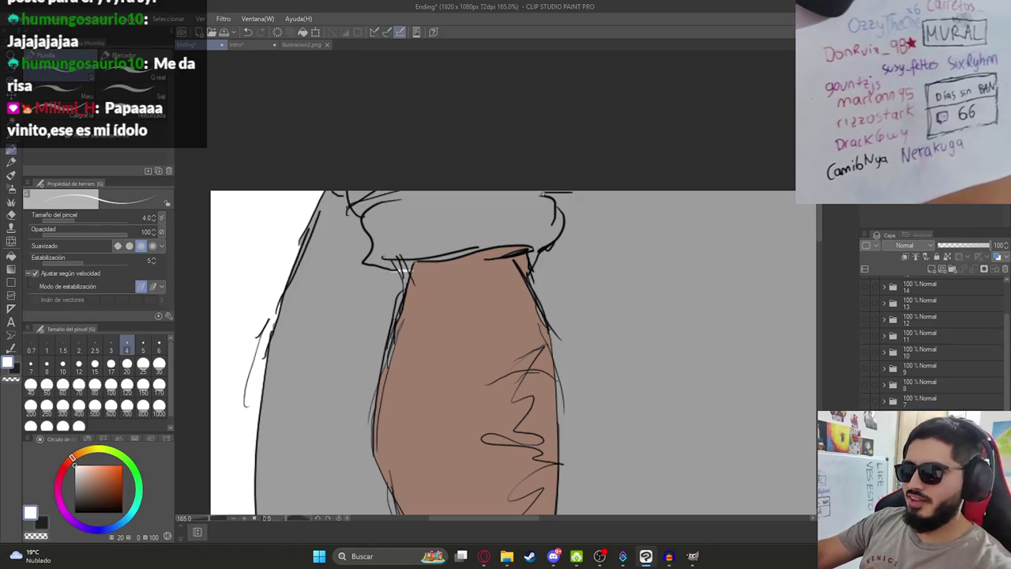
key(g)
click(382, 192)
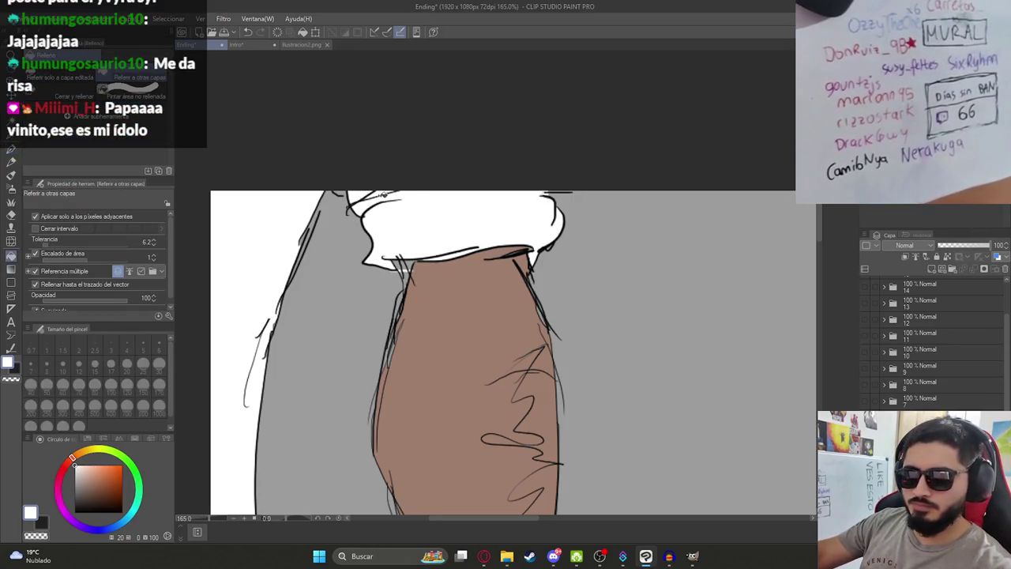
Compare the Ending arm drawing against the Ilustracion2.png field scene
scroll(465, 216, up, 1)
scroll(447, 230, up, 2)
scroll(425, 249, up, 2)
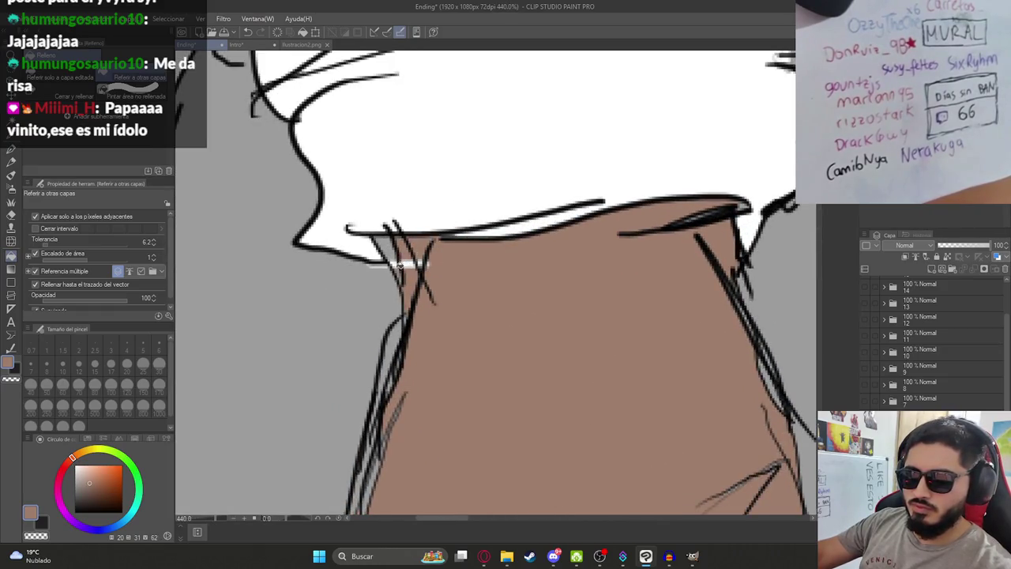
scroll(398, 263, down, 3)
scroll(403, 259, down, 3)
scroll(409, 254, down, 3)
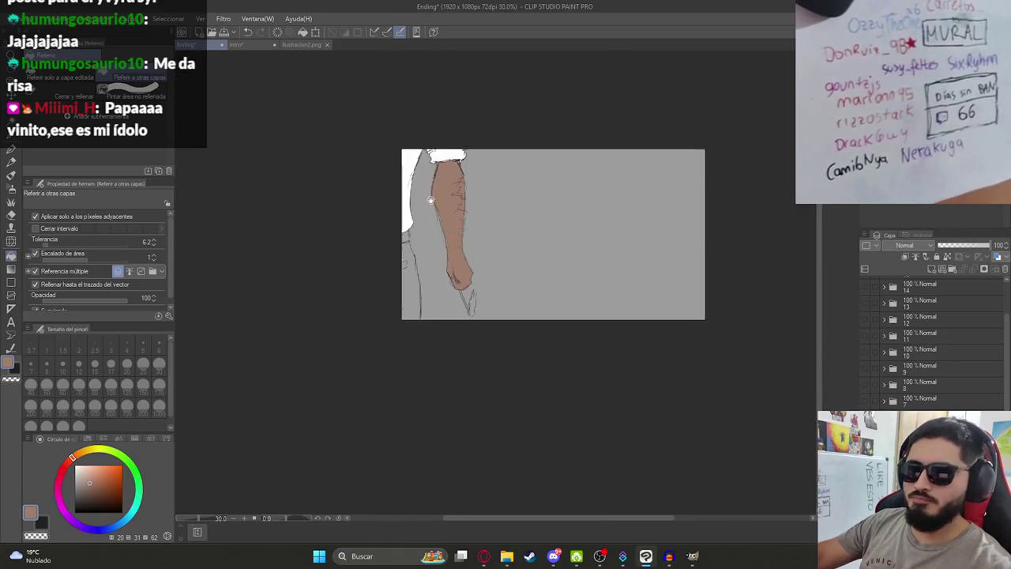
click(256, 48)
click(302, 44)
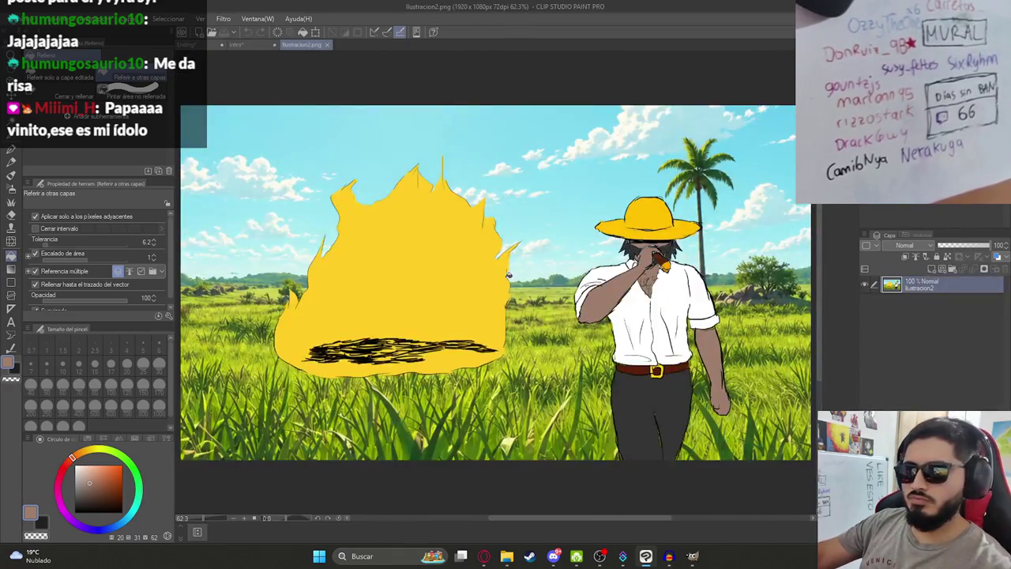
click(195, 46)
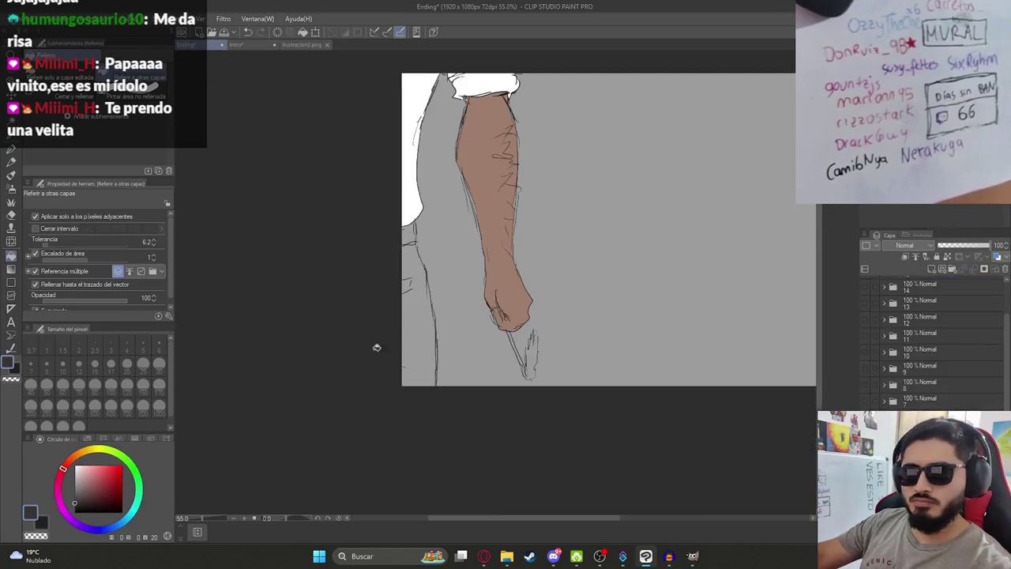
scroll(414, 278, up, 2)
scroll(413, 256, up, 2)
scroll(483, 319, up, 1)
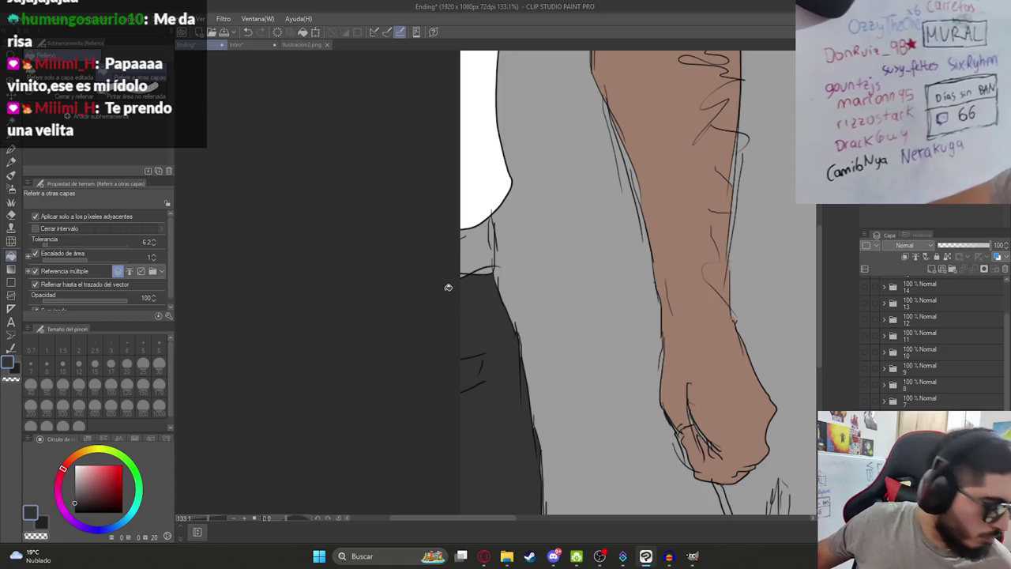
Sample the belt's red-brown colour from ilustracion2.png for the Ending drawing
click(286, 45)
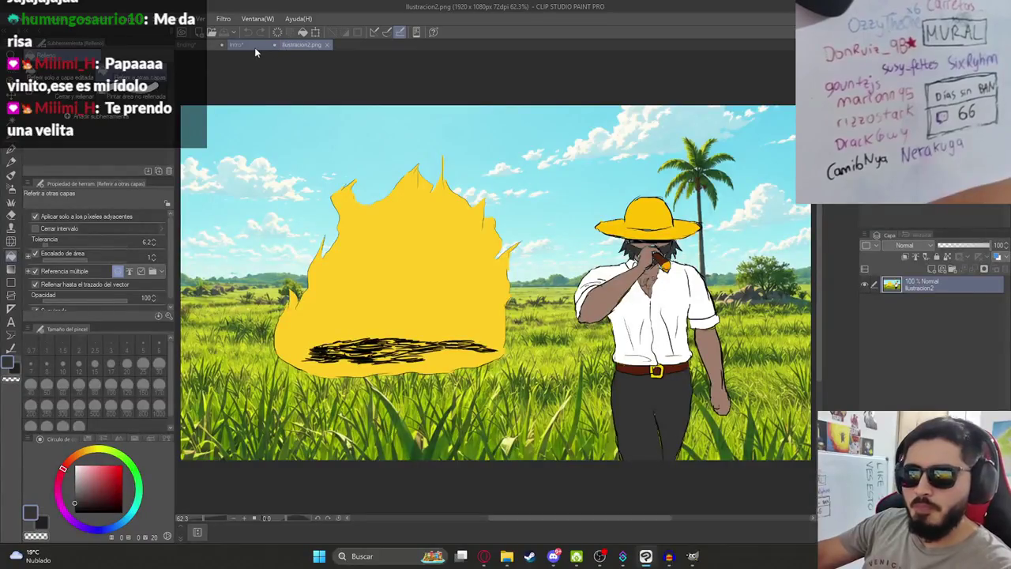
alt+click(638, 369)
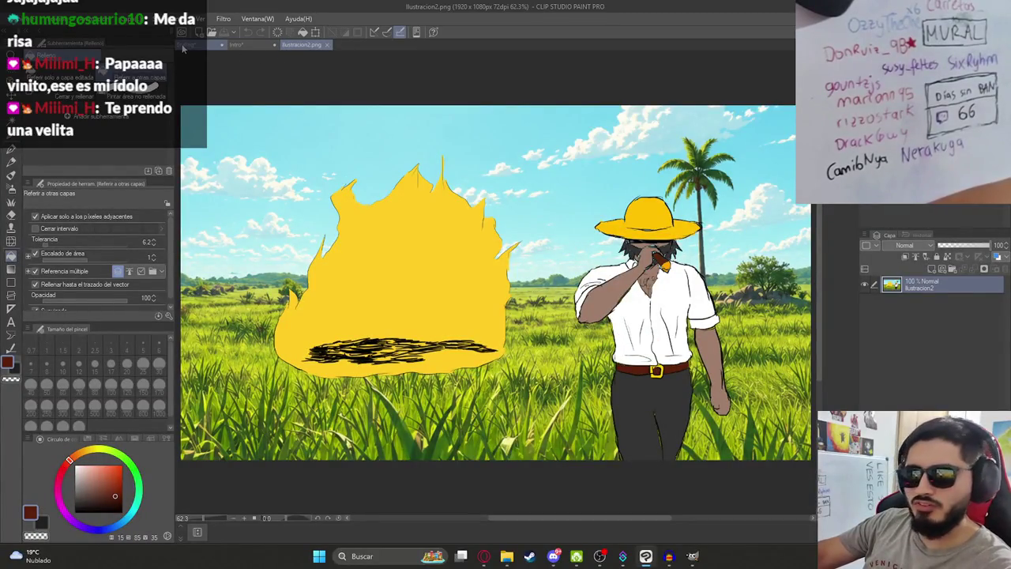
click(185, 45)
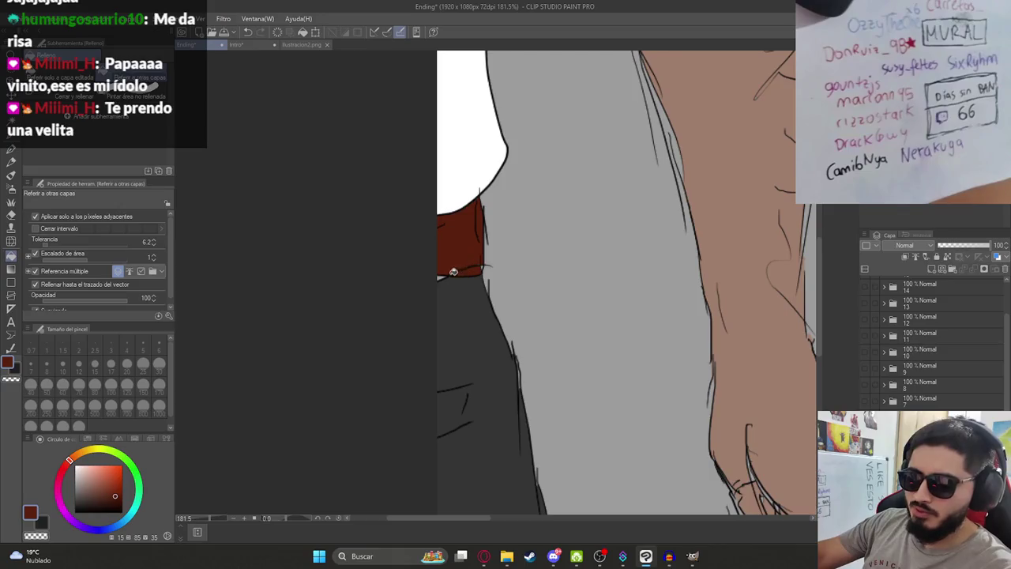
scroll(602, 322, down, 2)
scroll(684, 355, down, 2)
scroll(685, 355, down, 2)
Pick up the flame yellow from ilustracion2.png and fill an area of the Ending drawing
click(261, 47)
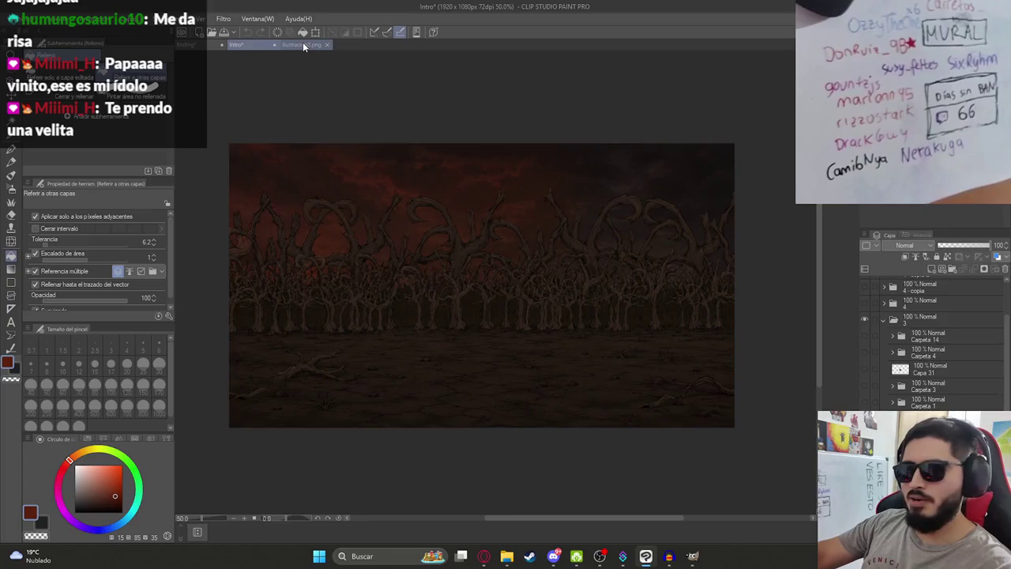
click(303, 43)
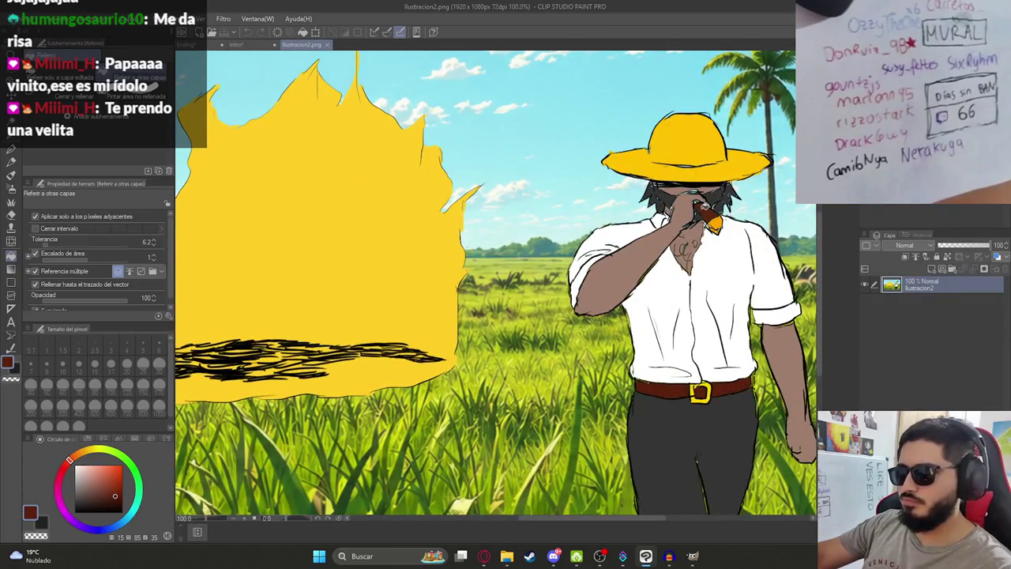
click(189, 45)
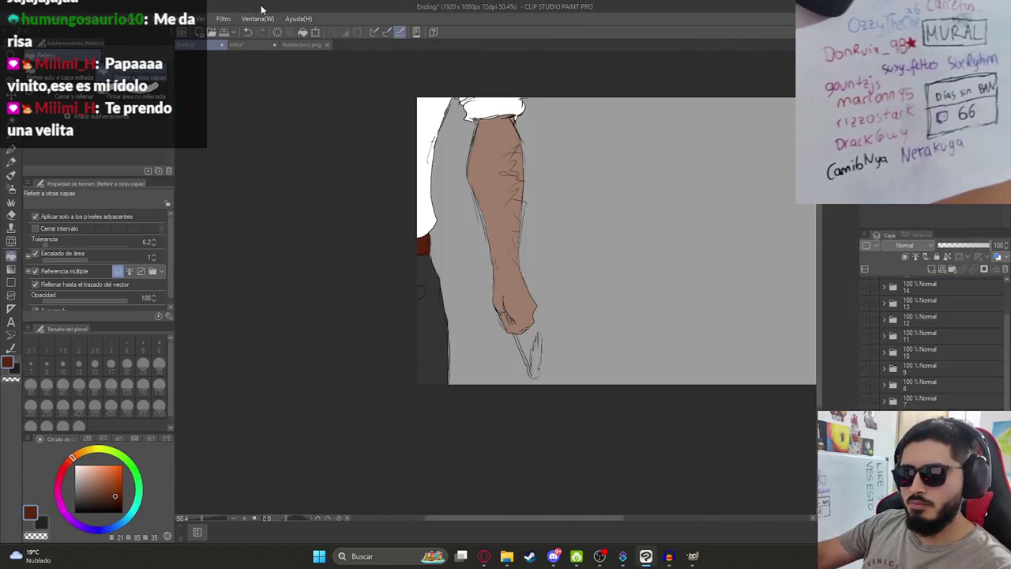
click(301, 44)
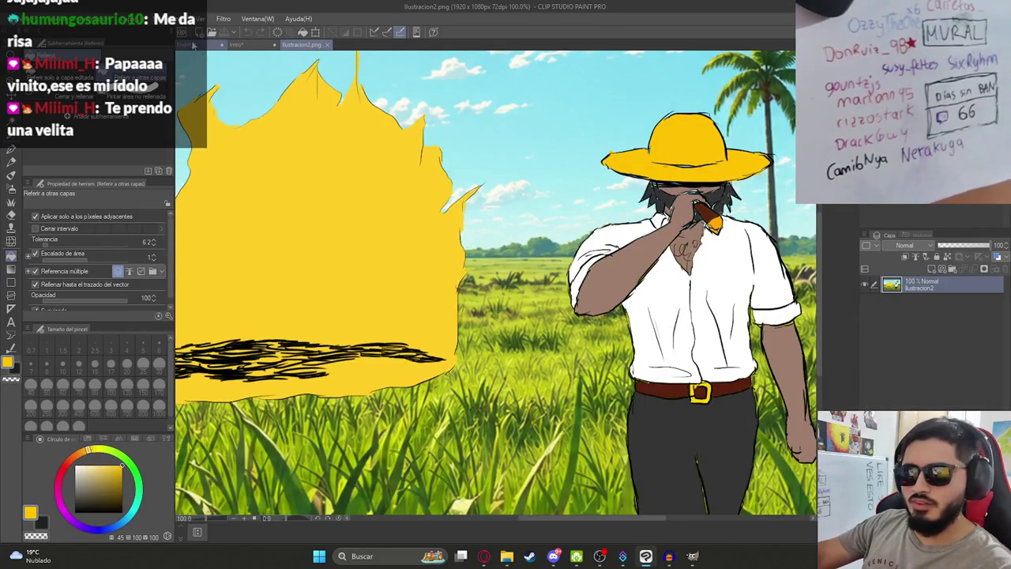
click(190, 45)
scroll(519, 365, up, 3)
click(543, 377)
Undo the accidental yellow background fill and recheck the ilustracion2.png field scene
key(ctrl+z)
key(p)
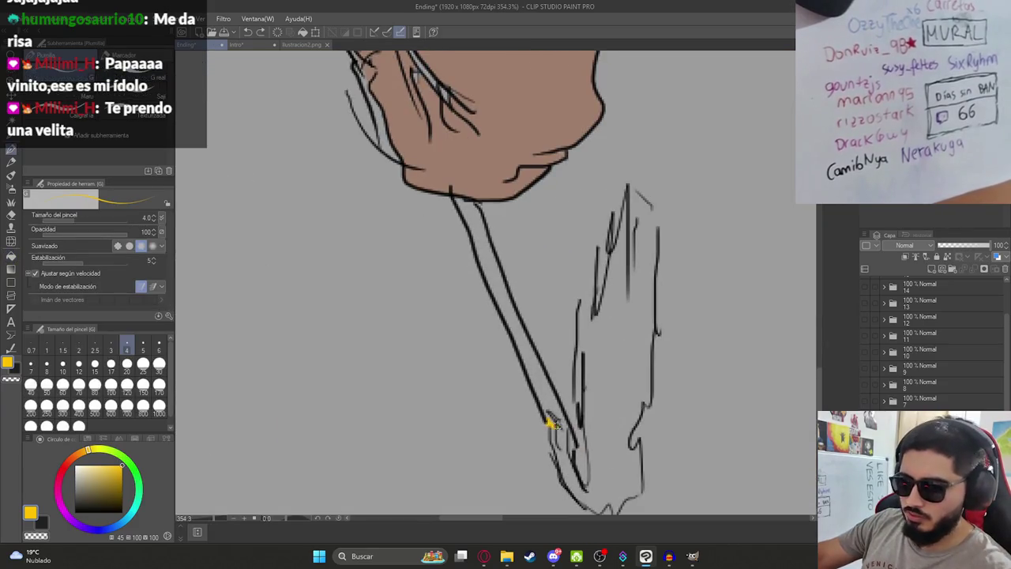
key(g)
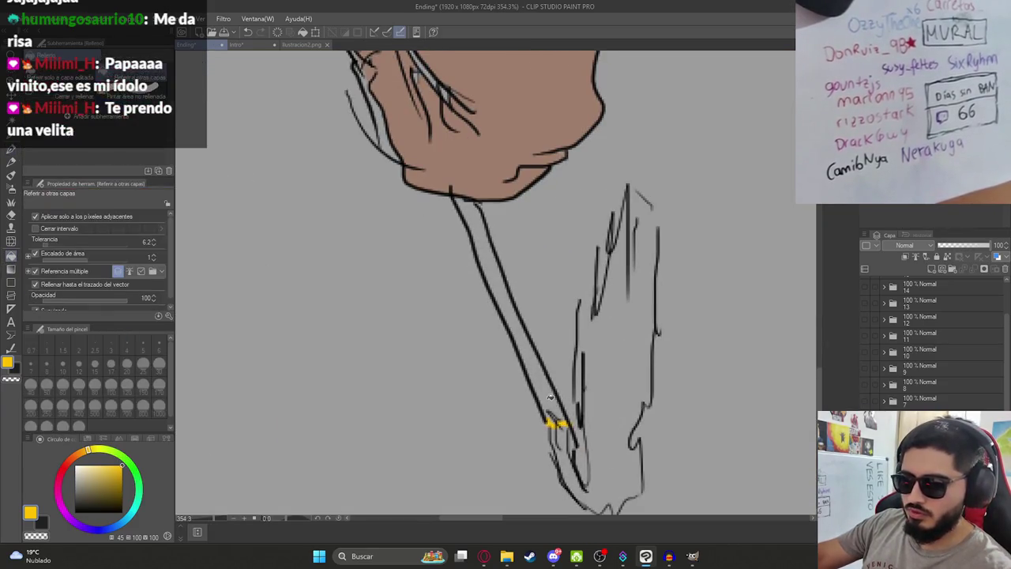
click(299, 45)
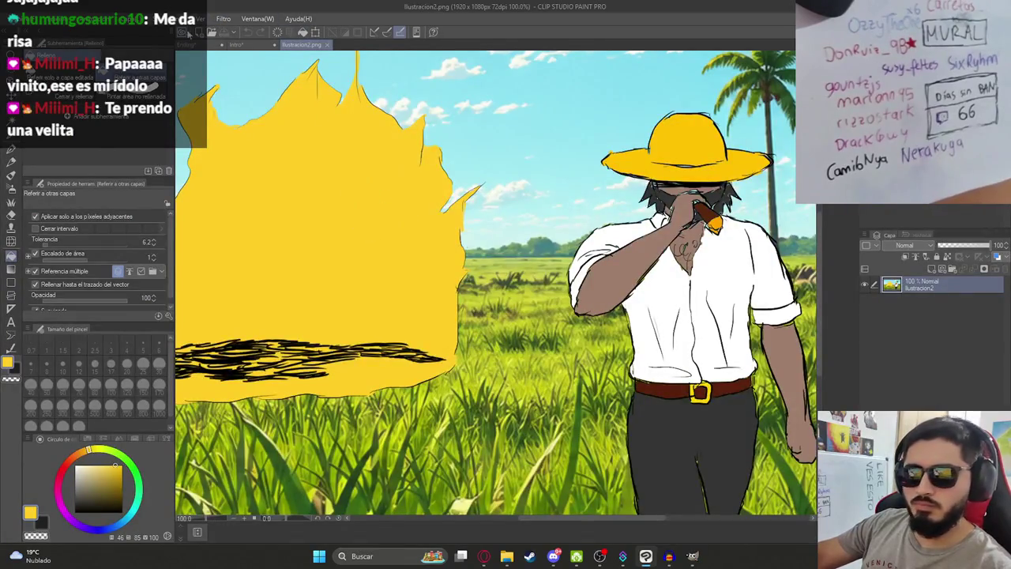
click(190, 45)
Outline a flame beside the match with the pen and fill it yellow
key(p)
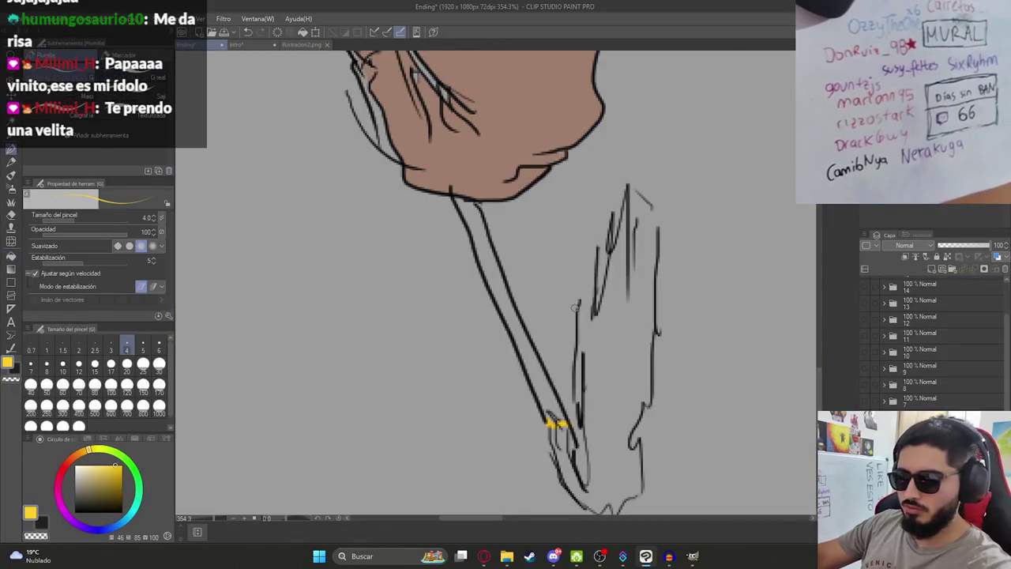
mouse_move(580, 303)
mouse_down()
mouse_move(642, 238)
mouse_move(640, 196)
mouse_move(636, 209)
mouse_up()
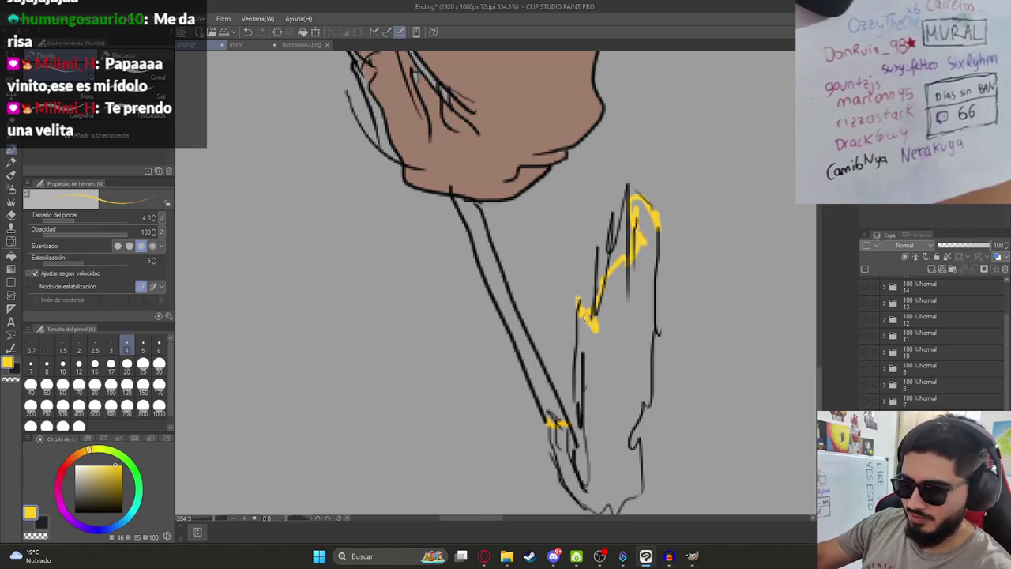
scroll(651, 429, down, 3)
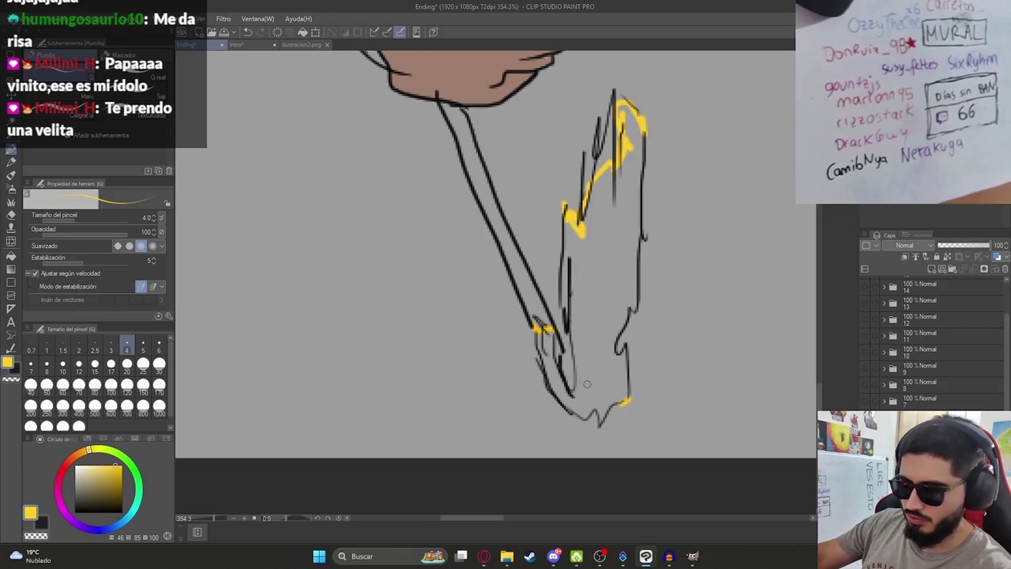
key(g)
click(562, 355)
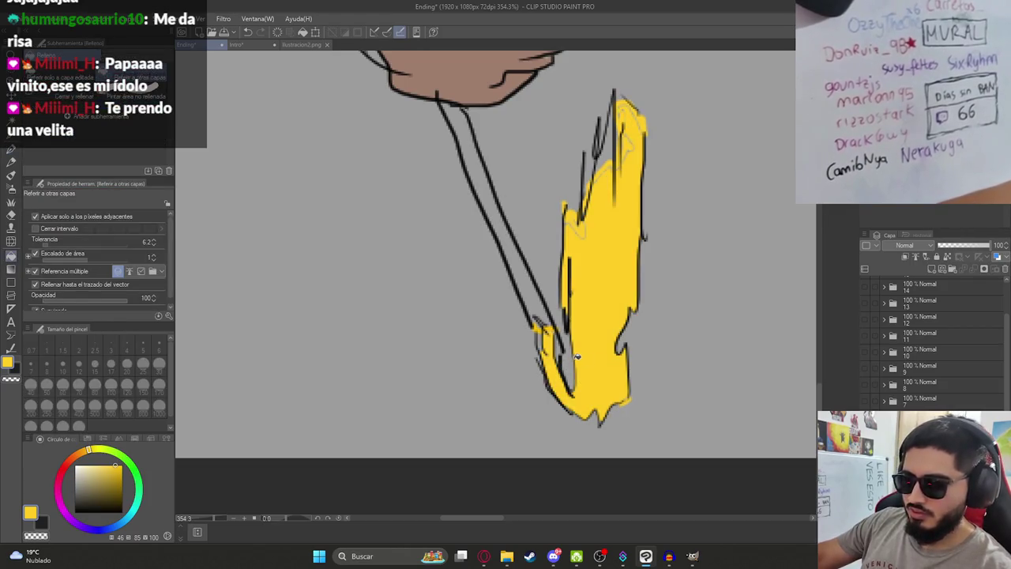
Choose a muted tan-brown colour and fill the matchstick with it
key(p)
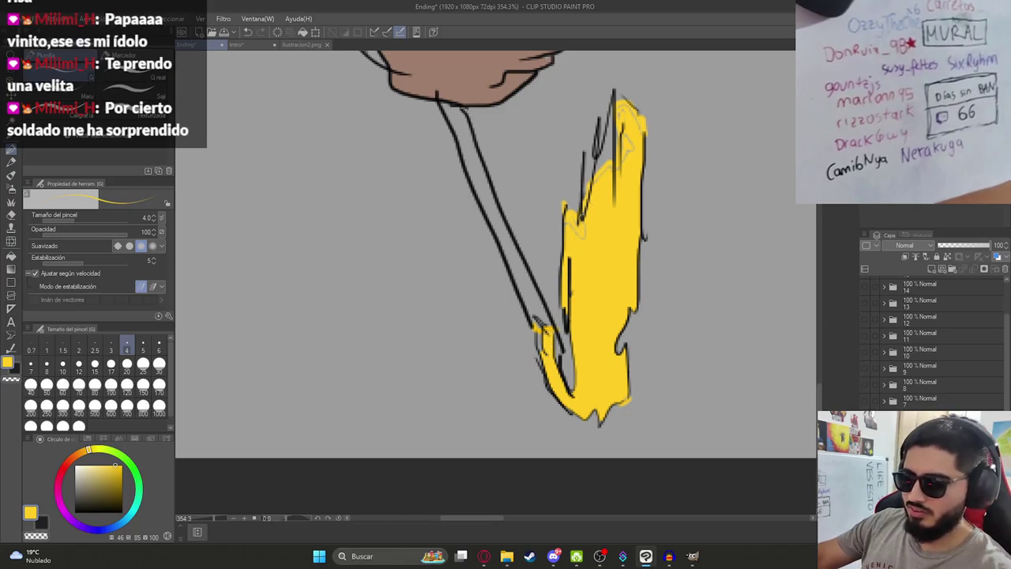
key(e)
key(p)
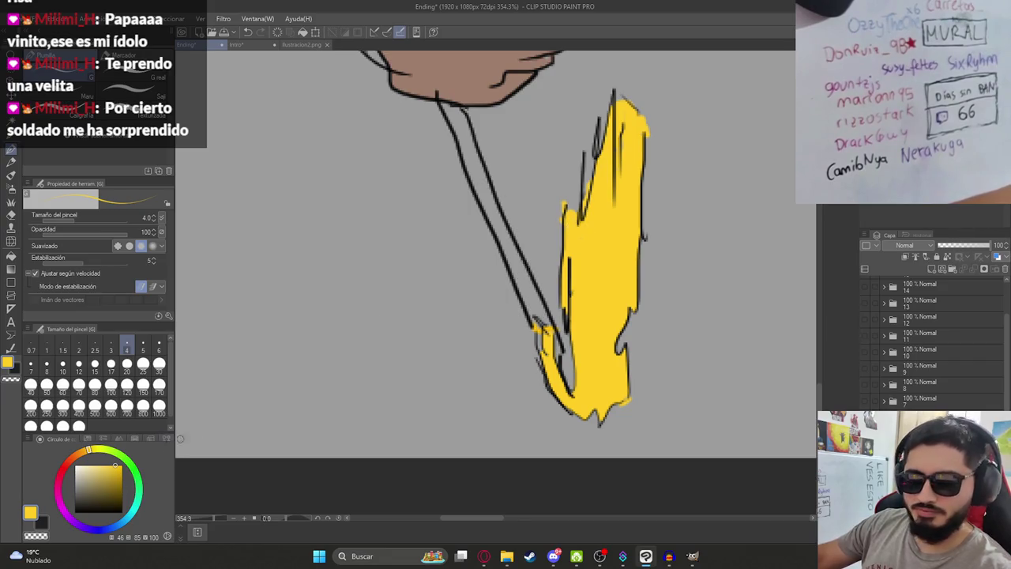
click(81, 452)
mouse_move(94, 468)
mouse_down()
mouse_move(106, 479)
mouse_move(76, 455)
mouse_up()
key(g)
click(526, 297)
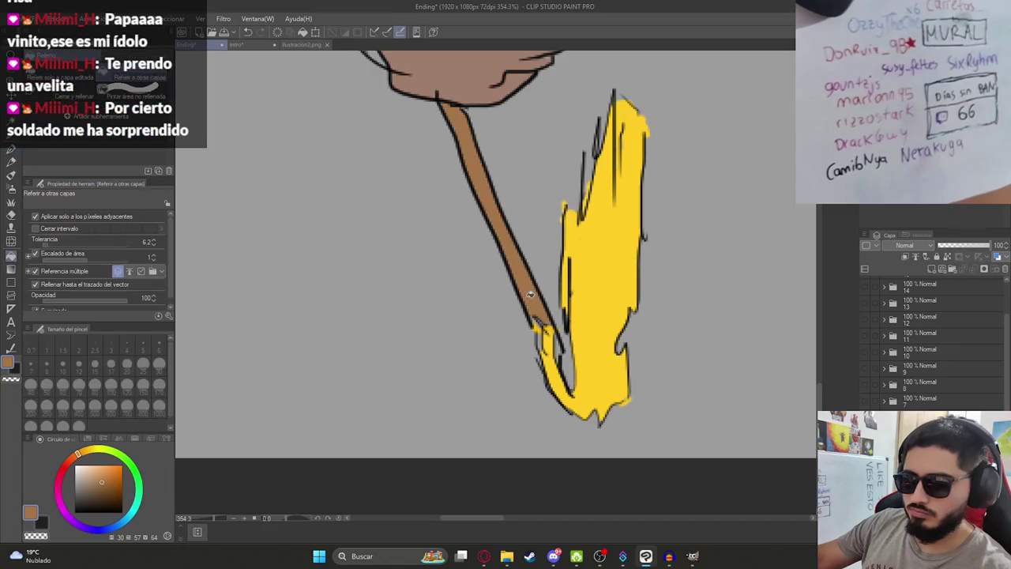
scroll(497, 277, down, 3)
scroll(465, 276, down, 2)
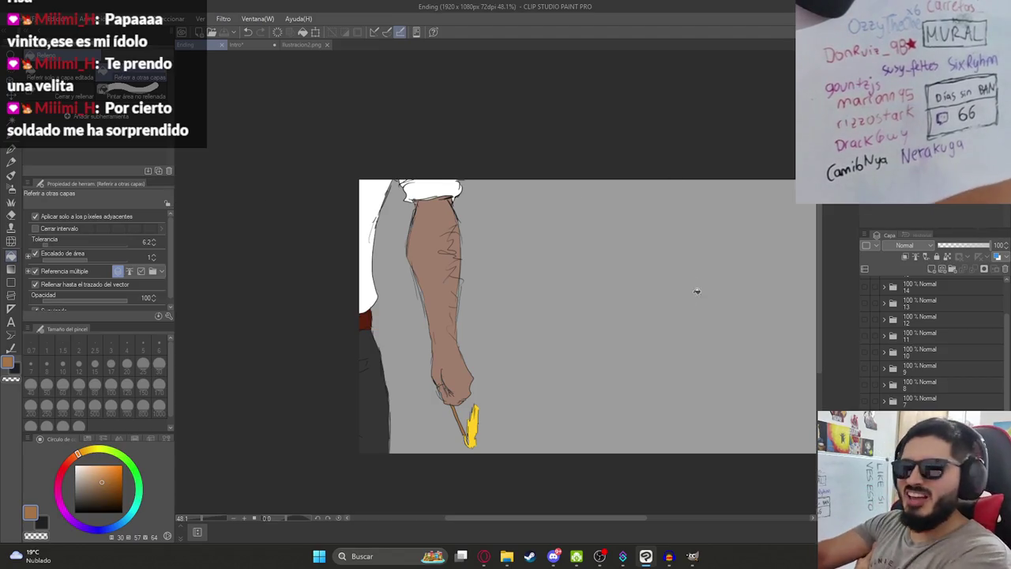
Export the arm with the match as a PNG named Ilustracion2.png
scroll(661, 355, down, 2)
scroll(637, 342, up, 4)
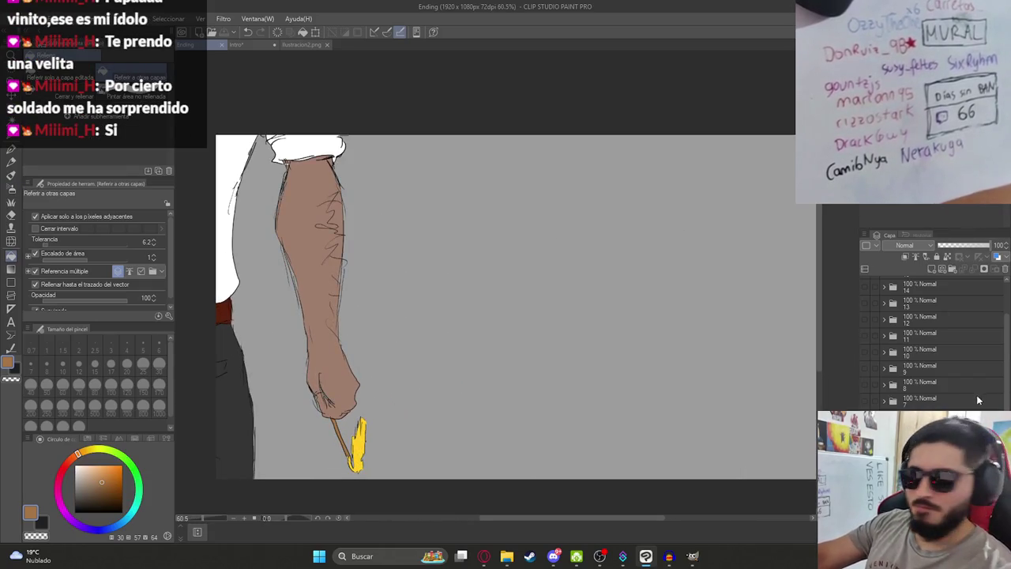
scroll(933, 340, down, 2)
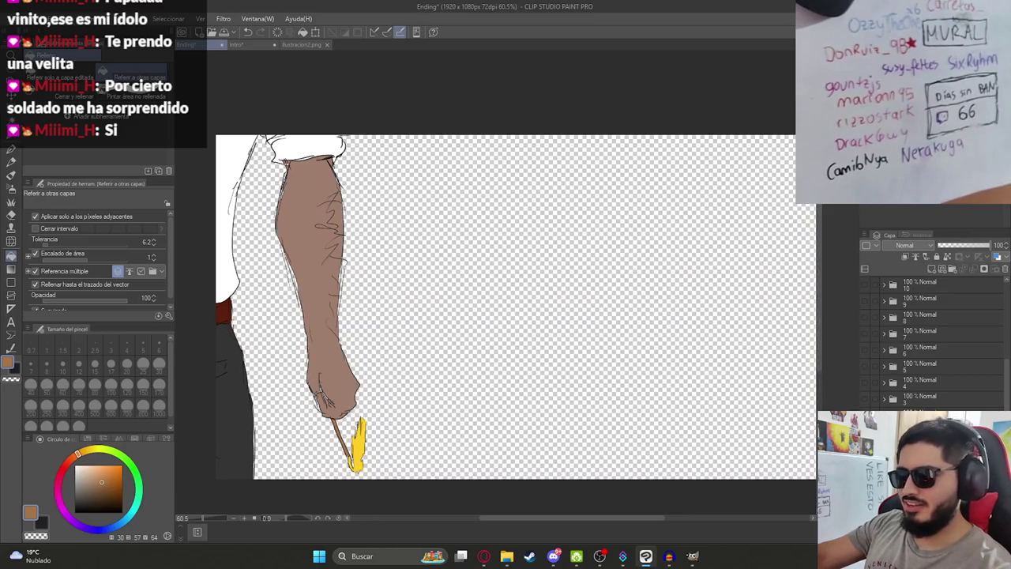
click(28, 23)
mouse_move(51, 179)
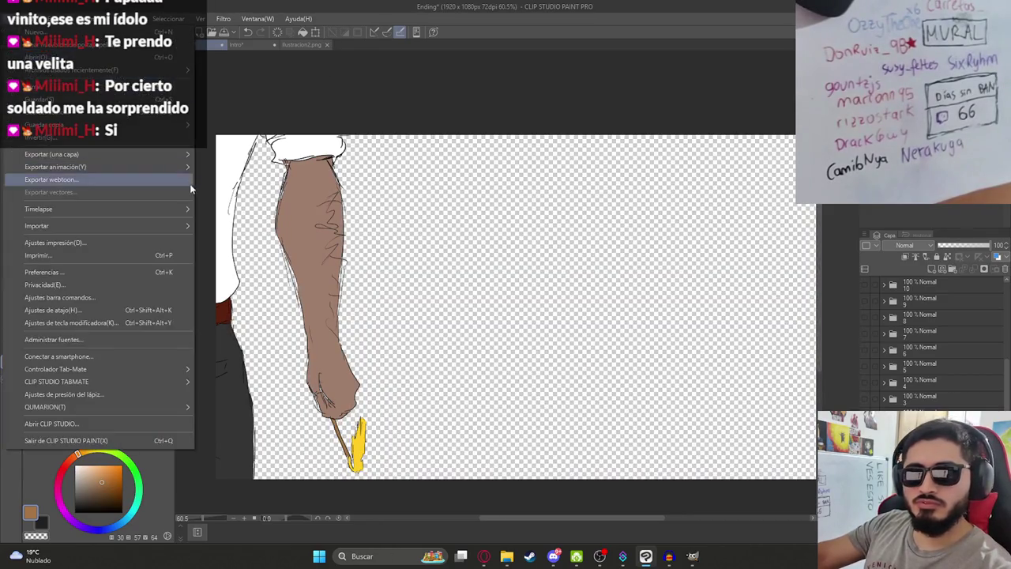
click(237, 182)
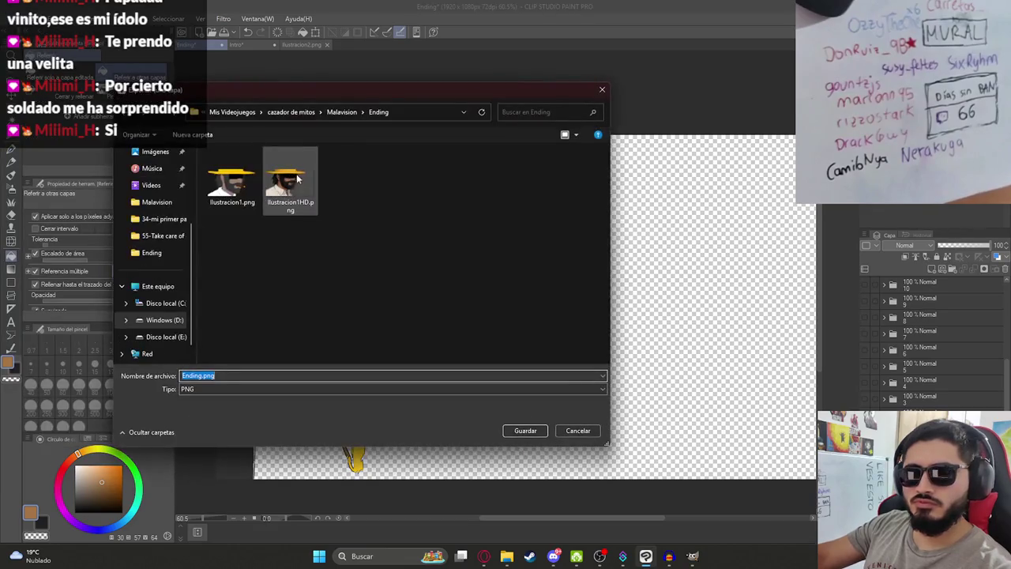
click(232, 188)
click(212, 376)
key(BackSpace)
text(2)
key(Return)
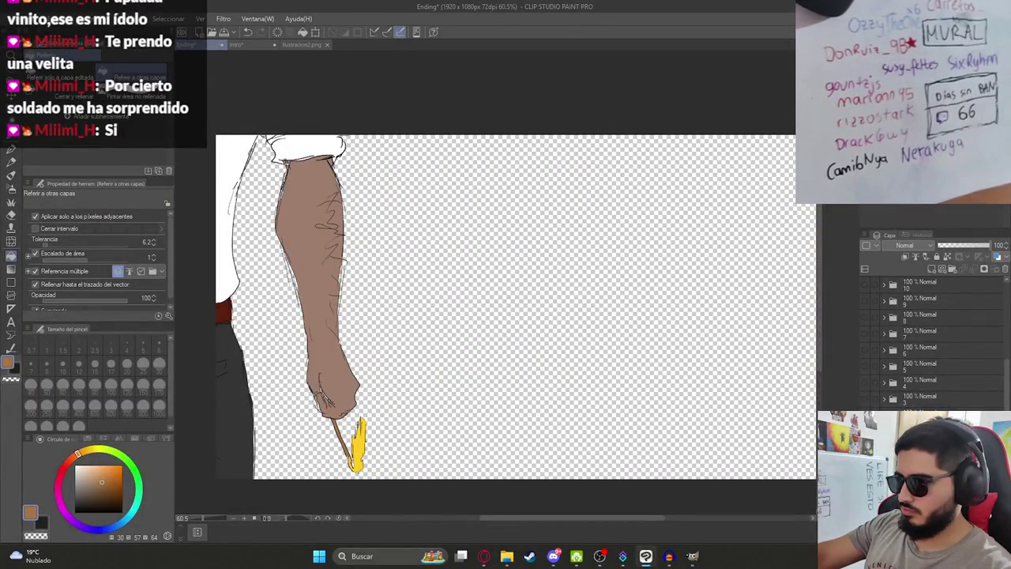
Export the yellow flame as a PNG named Ilustracion3.png, accepting the PNG settings
scroll(933, 340, up, 1)
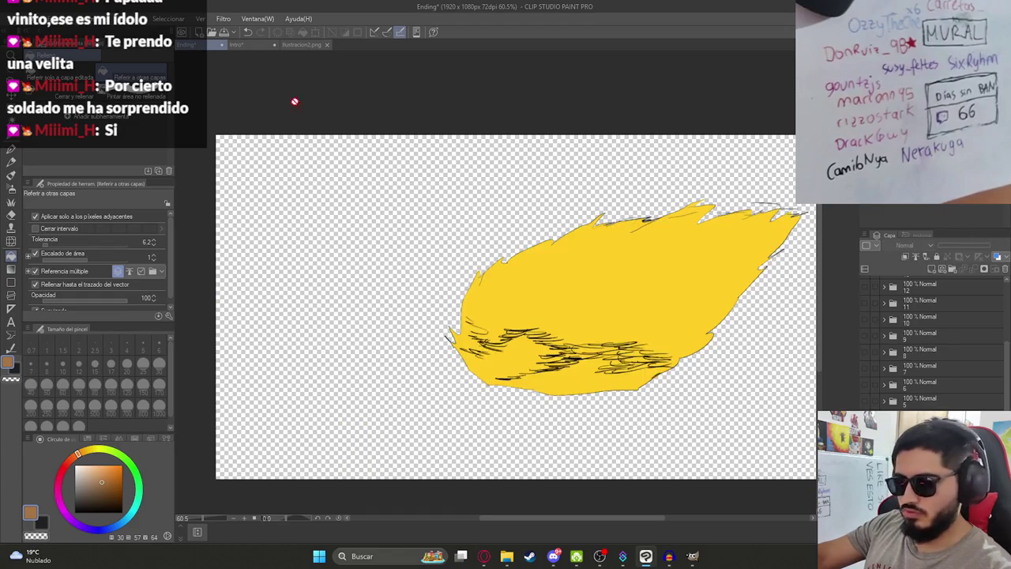
click(9, 18)
mouse_move(51, 154)
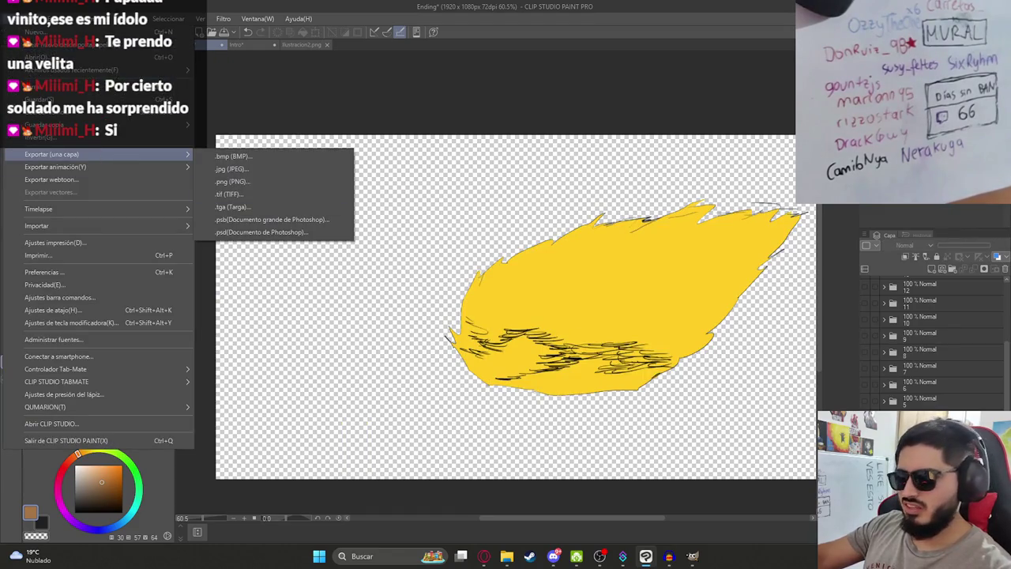
key(Escape)
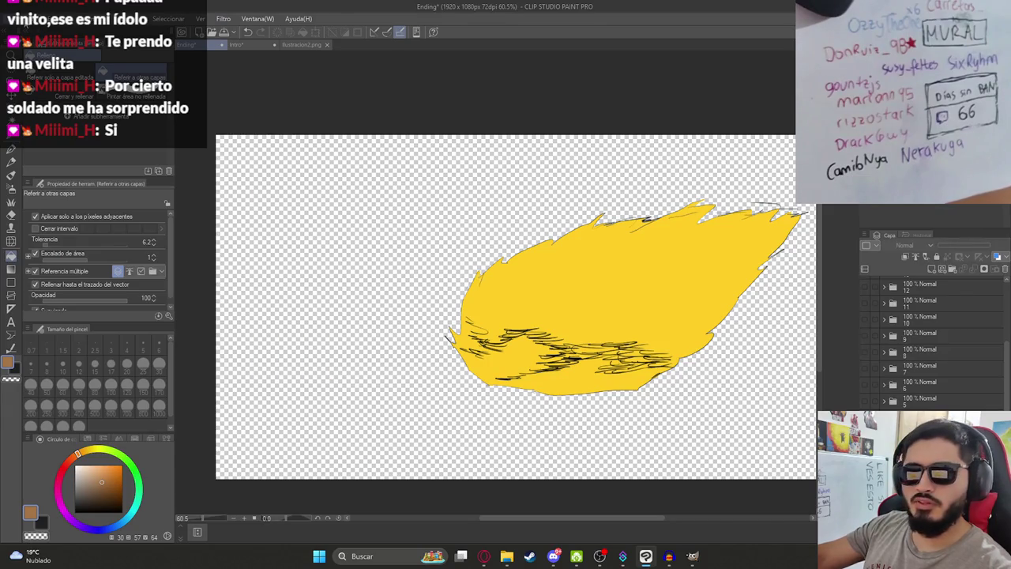
click(10, 18)
click(261, 184)
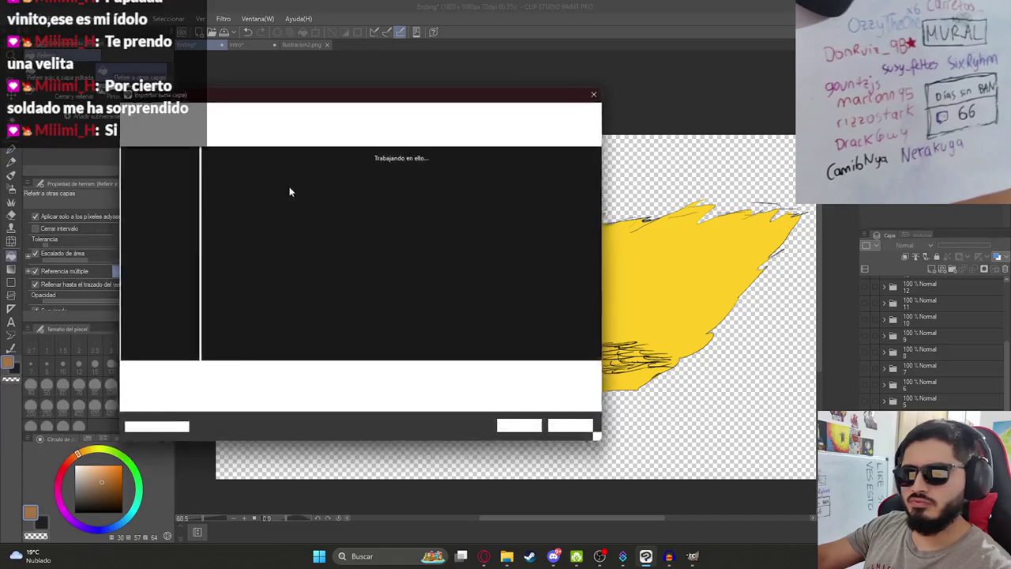
click(348, 189)
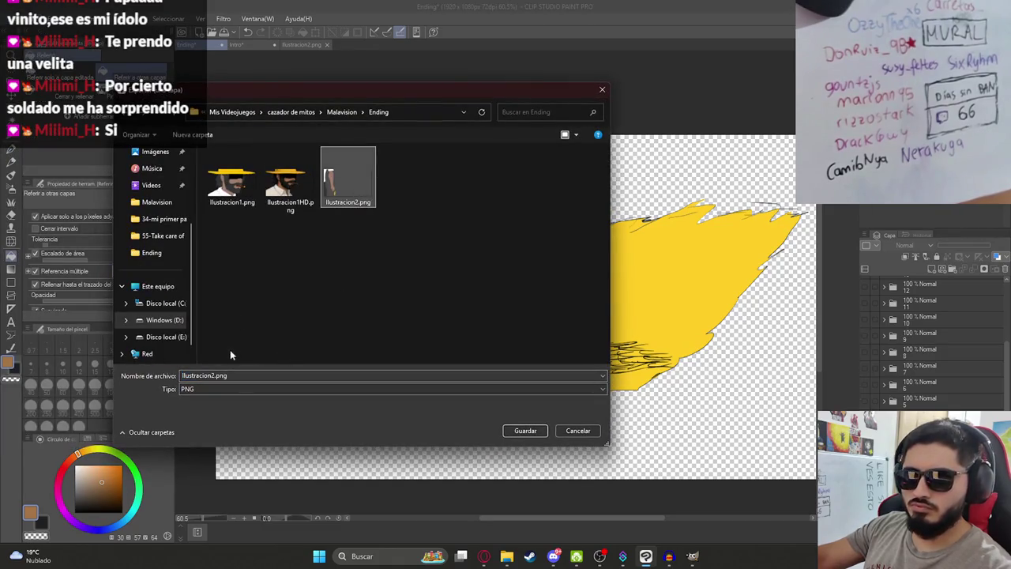
click(216, 375)
key(BackSpace)
text(3)
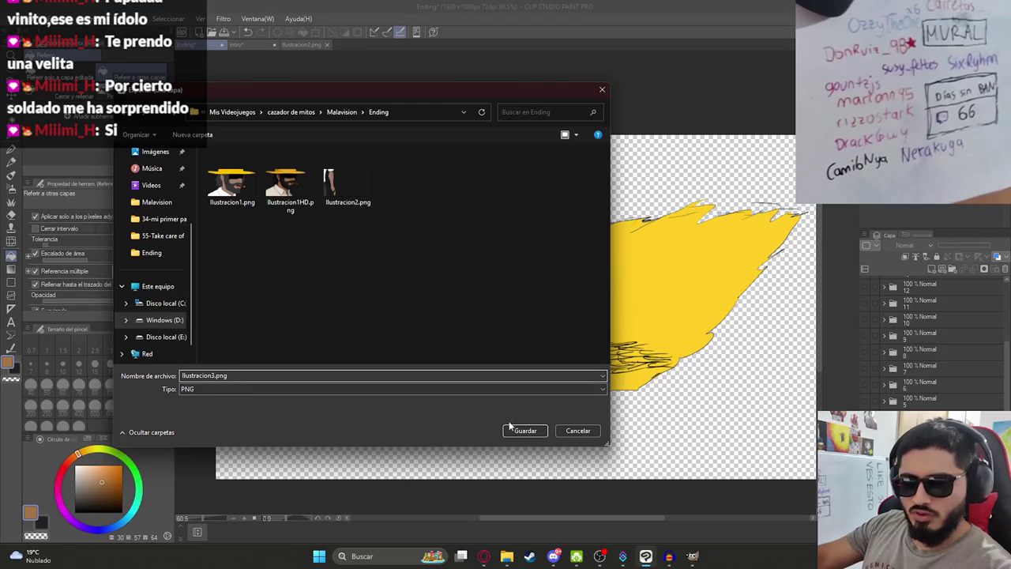
click(525, 431)
click(537, 150)
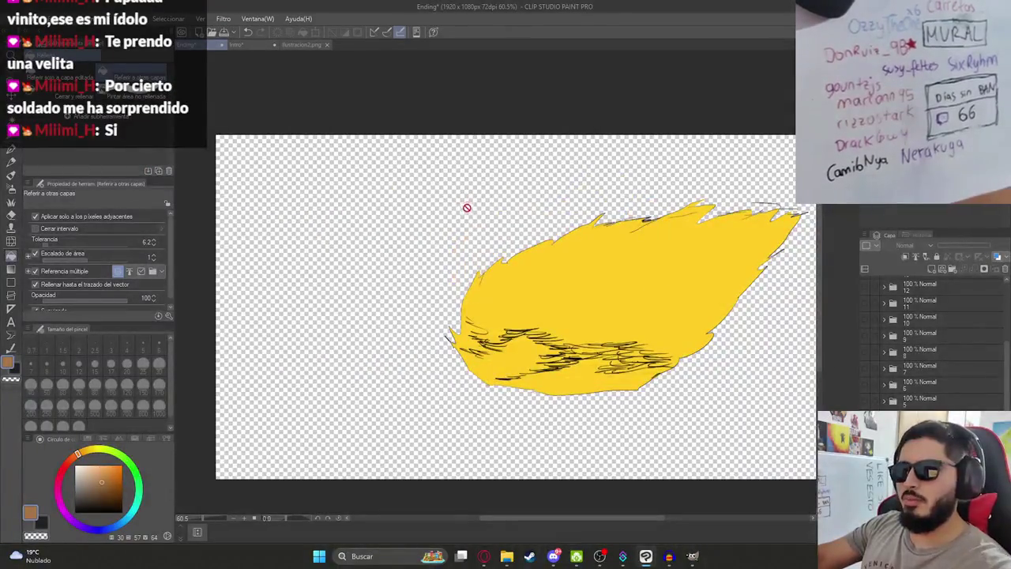
scroll(553, 406, down, 1)
scroll(556, 426, down, 1)
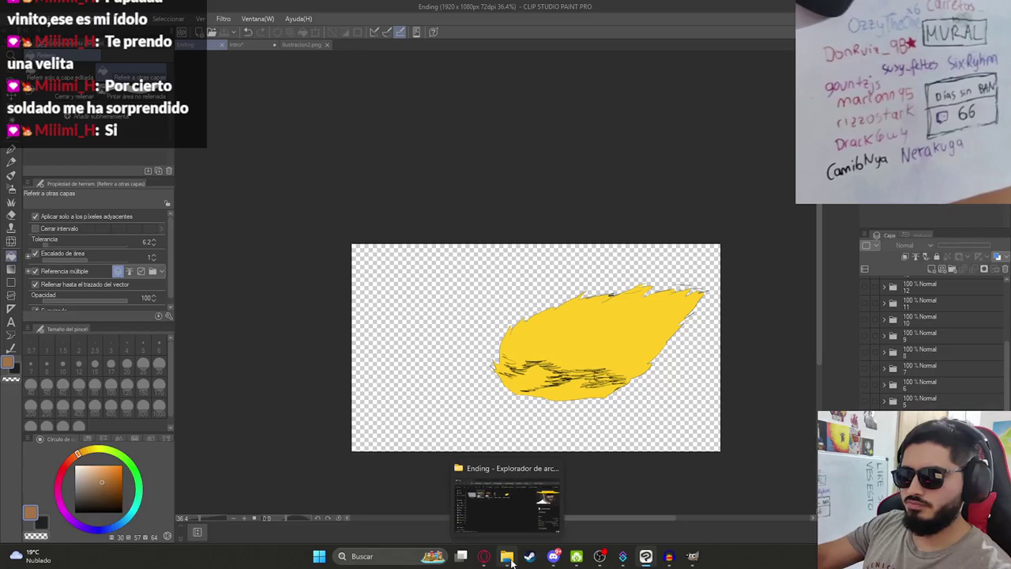
Go to the ChatGPT conversation in the browser and close the open image view
click(484, 556)
click(414, 7)
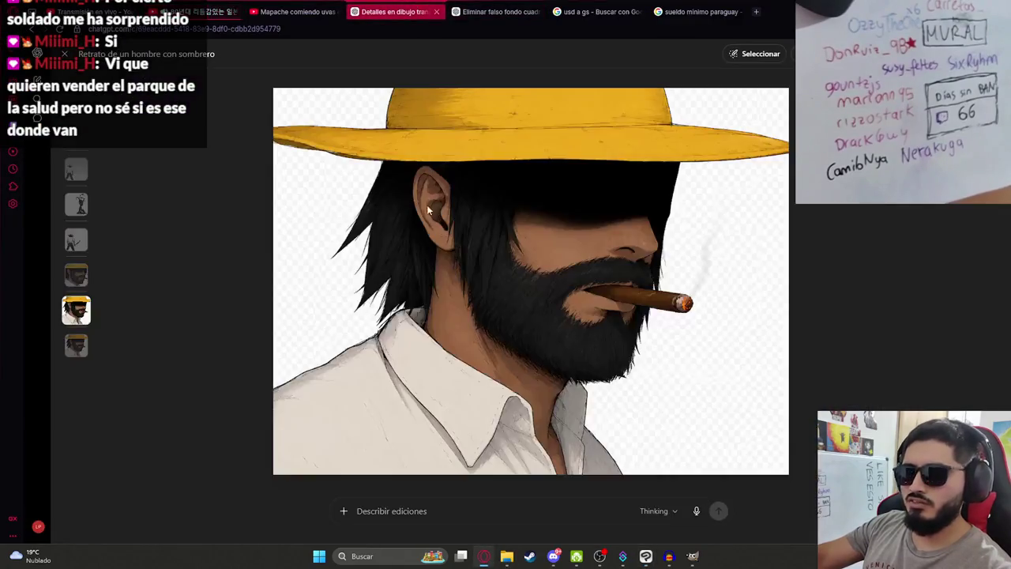
click(65, 56)
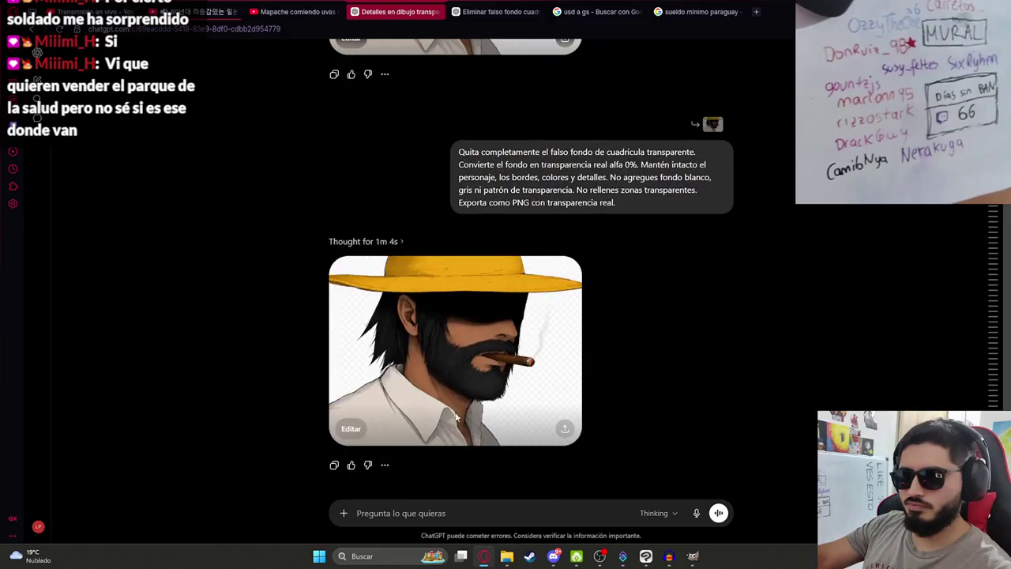
Attach Ilustracion2.png and send 'Manten la transparencia, agregale detalles a este brazo con un cerillo encendido'
click(506, 556)
click(387, 130)
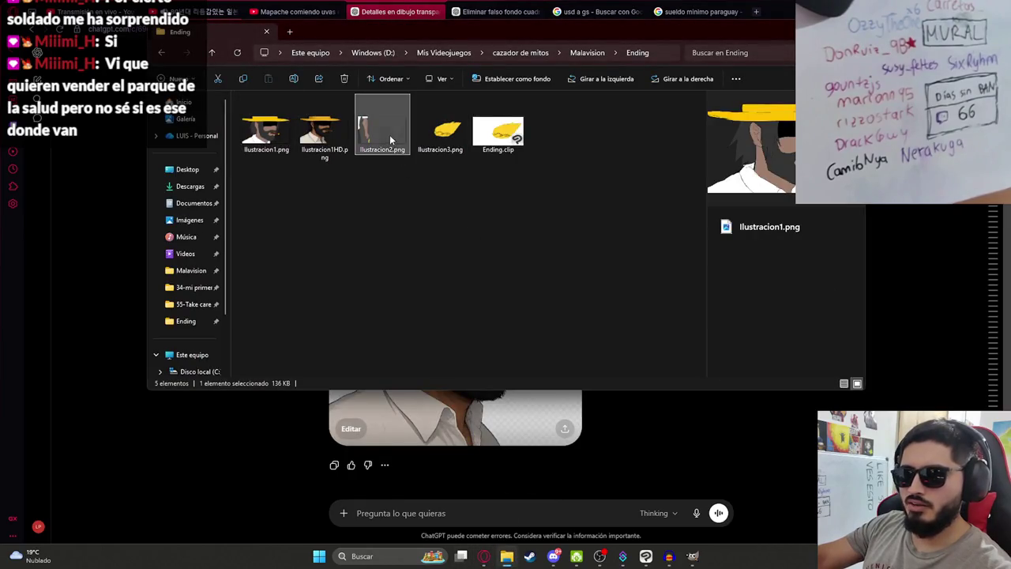
drag(403, 121, 441, 488)
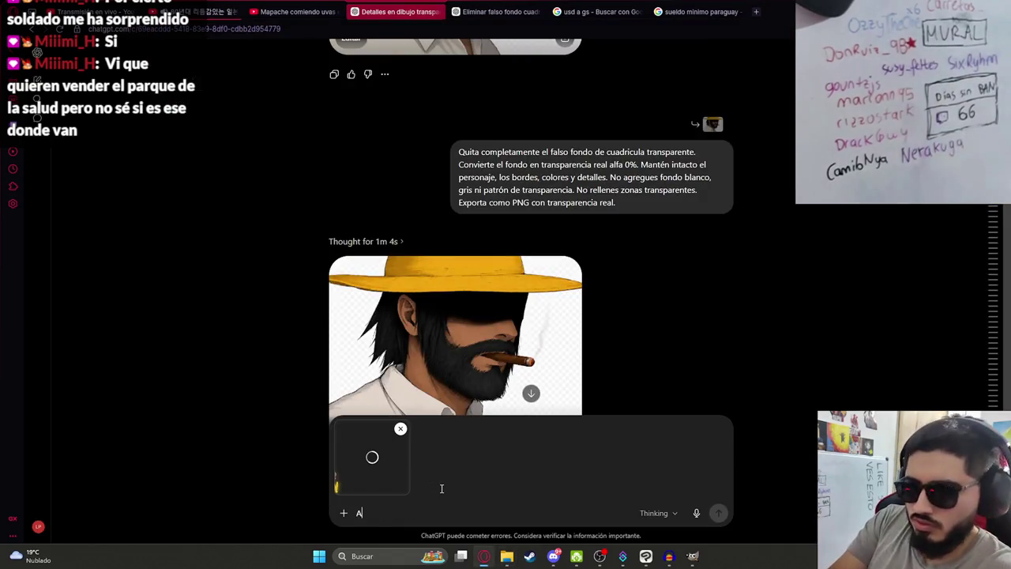
text(Manten la transparencia, agregale detalles a )
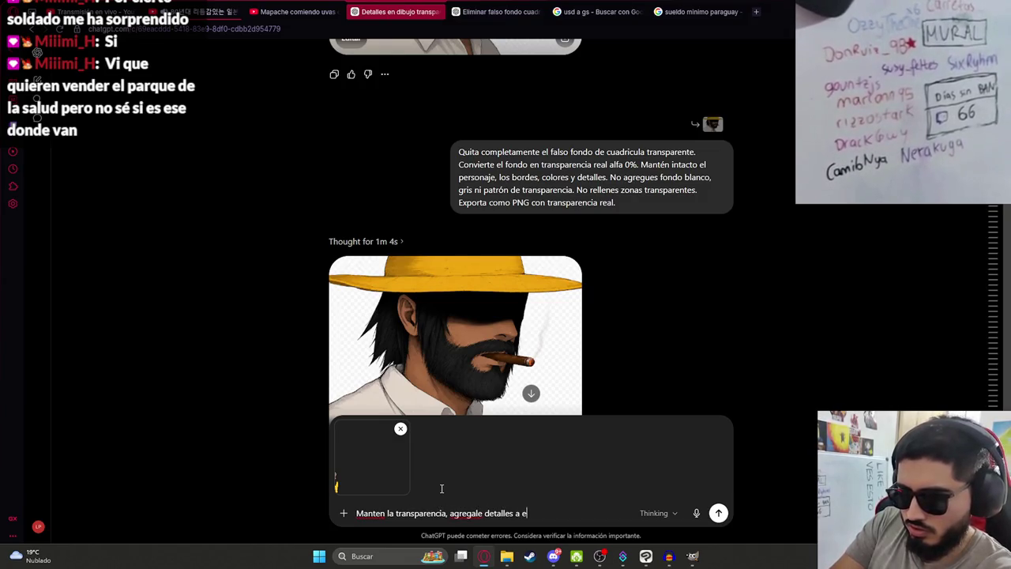
text(este brazo con un cerillo e)
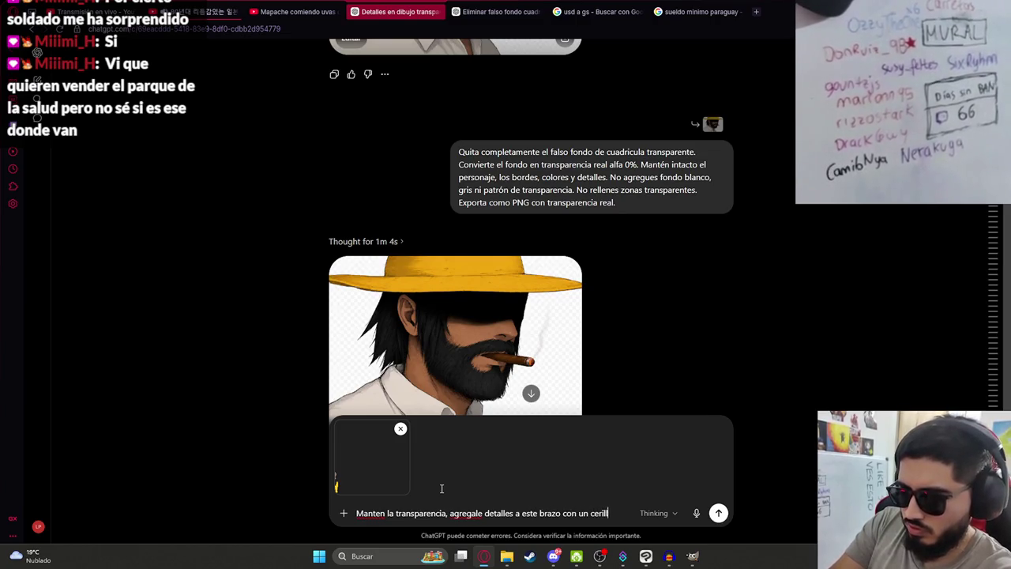
text(ncendido)
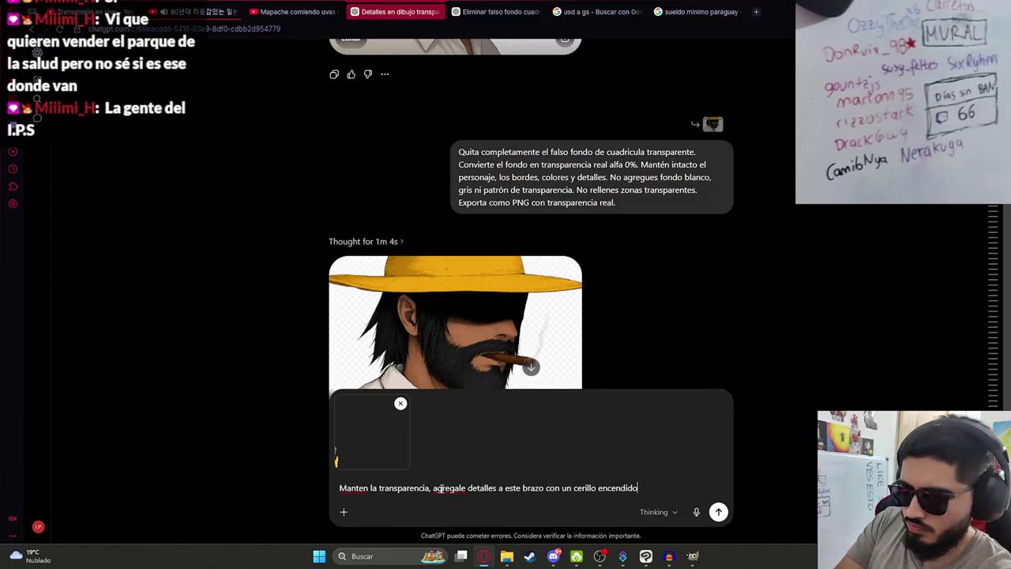
key(Return)
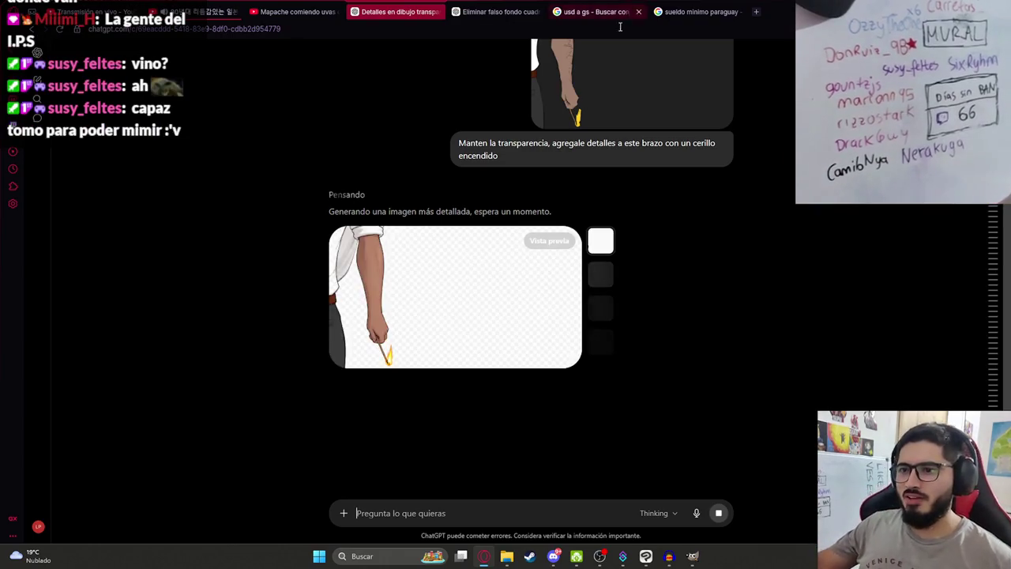
Open the finished shaded forearm holding a lit match in the full-size edit view
scroll(399, 288, up, 4)
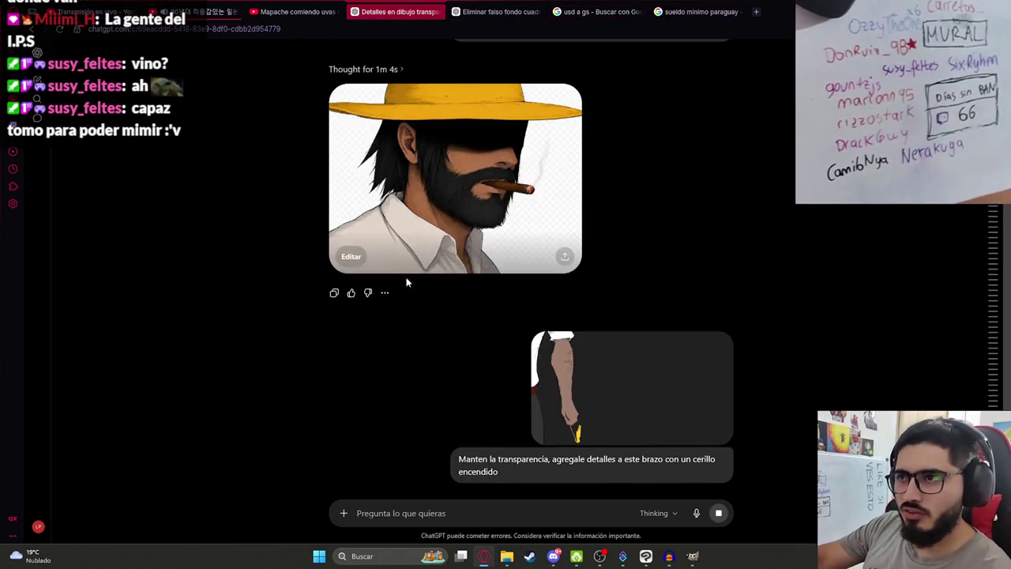
scroll(545, 299, down, 4)
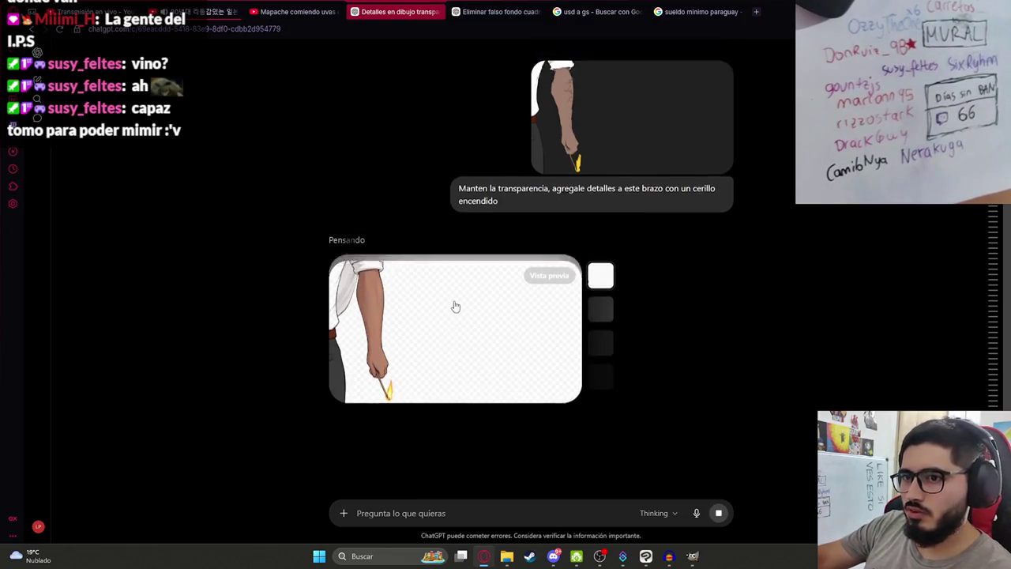
click(427, 363)
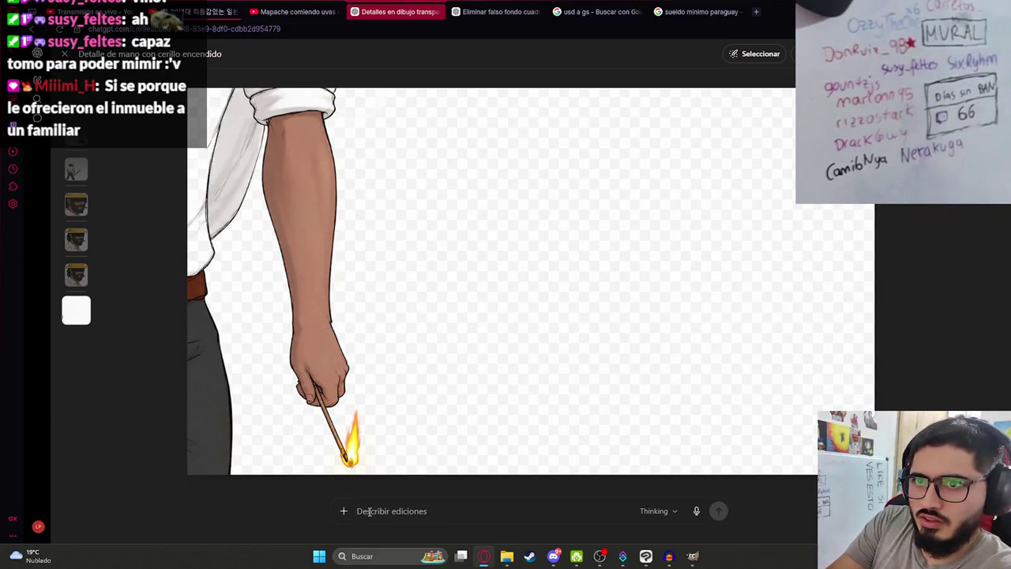
Send the edit request 'es mirando hacia el frente' asking for more detail
text(es mirando hacia el frente)
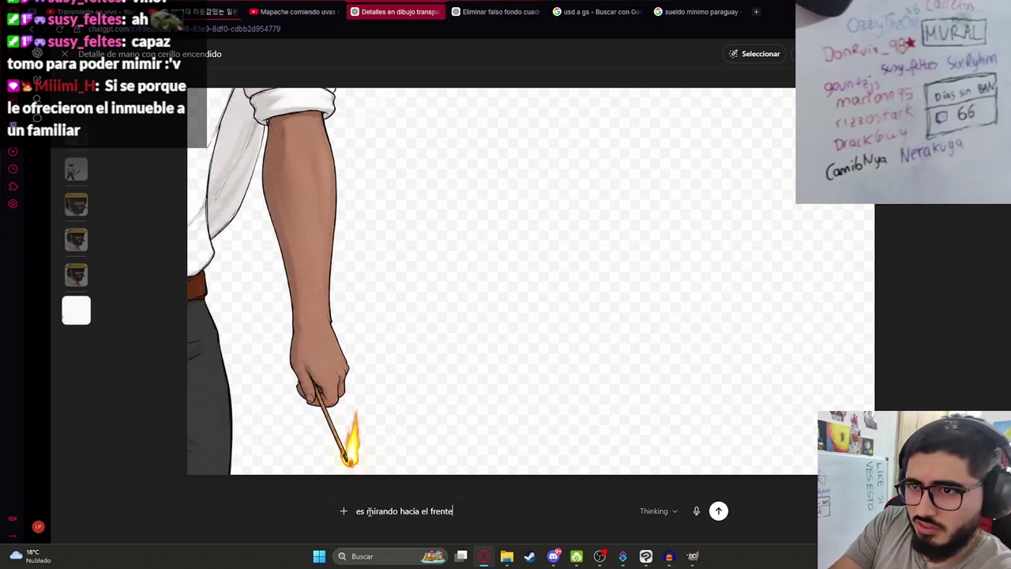
text(bra)
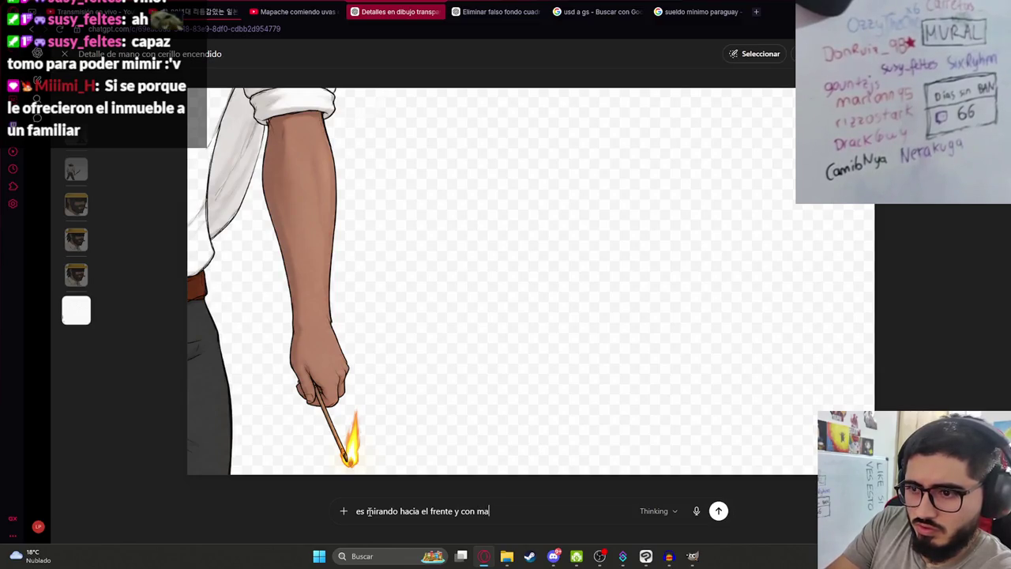
text(talles)
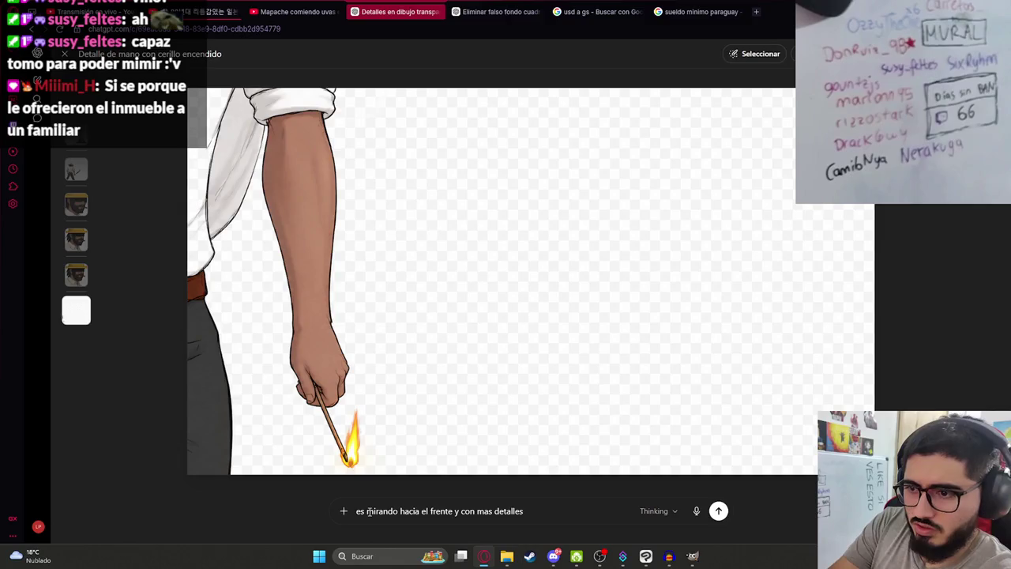
key(Return)
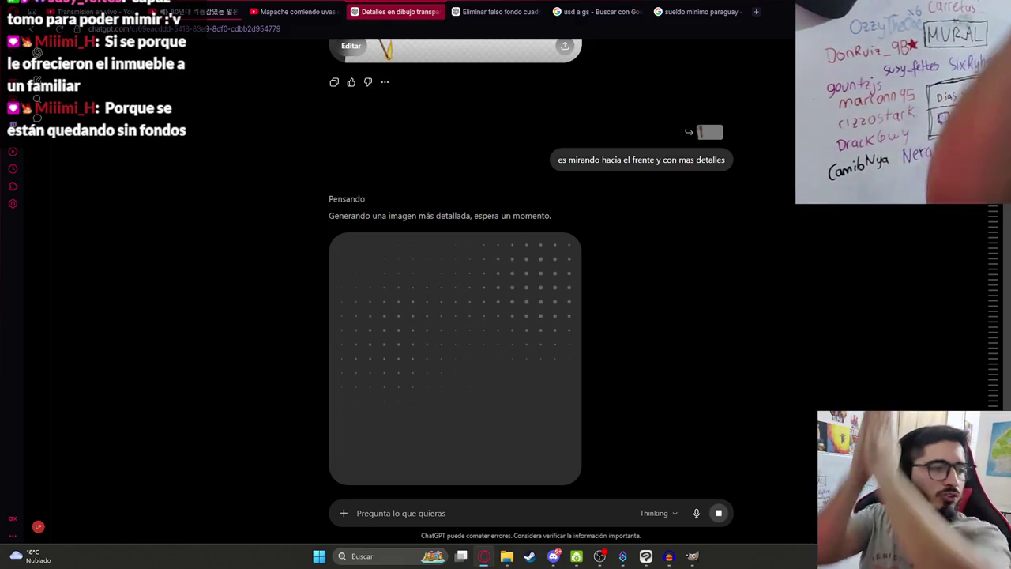
Scroll the chat while the front-facing image generates, then switch to the Clip Studio Paint flame drawing
scroll(436, 352, down, 4)
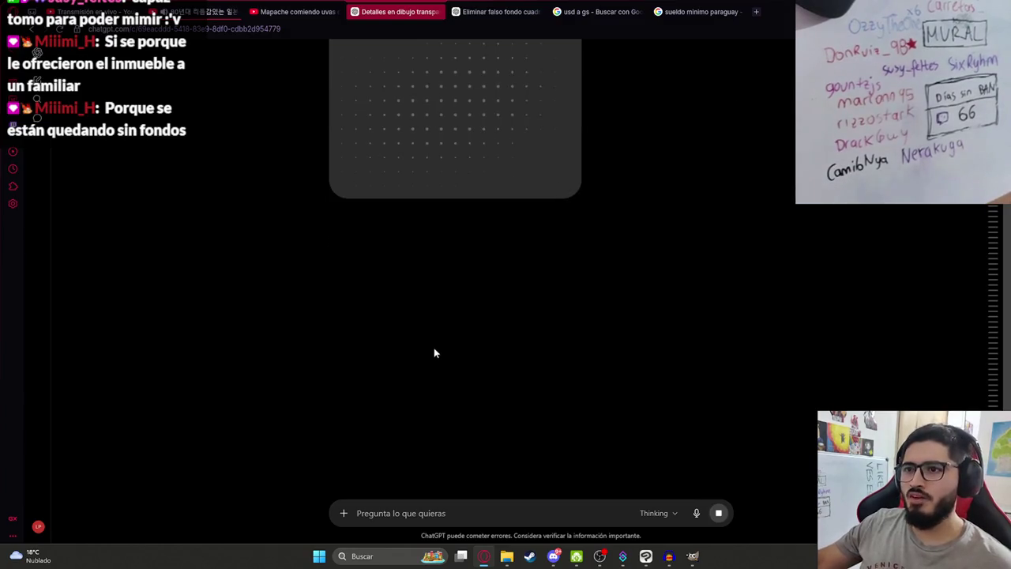
scroll(431, 342, up, 3)
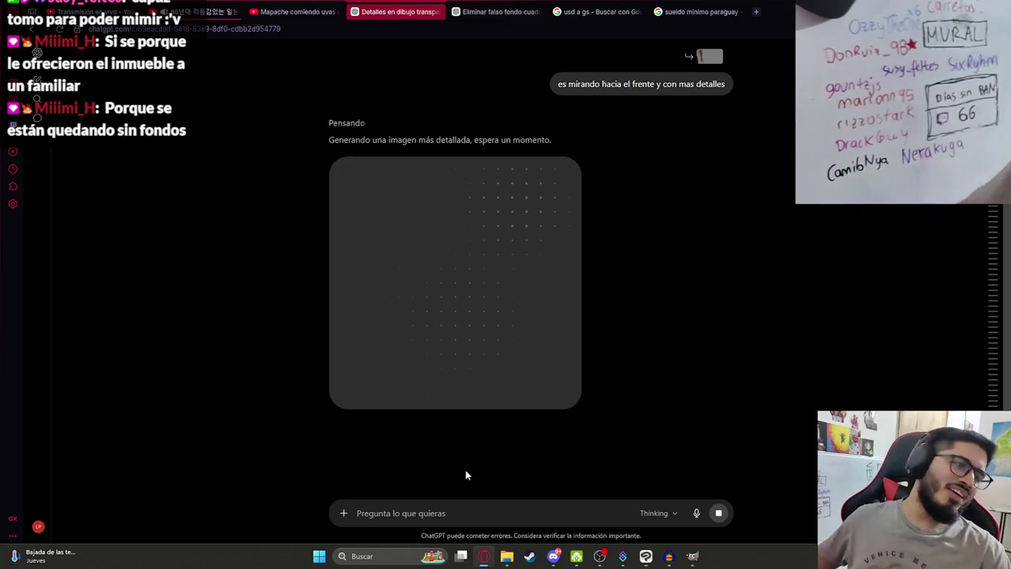
scroll(555, 267, down, 2)
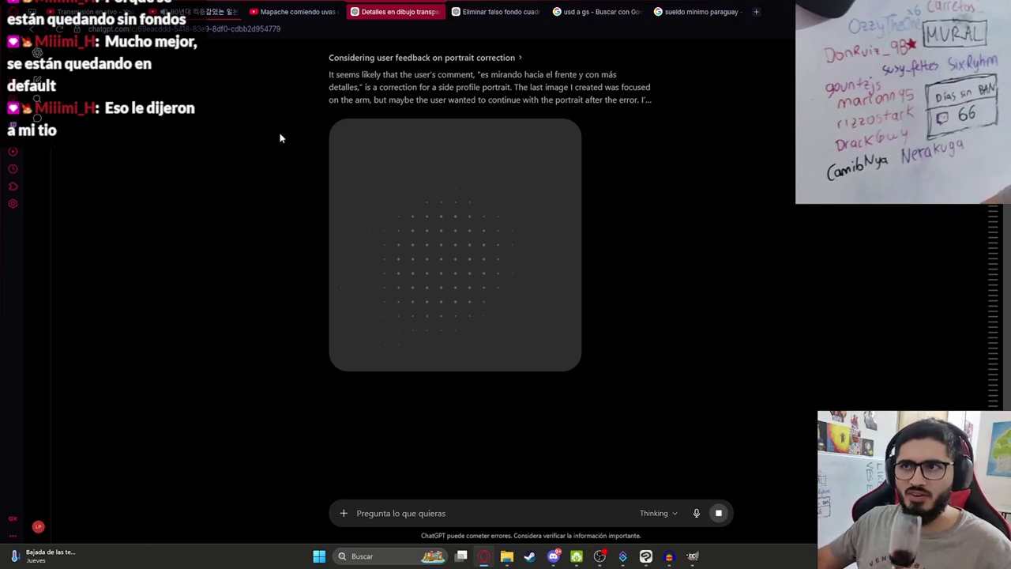
scroll(288, 190, up, 2)
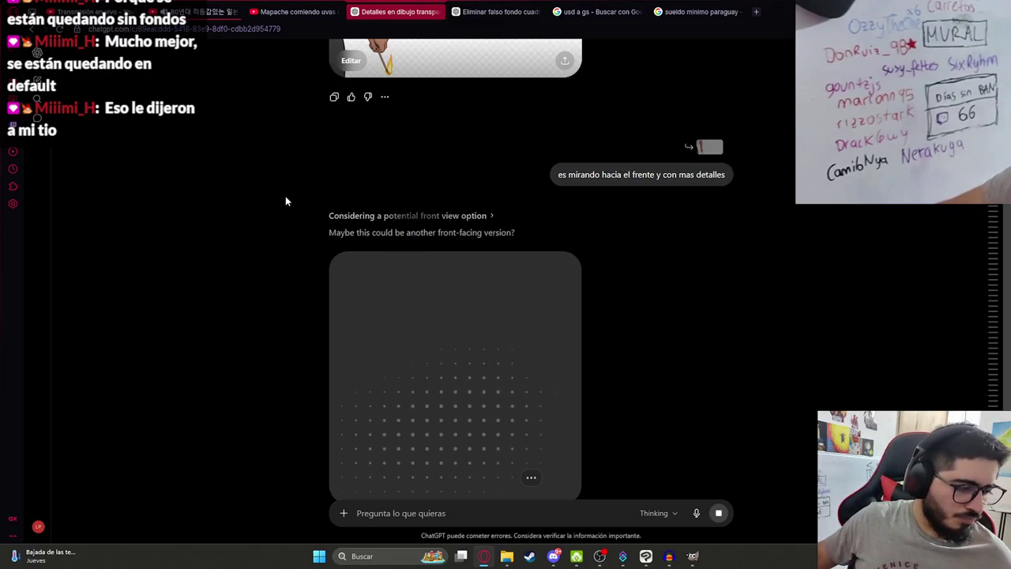
scroll(427, 230, down, 4)
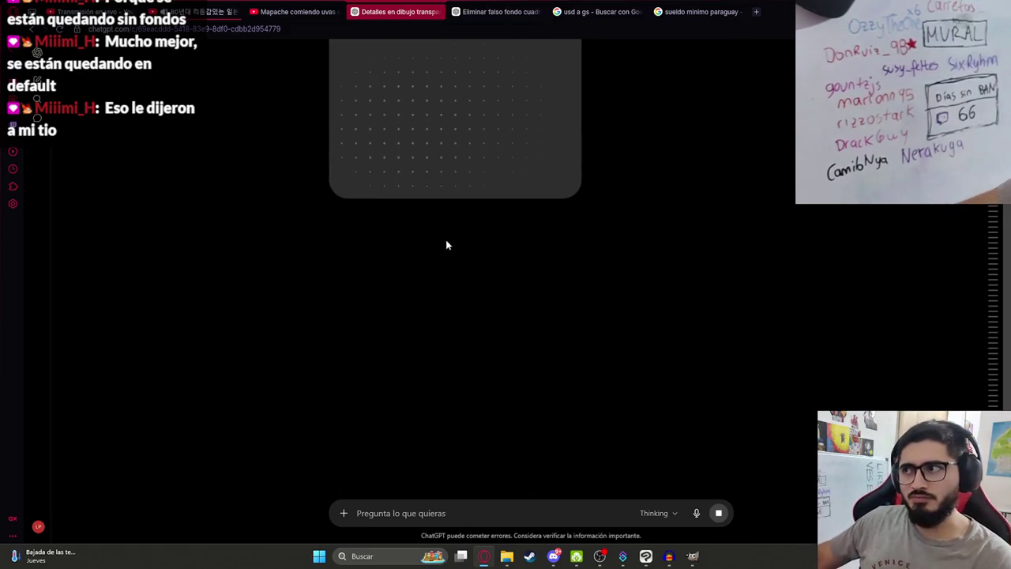
scroll(446, 245, up, 2)
click(646, 557)
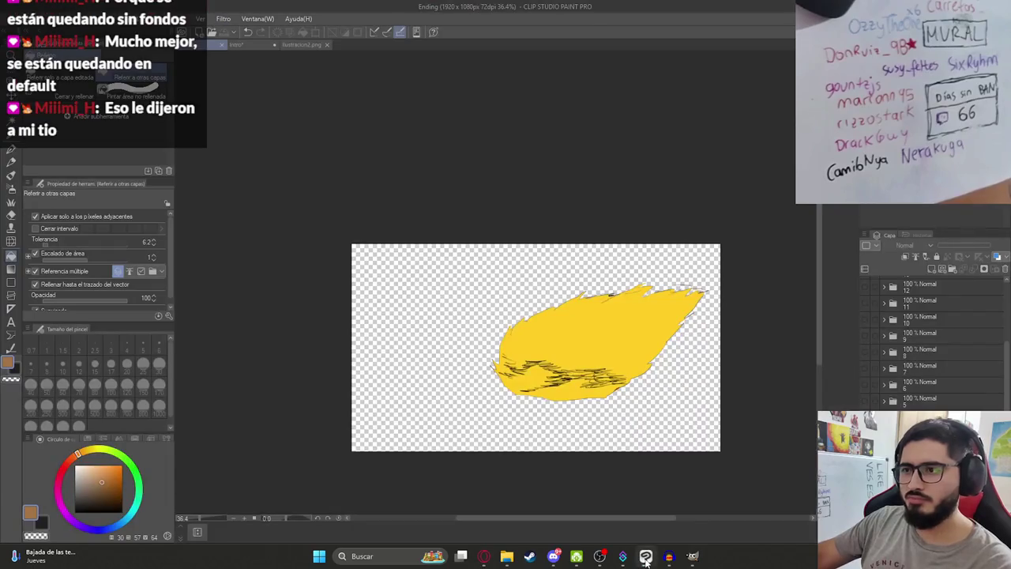
Switch back to ChatGPT and wait for the bearded man in a yellow hat to finish generating
click(647, 557)
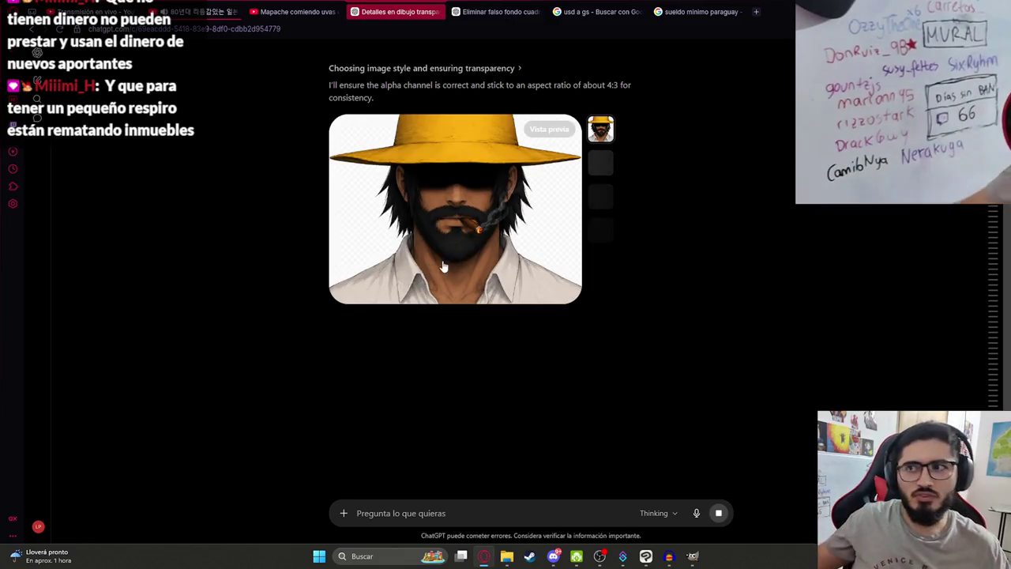
Paste the Ilustracion2.png arm drawing from the Ending folder into the ChatGPT message box
scroll(475, 281, up, 2)
scroll(561, 325, up, 3)
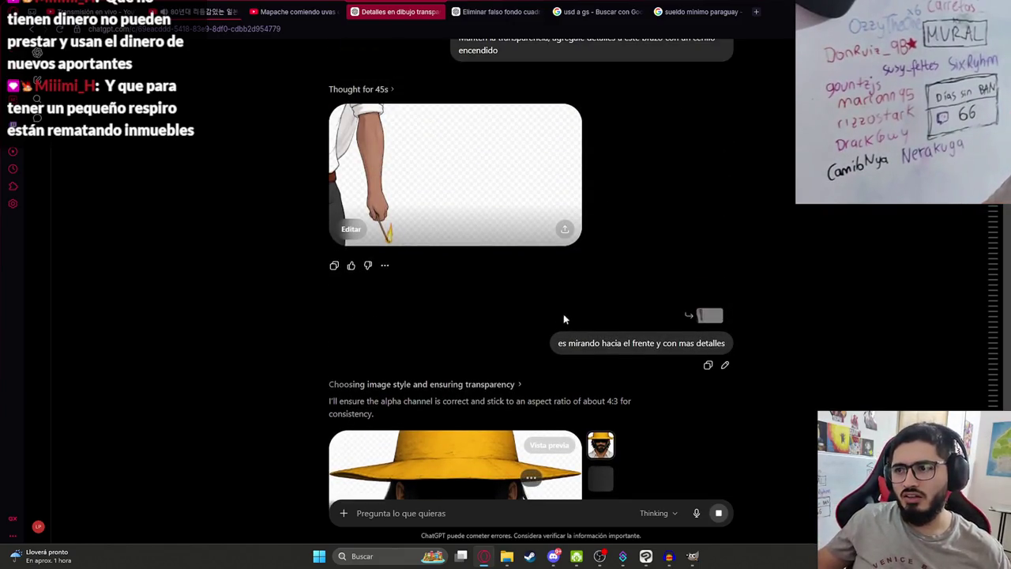
click(506, 556)
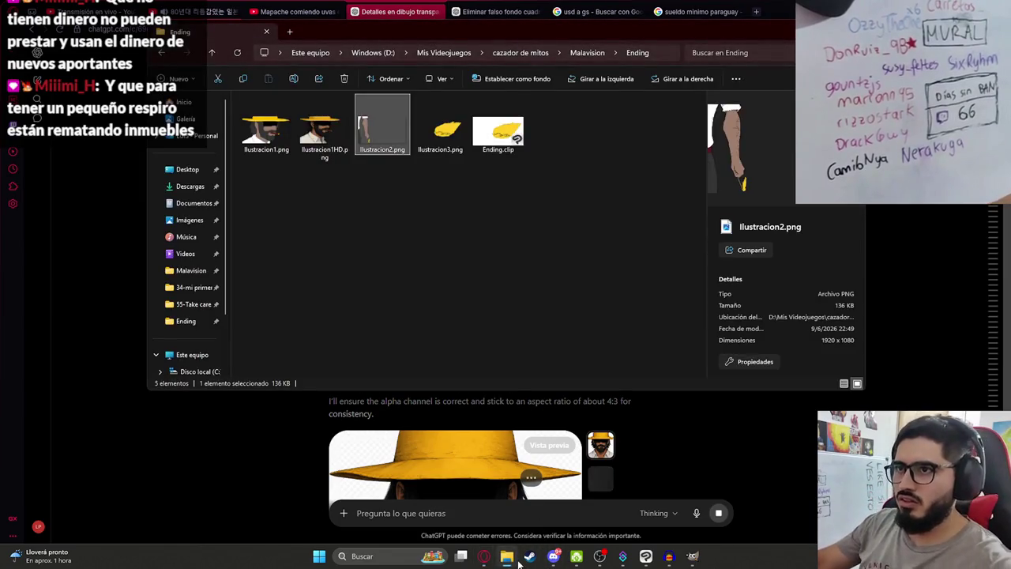
click(574, 506)
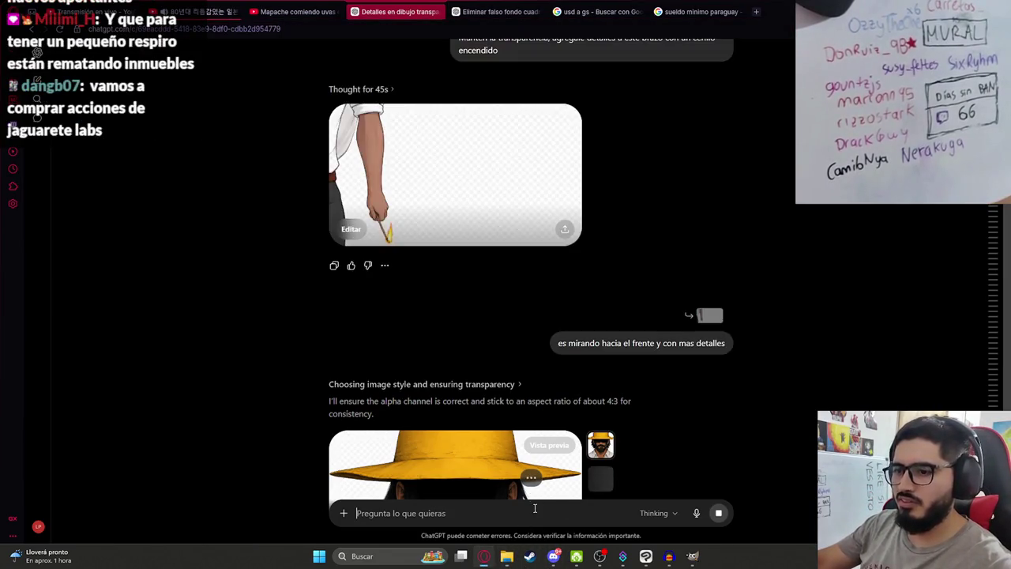
scroll(435, 384, down, 5)
key(ctrl+v)
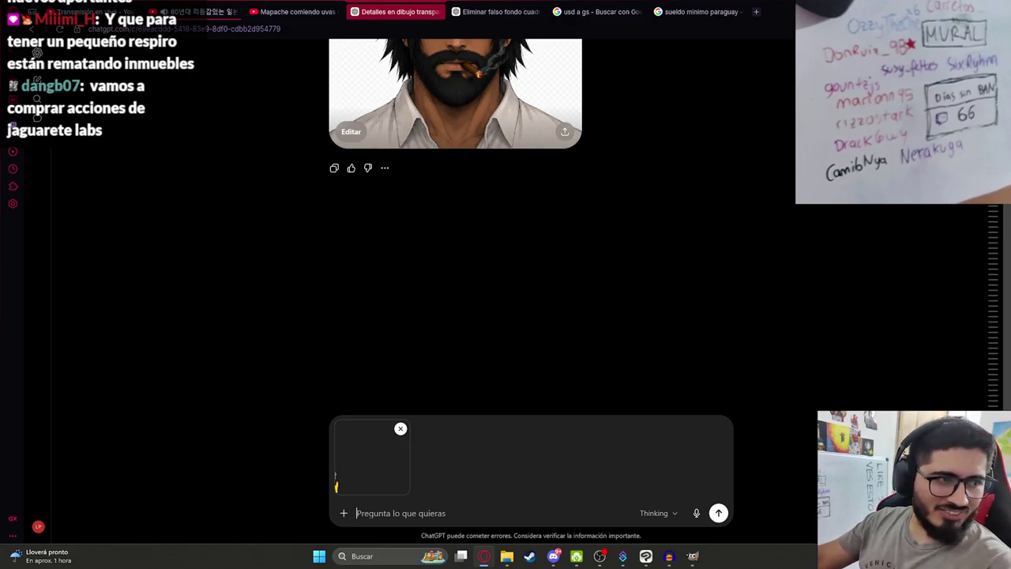
Add the request 'Agregale detalles a esta imagen' and send it
scroll(482, 361, up, 1)
scroll(486, 368, up, 2)
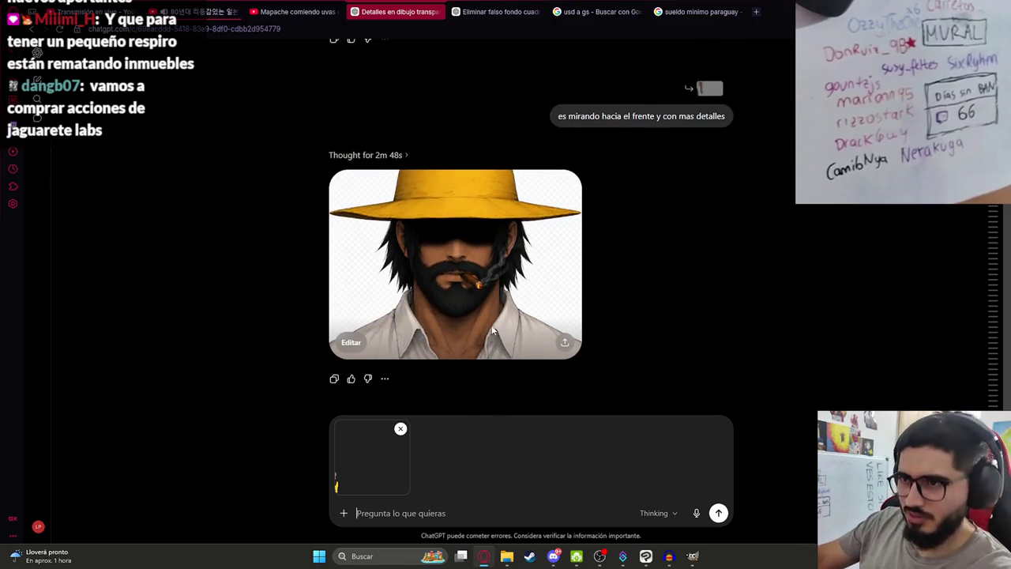
scroll(494, 332, up, 4)
scroll(484, 322, up, 2)
scroll(483, 321, down, 5)
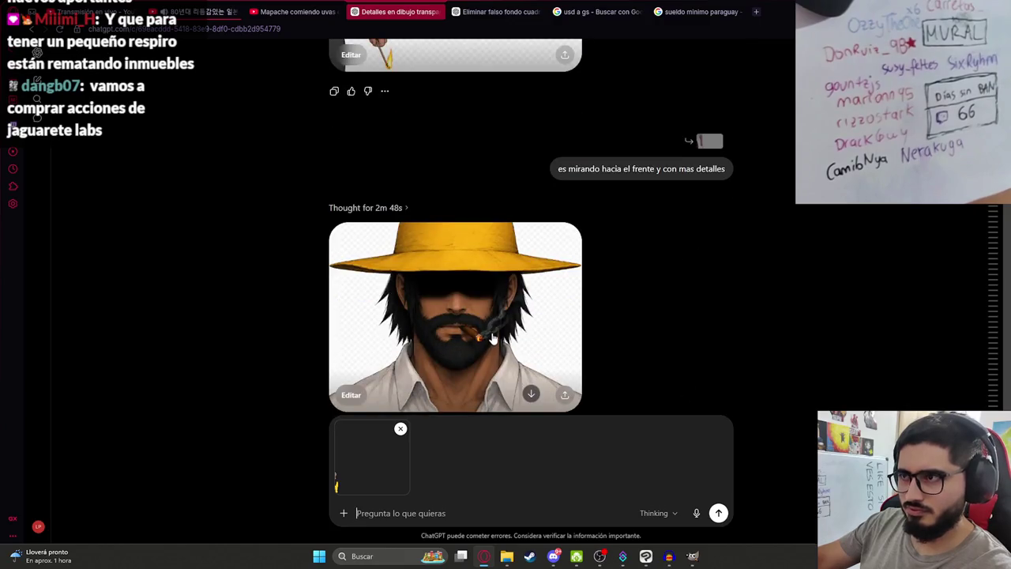
scroll(492, 338, up, 2)
text(Agreg)
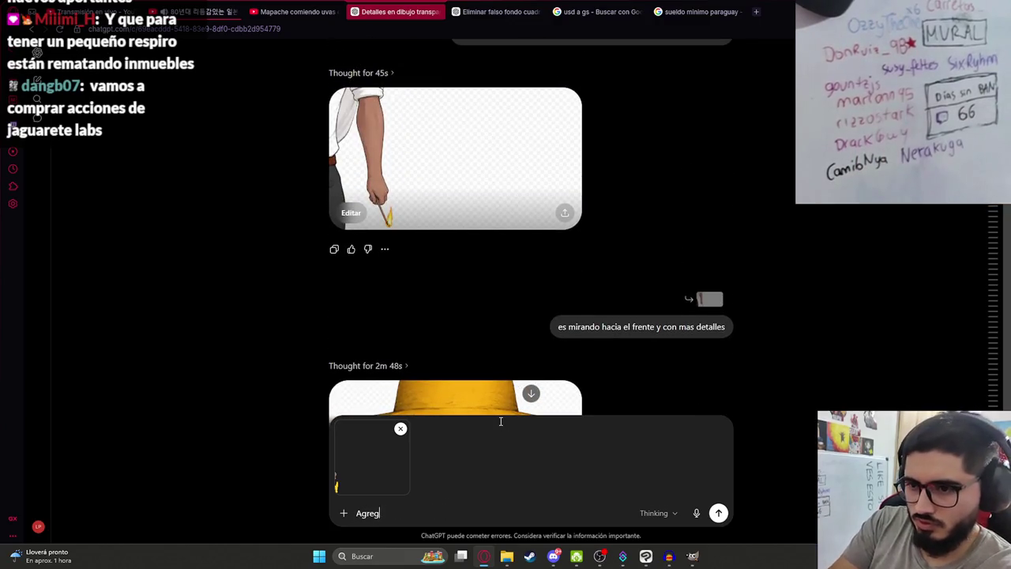
text(ale detalles a esta imagen)
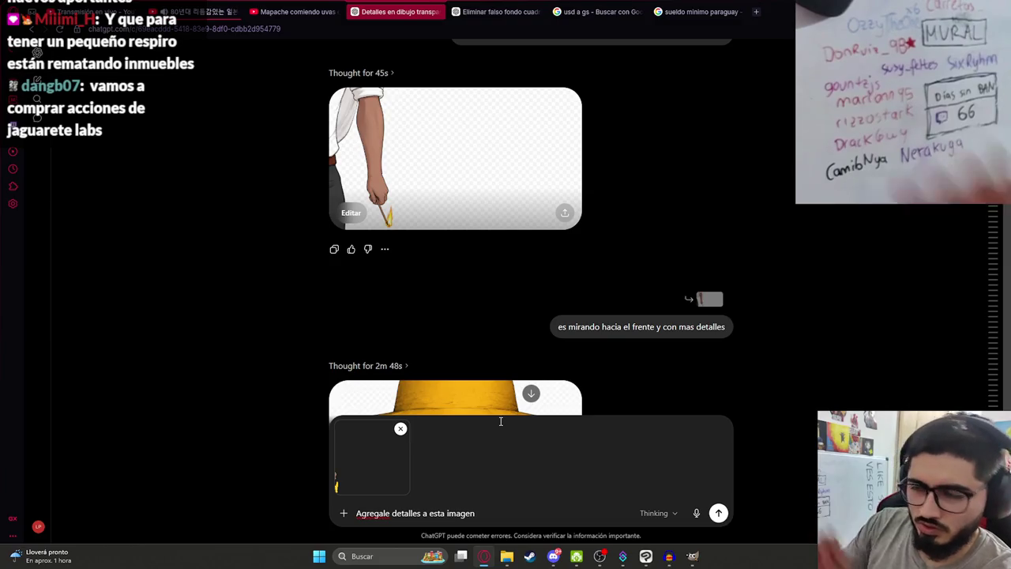
key(Return)
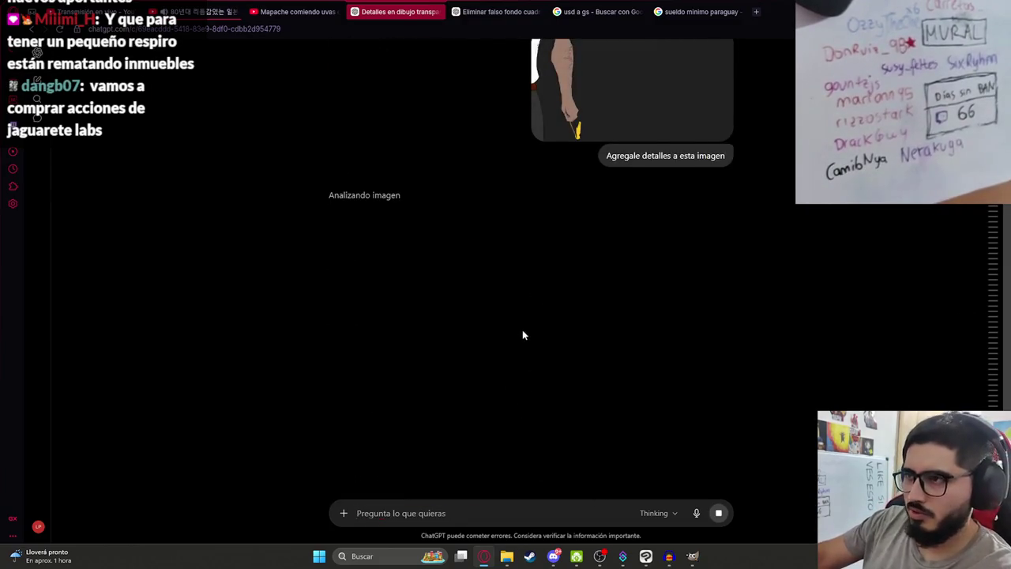
Scroll the ChatGPT chat while the detailed arm-and-match image finishes generating
scroll(567, 168, up, 2)
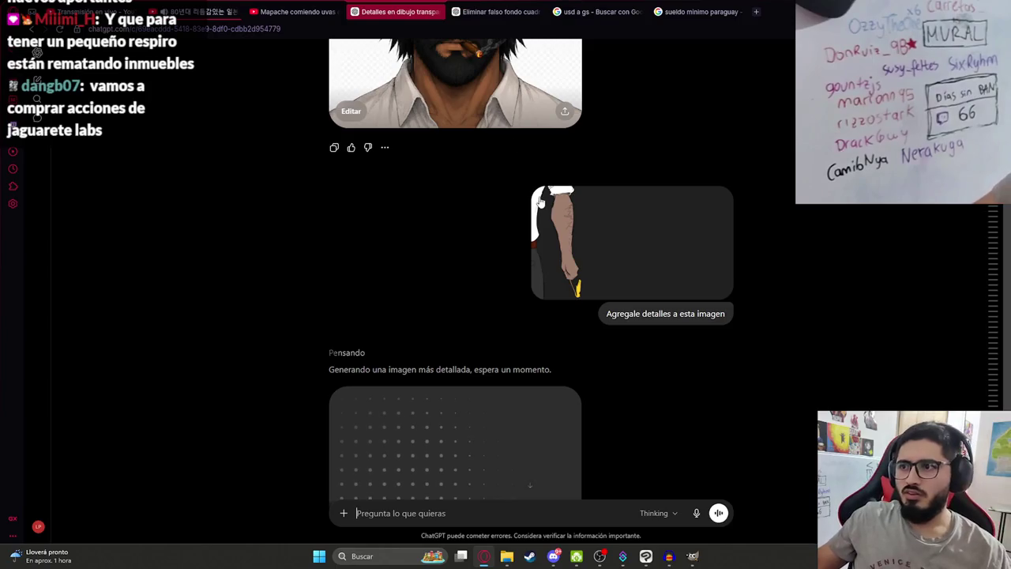
scroll(553, 205, down, 2)
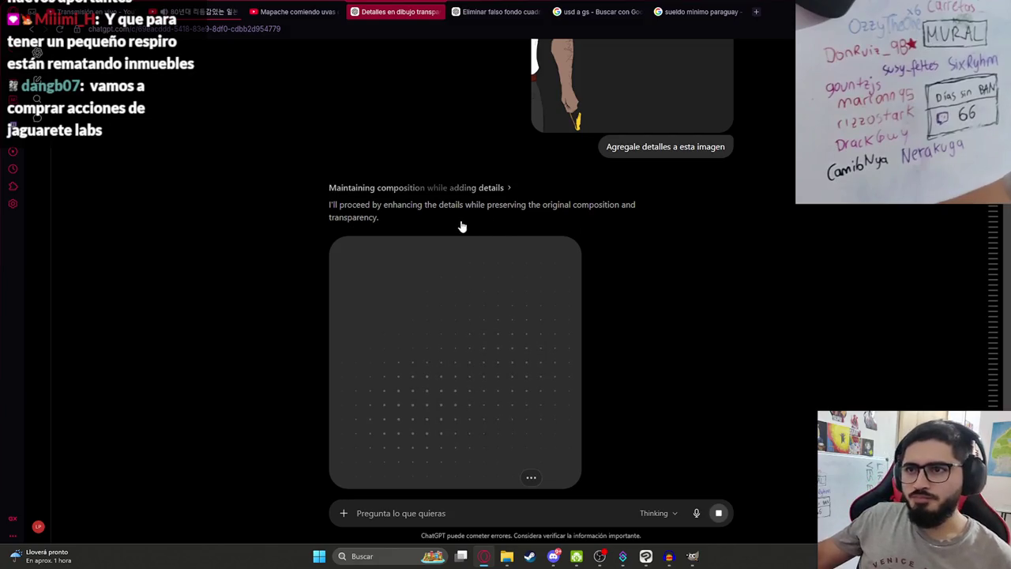
scroll(454, 227, down, 1)
scroll(490, 253, down, 2)
scroll(514, 273, up, 3)
scroll(524, 281, up, 3)
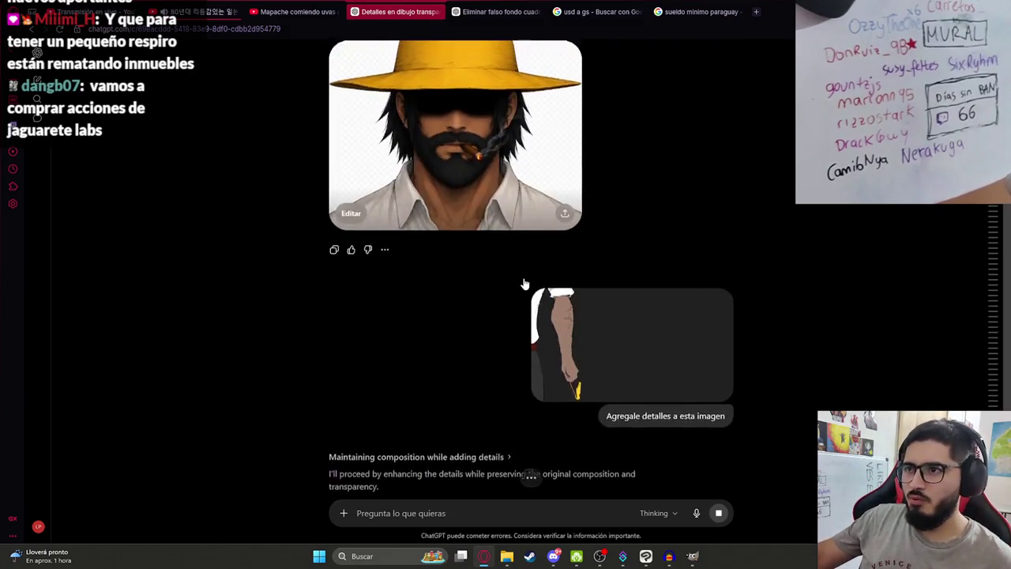
scroll(524, 283, up, 3)
scroll(524, 283, up, 4)
scroll(525, 284, down, 4)
scroll(529, 288, down, 8)
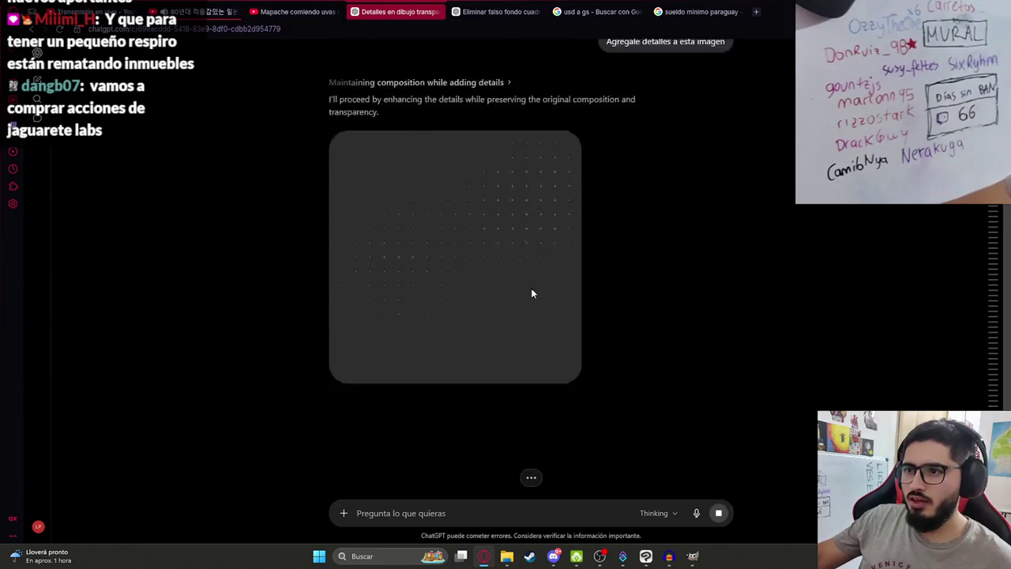
scroll(532, 292, down, 3)
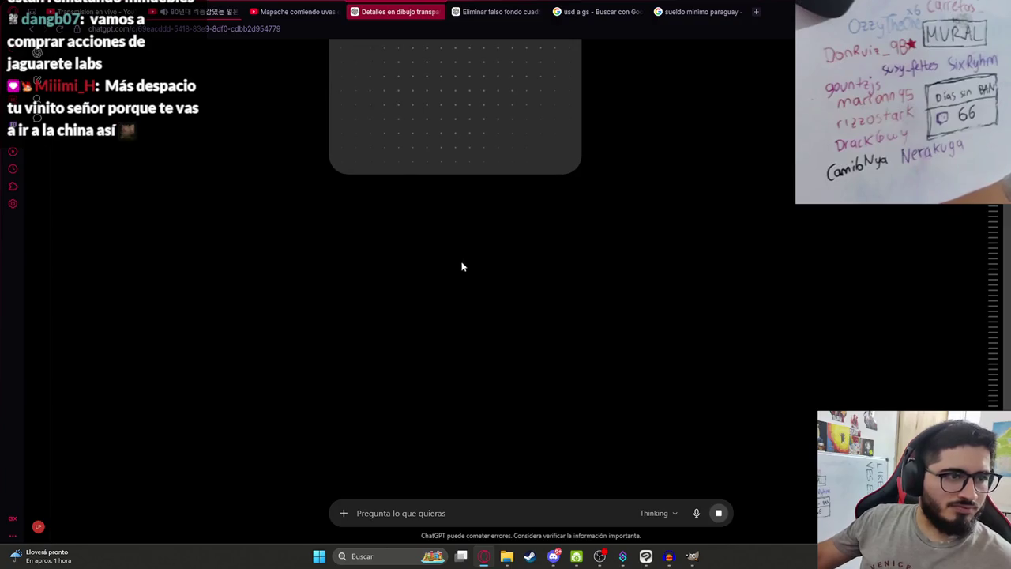
scroll(379, 253, up, 3)
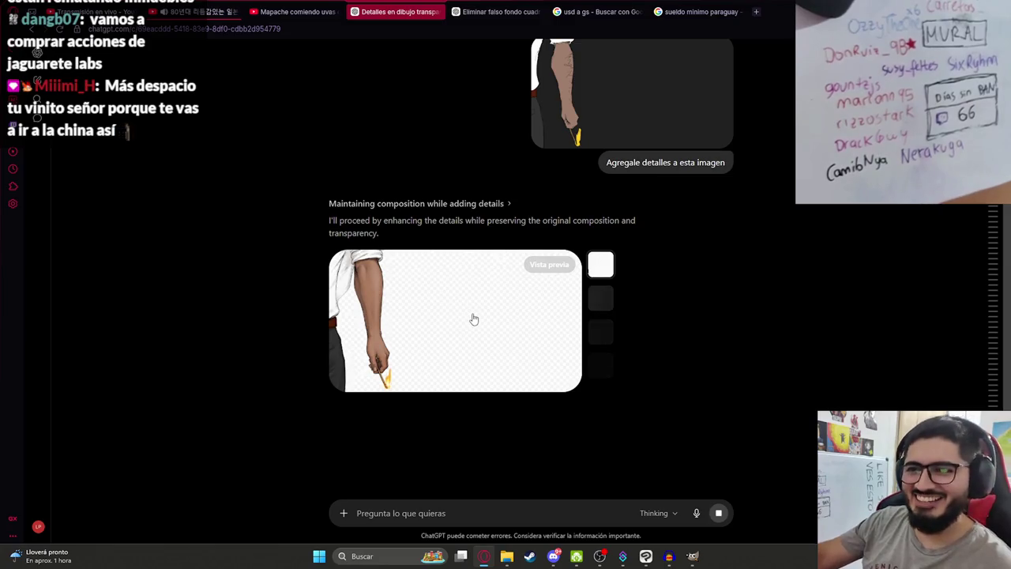
Enlarge the new arm-holding-match image twice to inspect it full-size
click(409, 281)
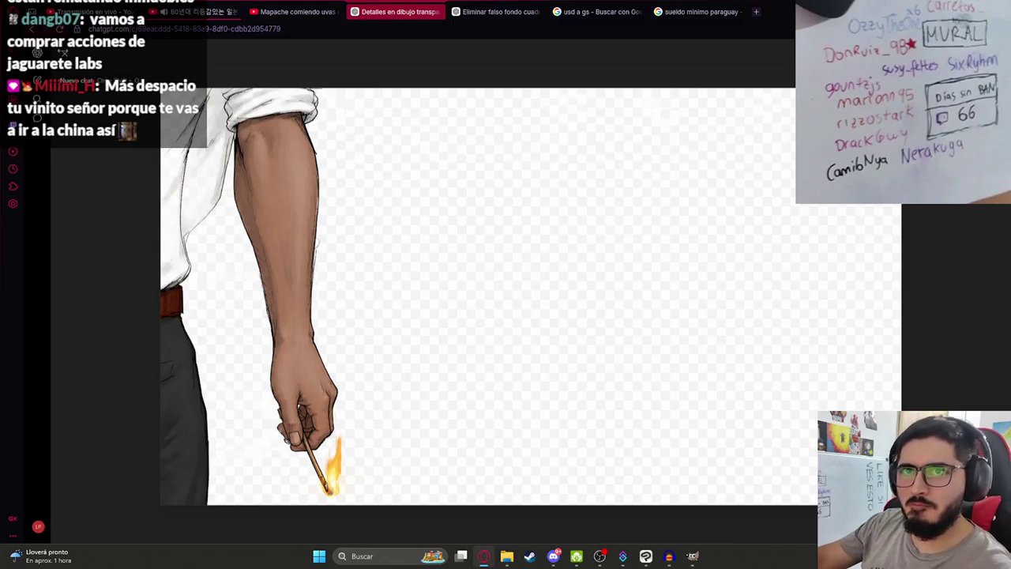
key(Escape)
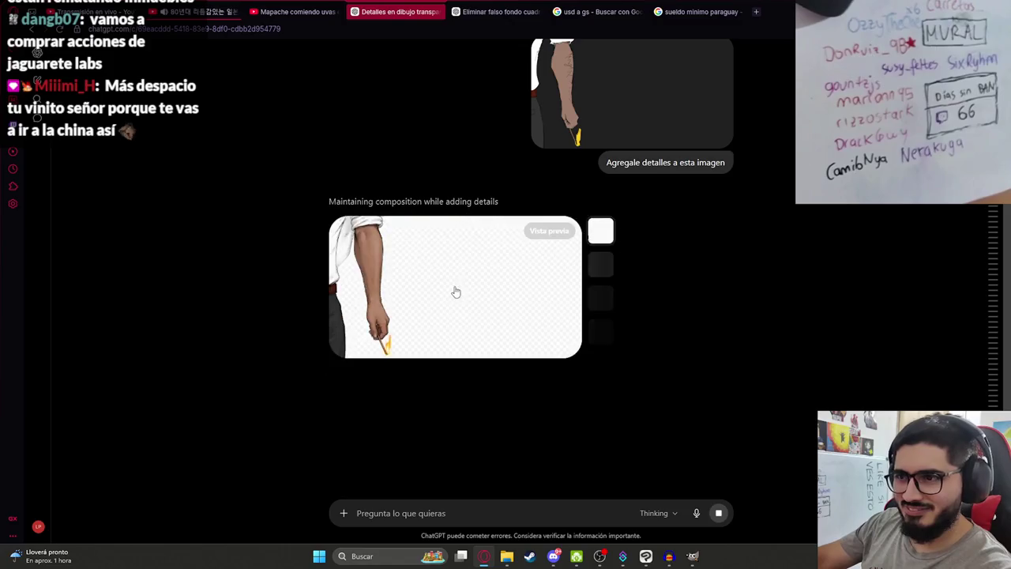
click(411, 321)
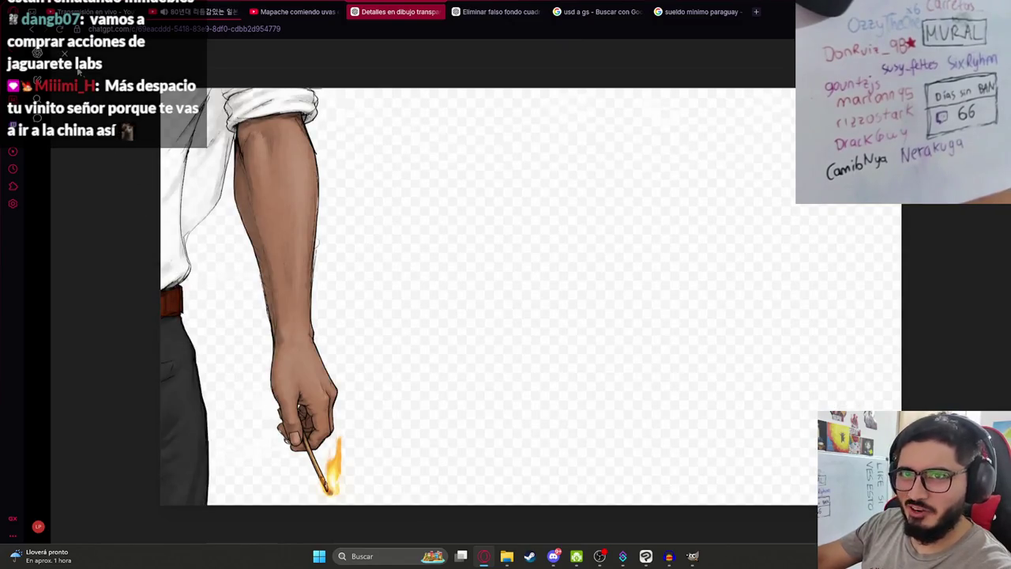
key(Escape)
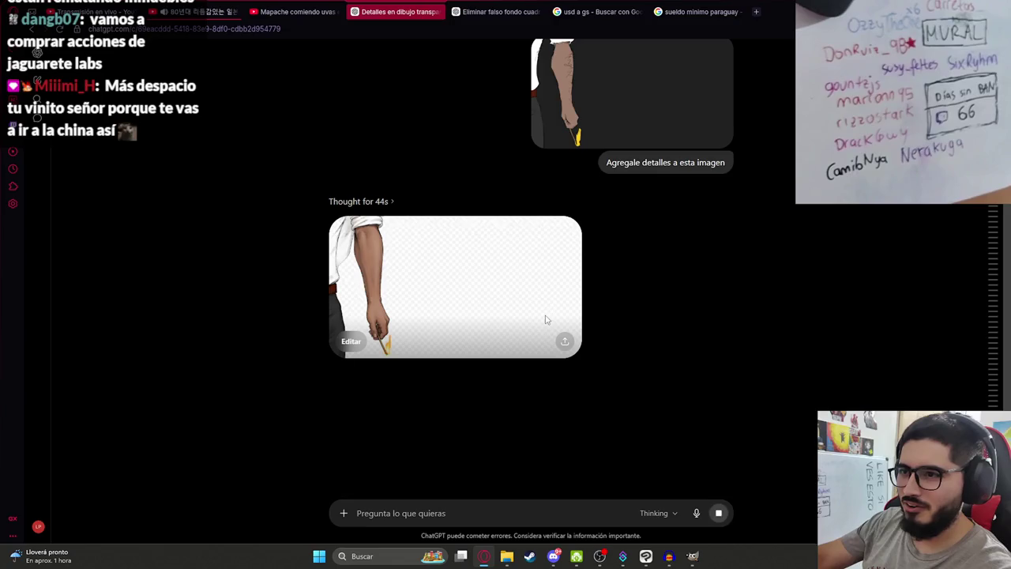
Tell ChatGPT the hand is upside down ('la mano esta al reves') so it regenerates the image
click(444, 329)
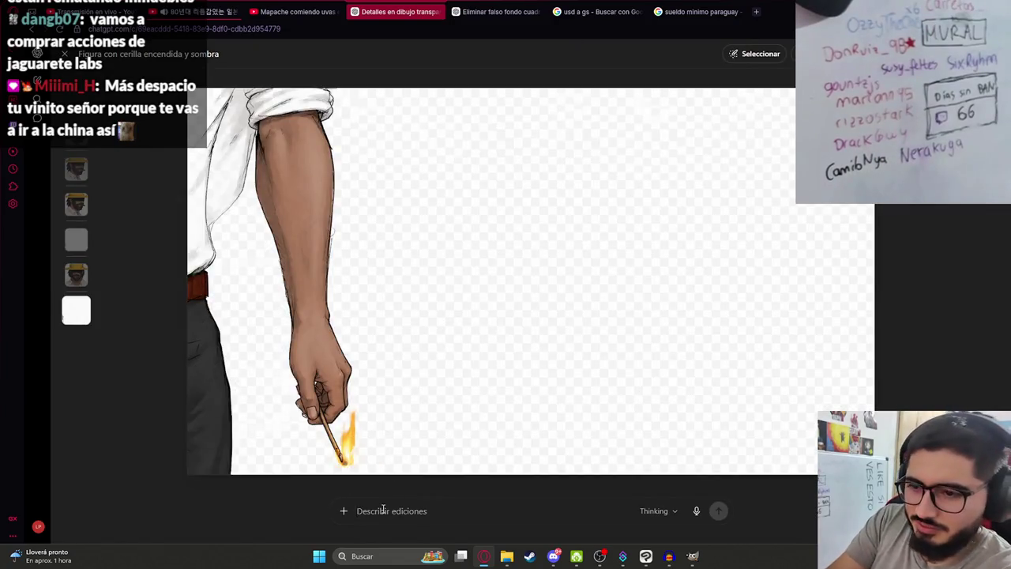
text(la manop)
key(BackSpace)
text(esta al)
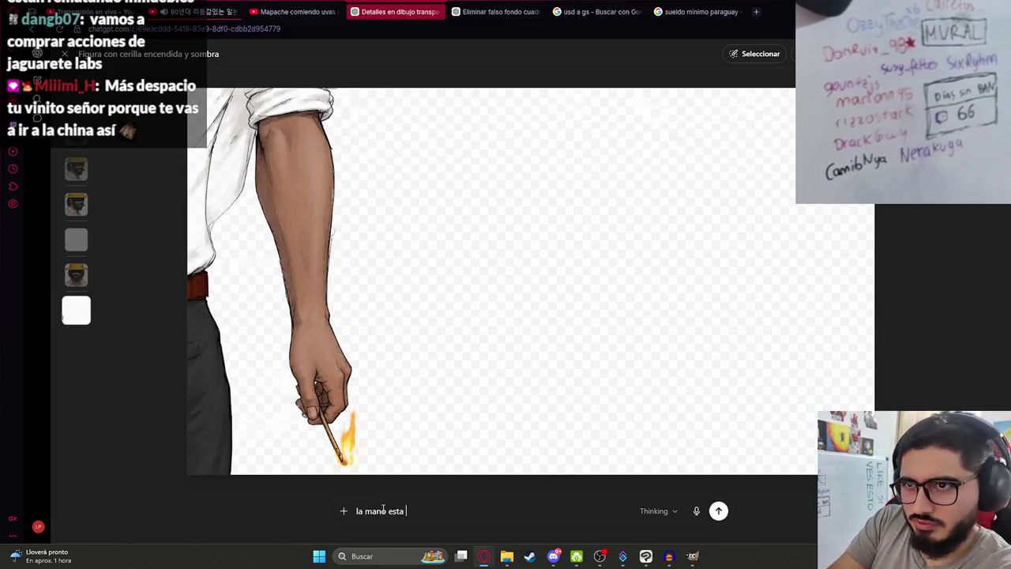
text( reves)
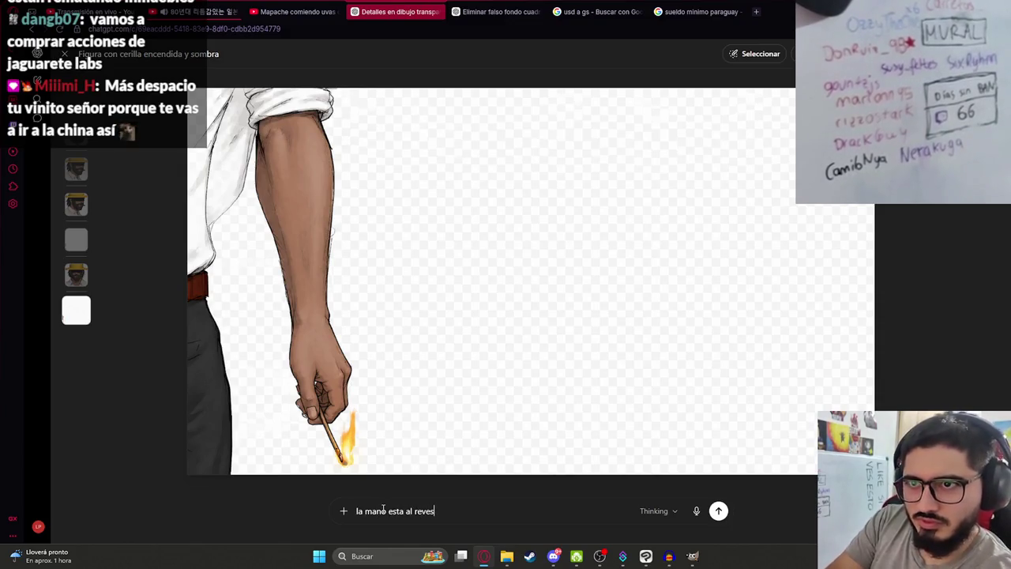
key(Return)
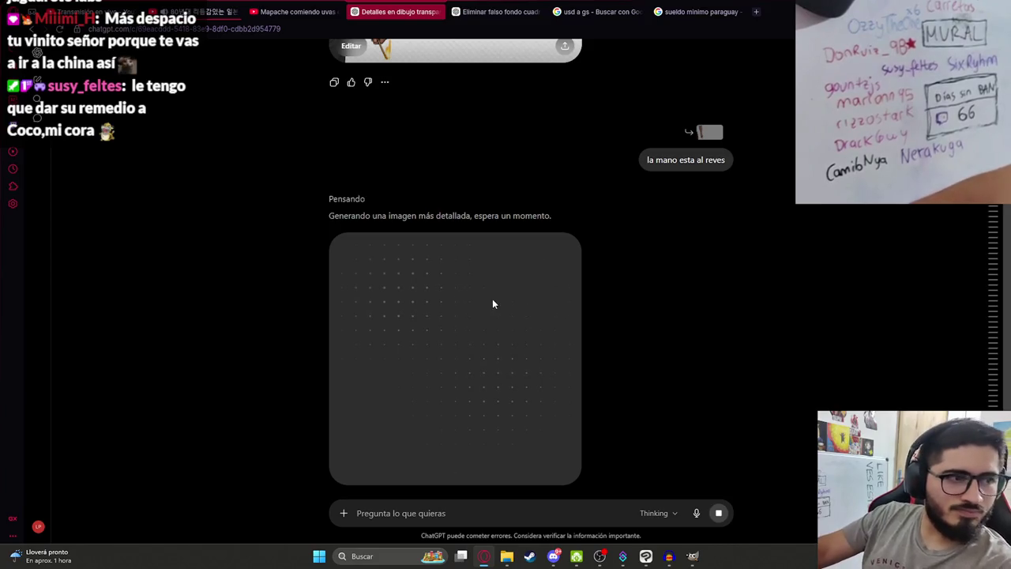
Scroll the chat to watch the new image placeholder, then return to Clip Studio Paint
scroll(603, 266, down, 3)
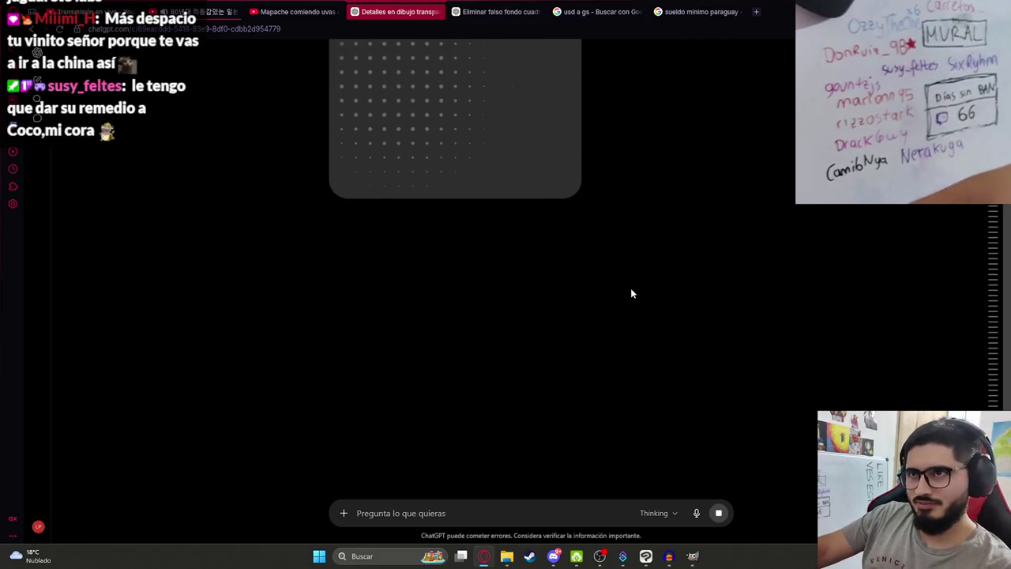
scroll(600, 269, up, 1)
scroll(540, 224, up, 2)
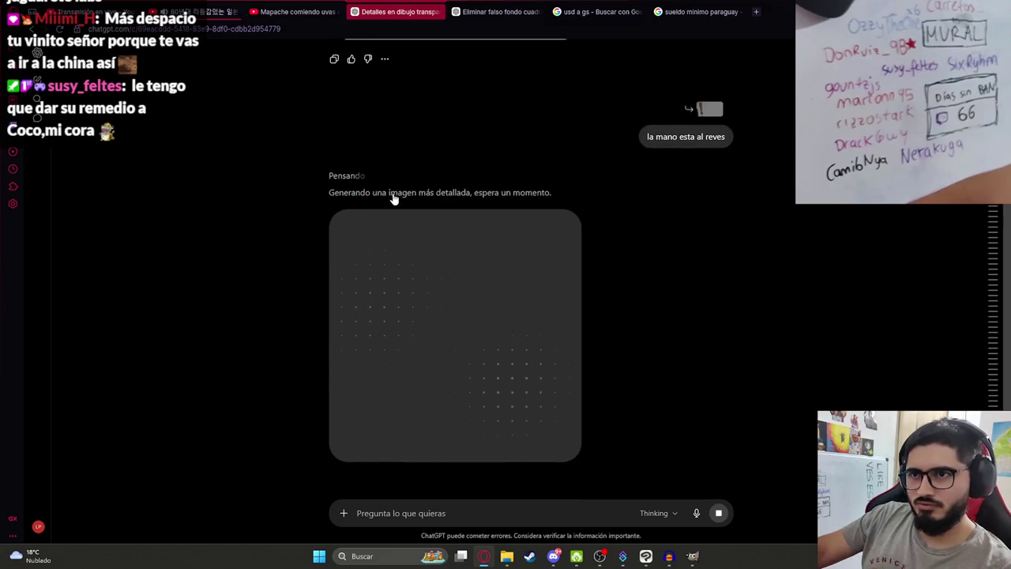
scroll(530, 209, down, 1)
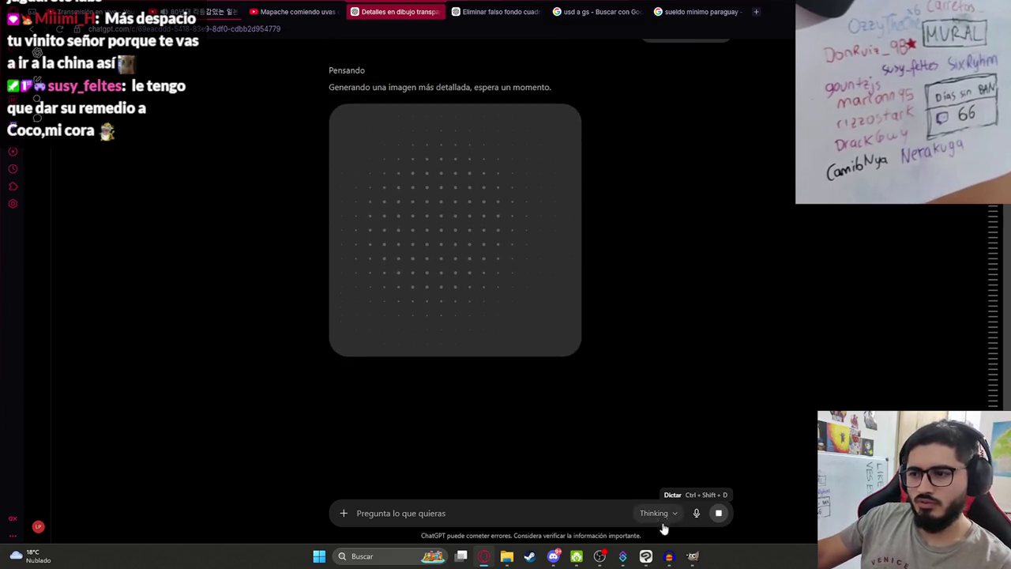
click(646, 557)
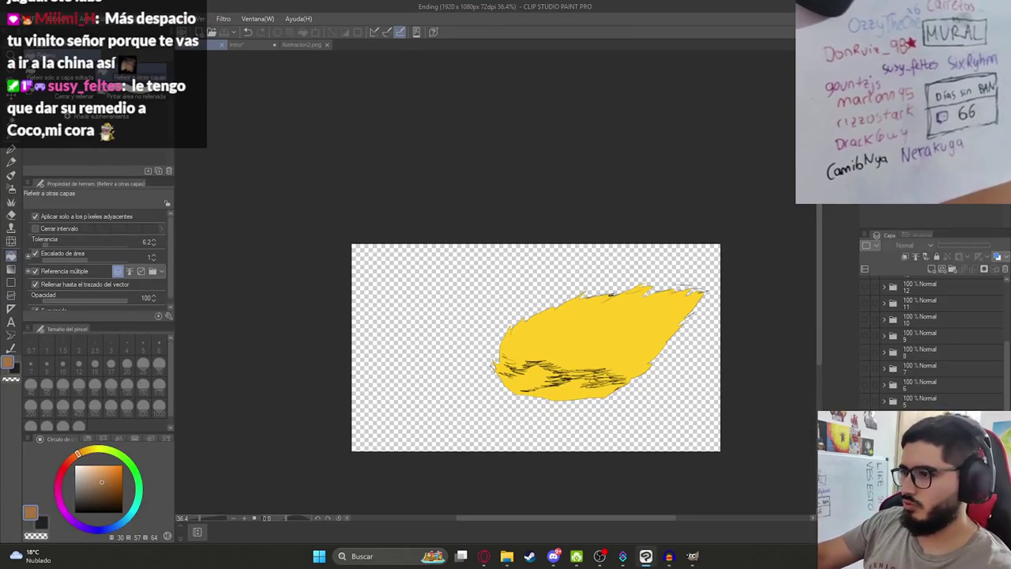
Undo three times back to the hat-and-face sketch and compare with the ilustracion2.png reference
key(ctrl+z)
key(ctrl+z)
key(ctrl+z)
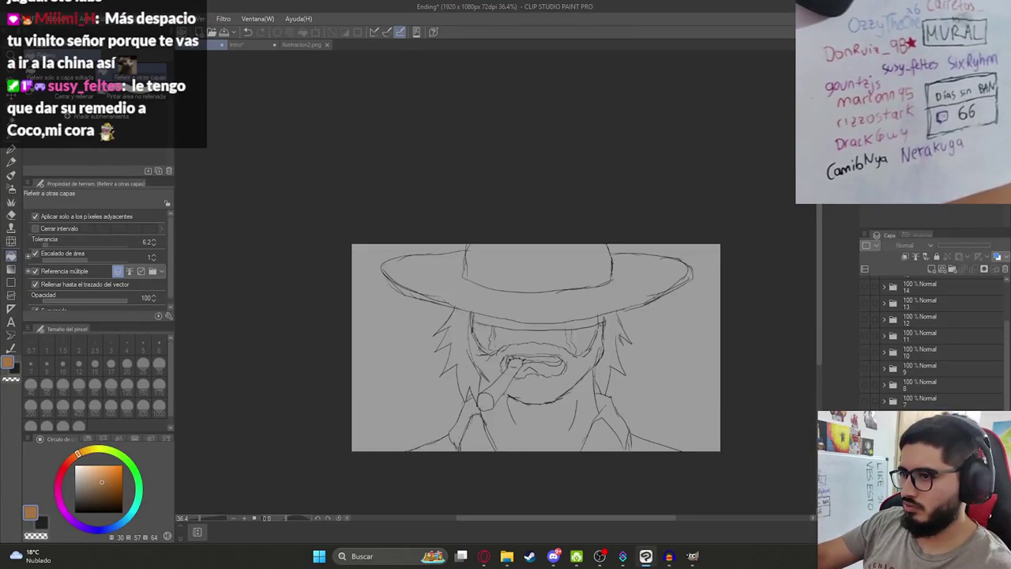
key(ctrl+z)
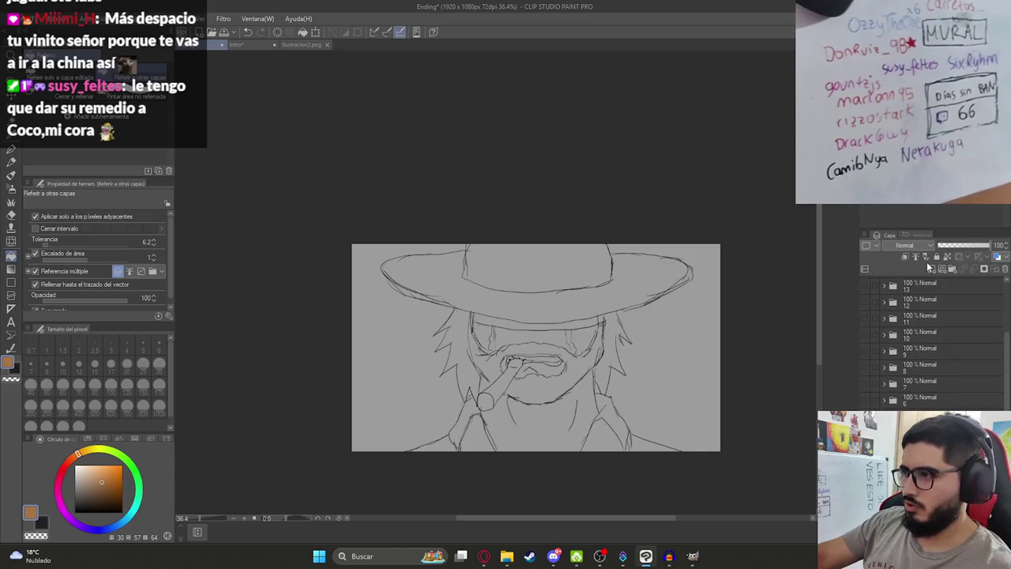
key(ctrl+z)
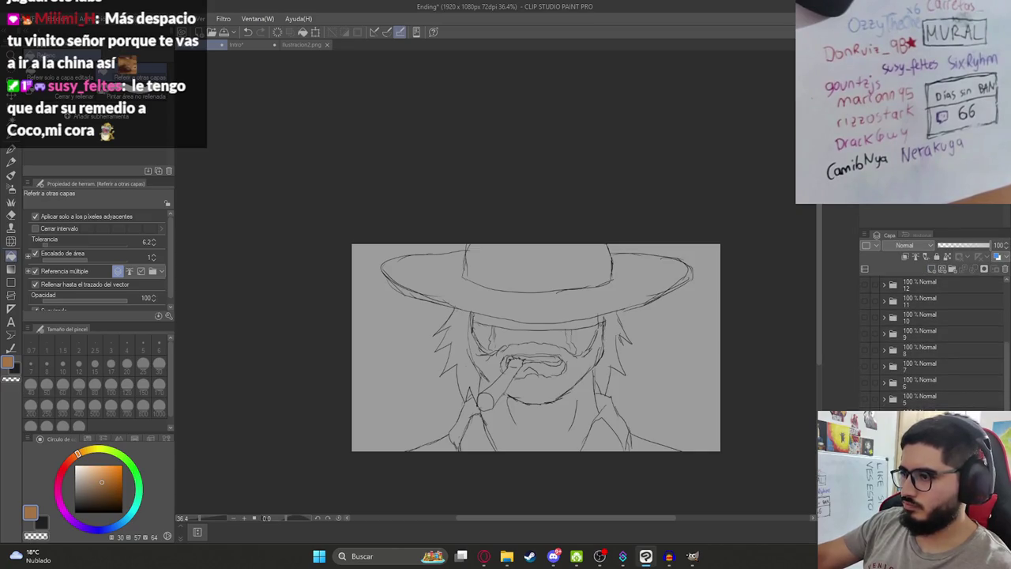
click(297, 45)
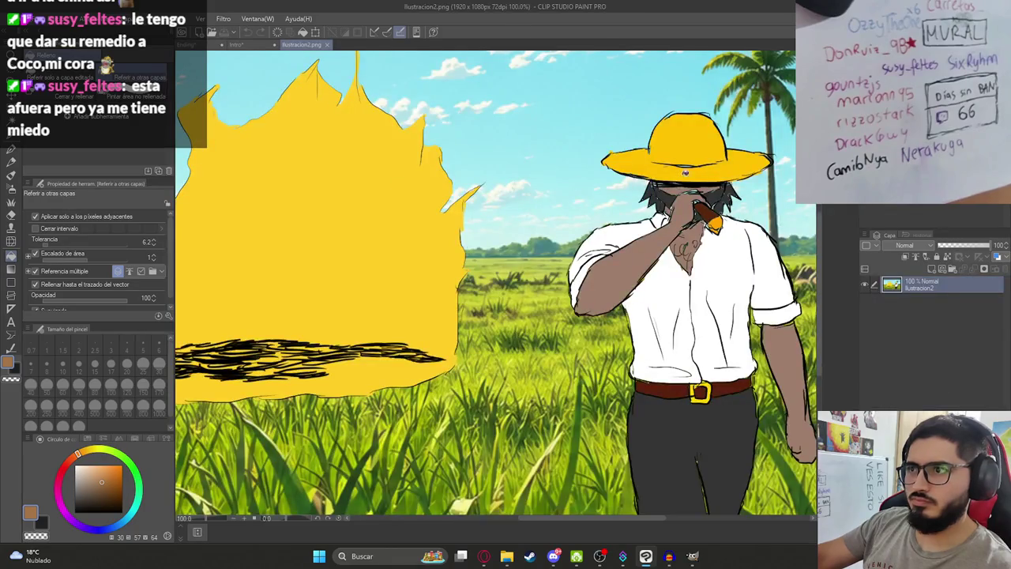
click(188, 45)
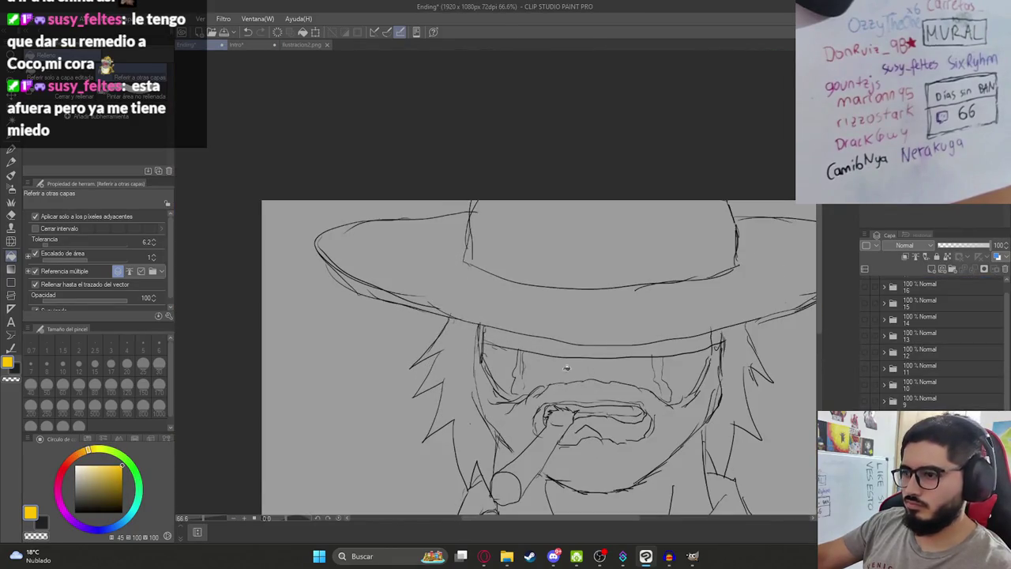
Fill the hat crown and the strip under the left brim yellow, rechecking the reference
click(500, 181)
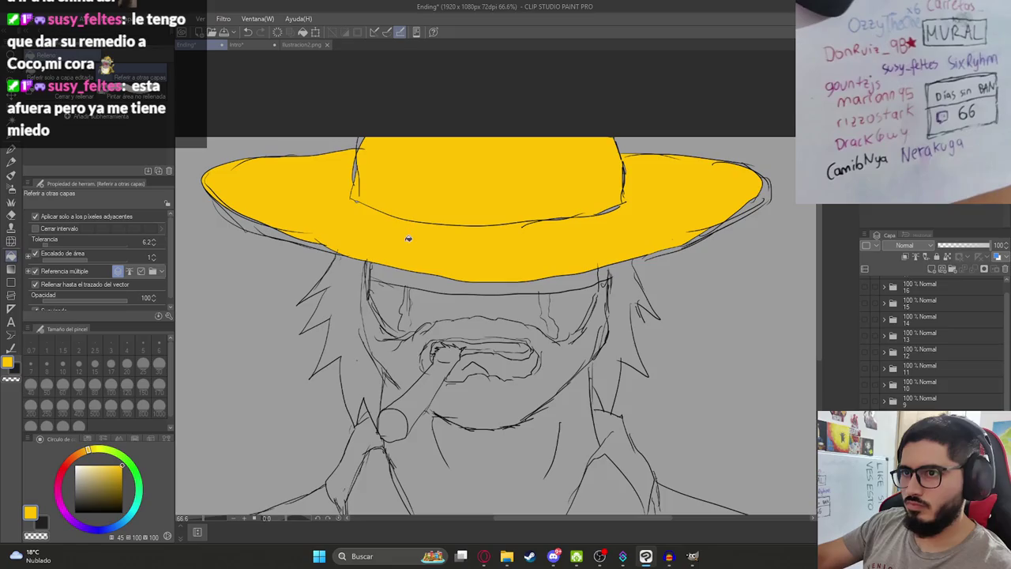
click(263, 226)
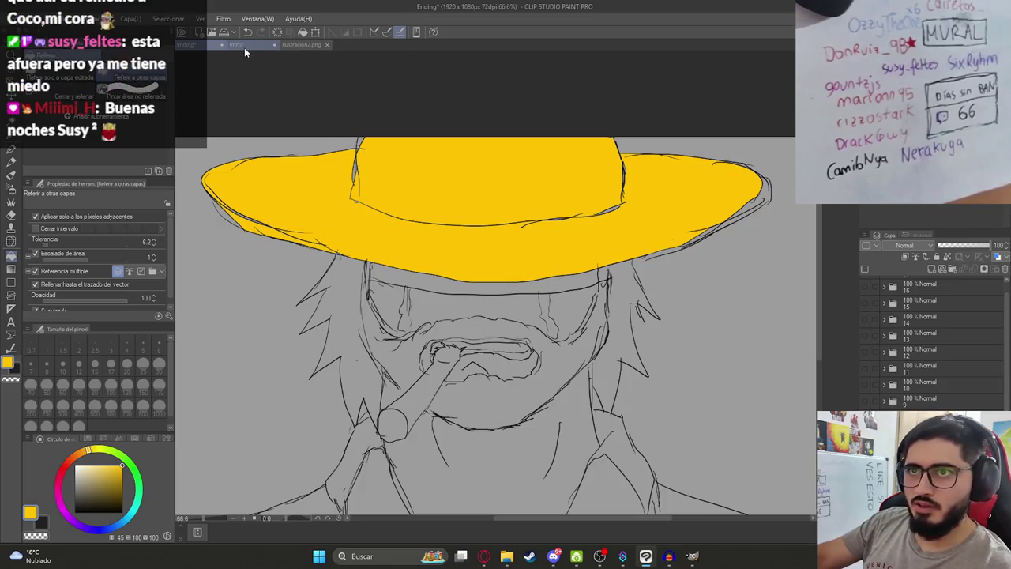
click(294, 44)
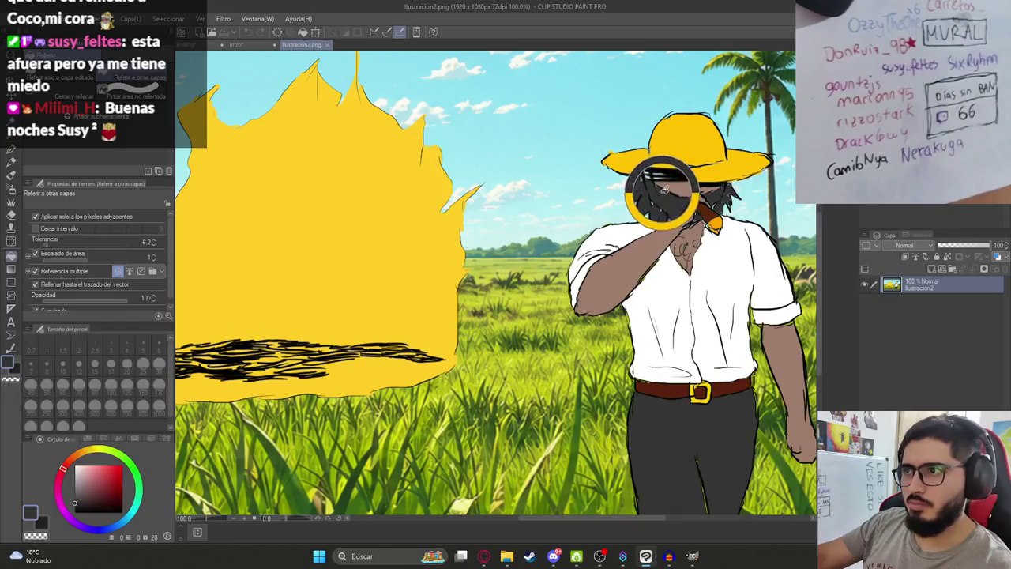
click(186, 44)
Try a dark grey fill around the face, undo it, and compare with the reference again
click(385, 349)
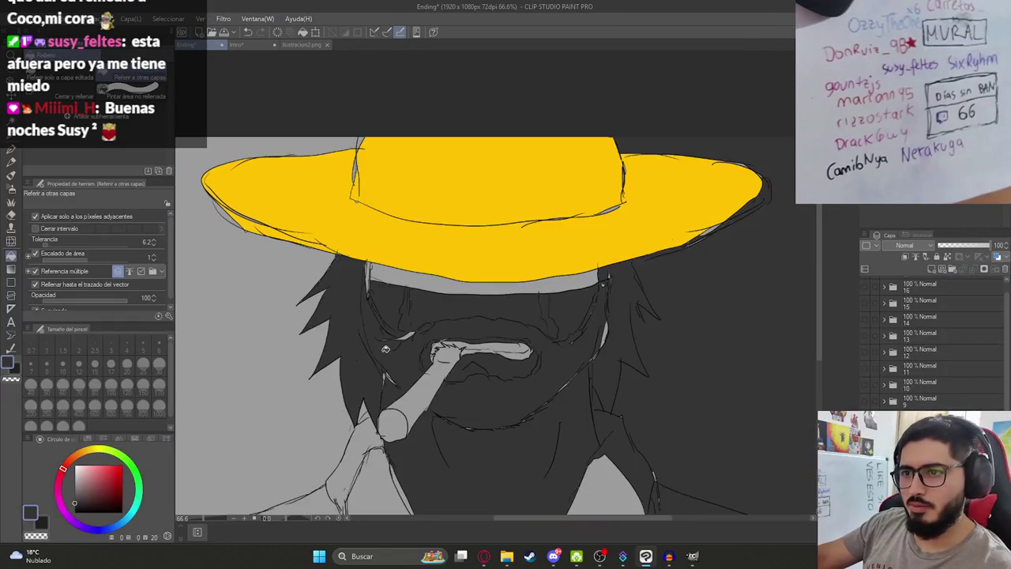
key(ctrl+z)
key(p)
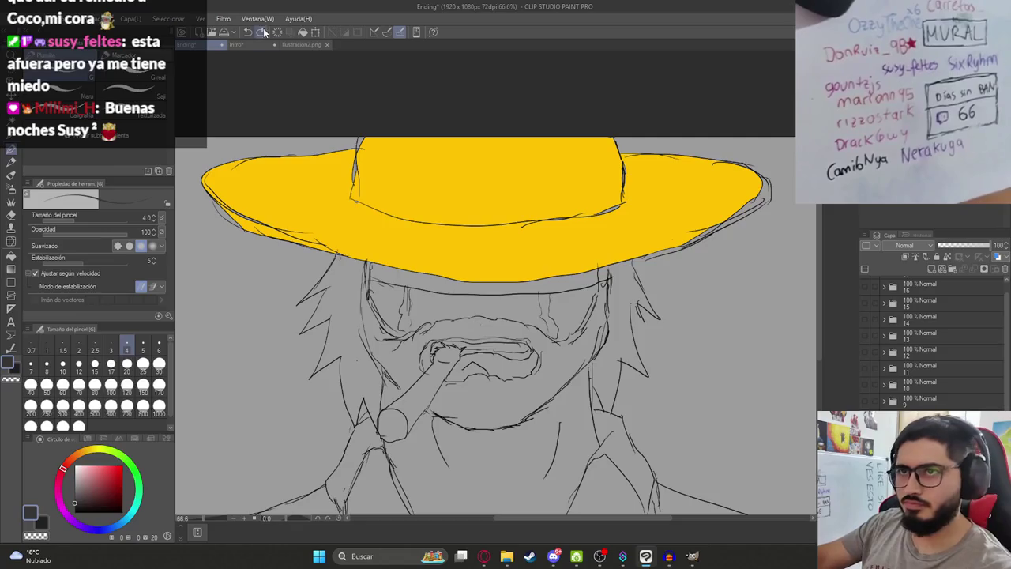
click(294, 45)
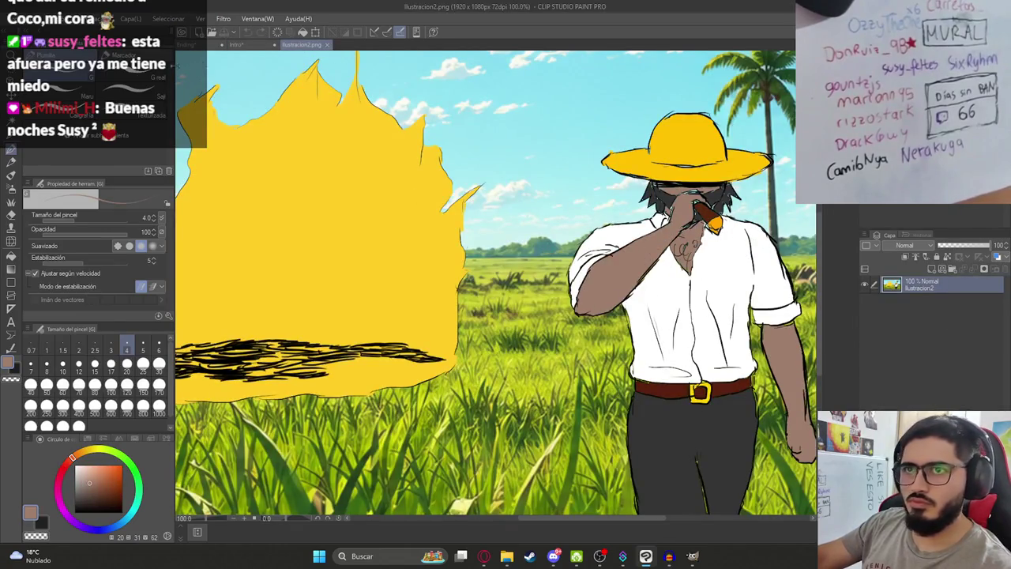
click(197, 45)
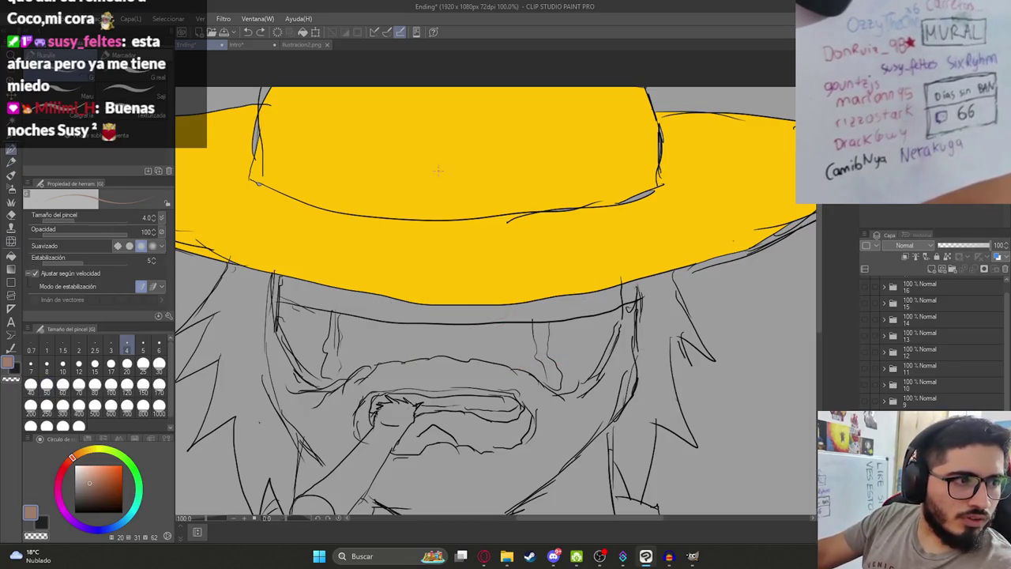
Centre the mouth in view and fill the face band under the hat brown
scroll(506, 356, up, 1)
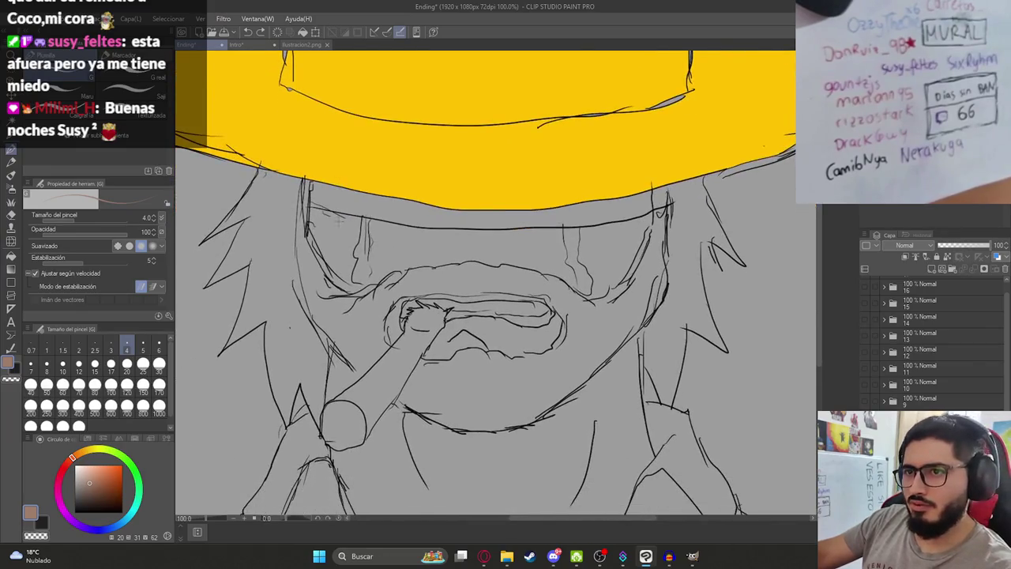
scroll(506, 355, up, 1)
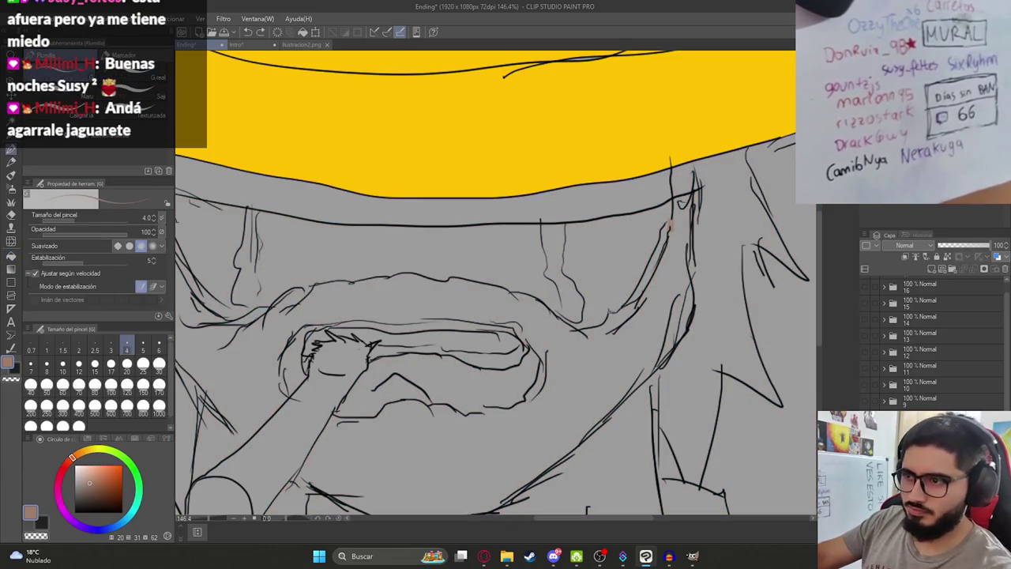
drag(617, 306, 601, 268)
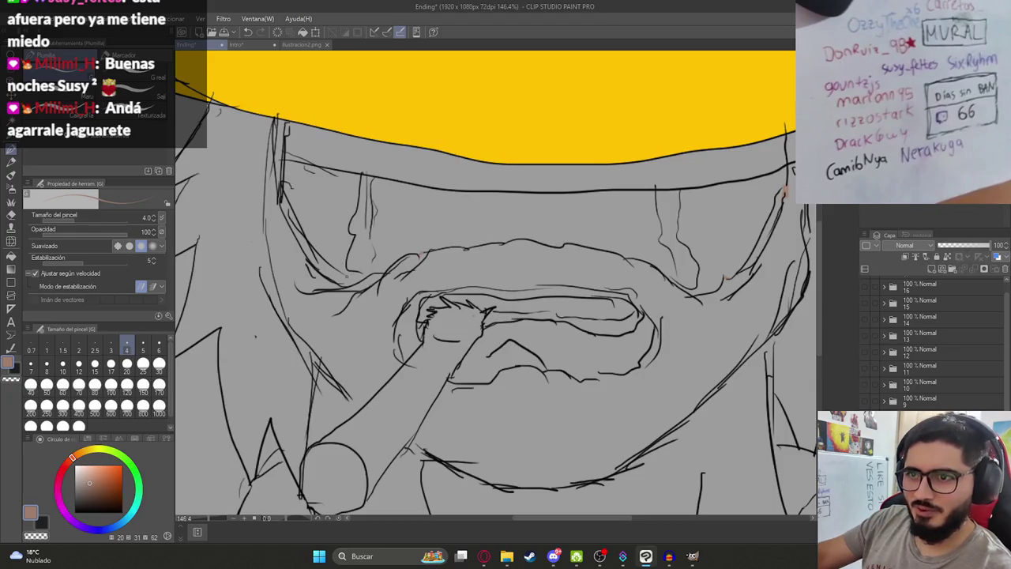
key(g)
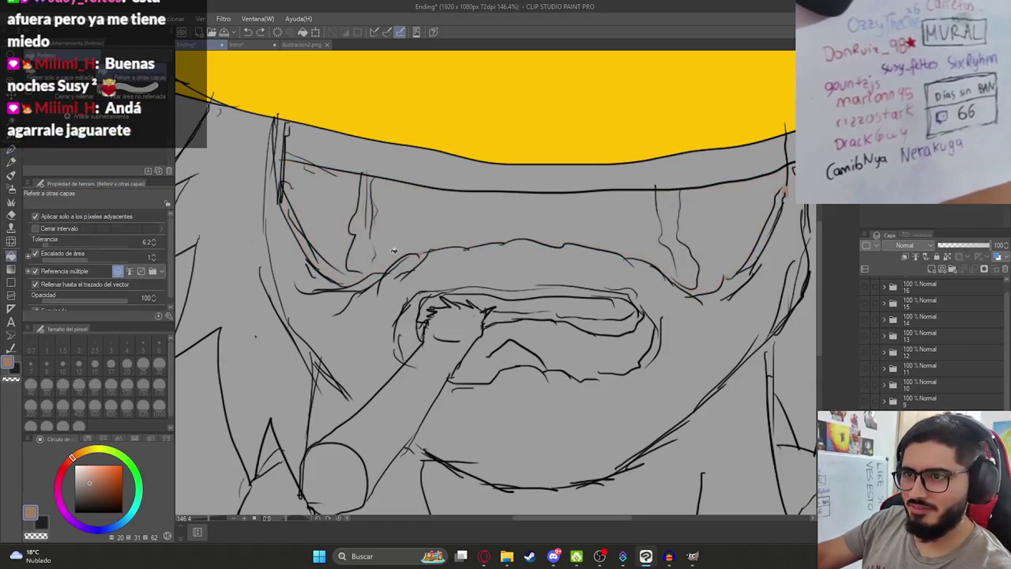
key(p)
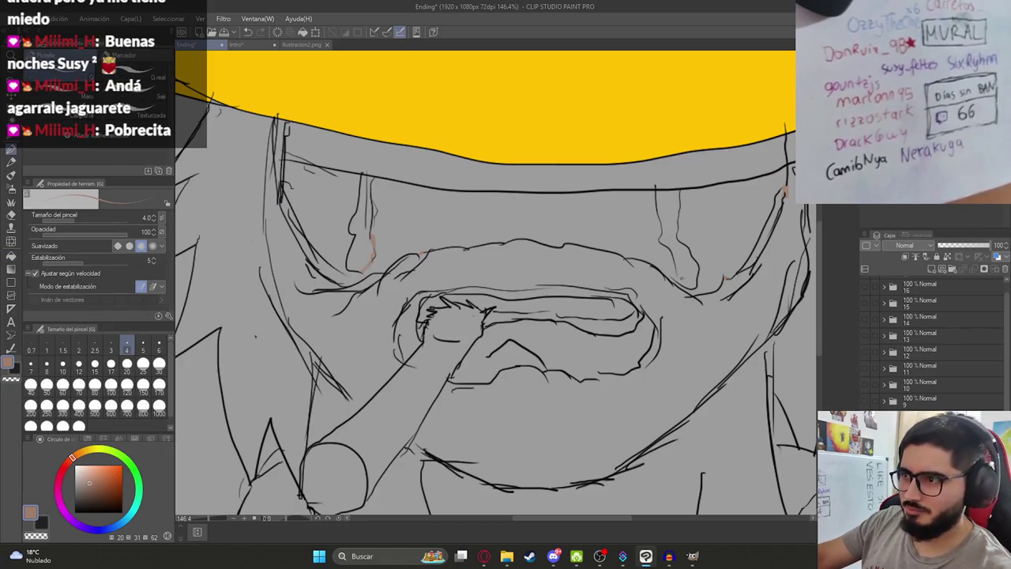
key(g)
click(674, 272)
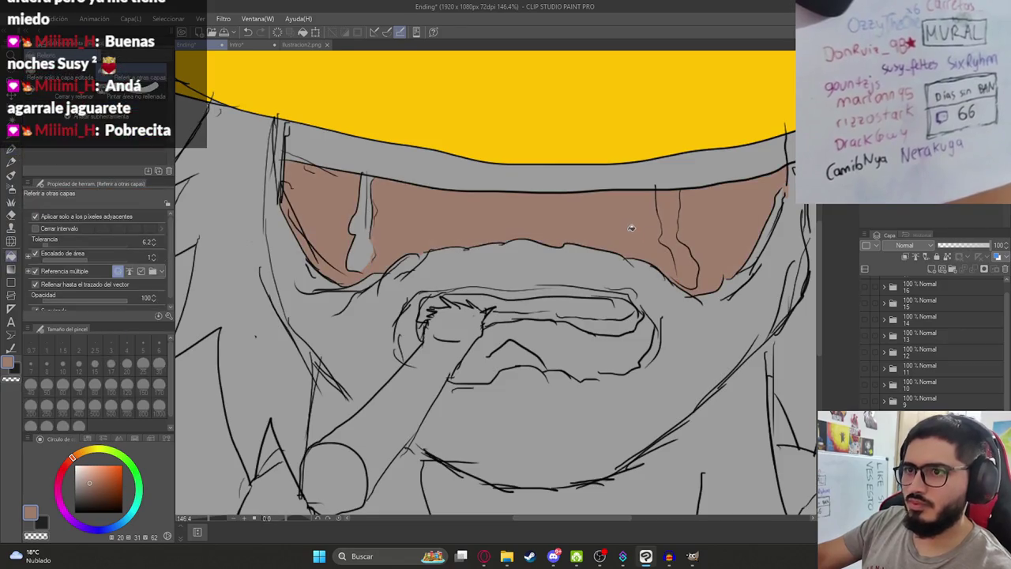
key(ctrl+z)
key(p)
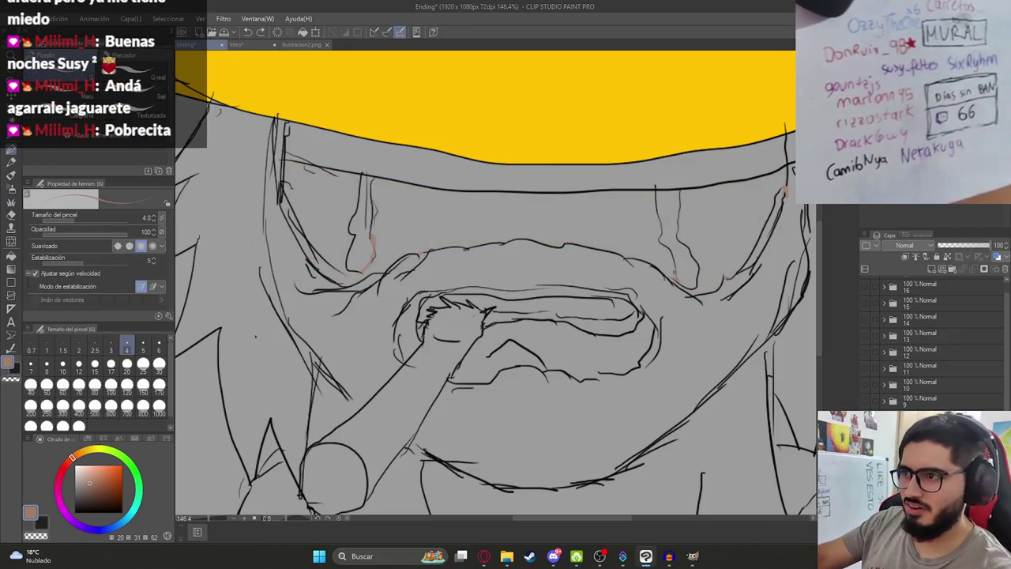
key(g)
click(614, 223)
Fill the band under the hat brim black and undo a brown fill on the beard
scroll(623, 208, down, 5)
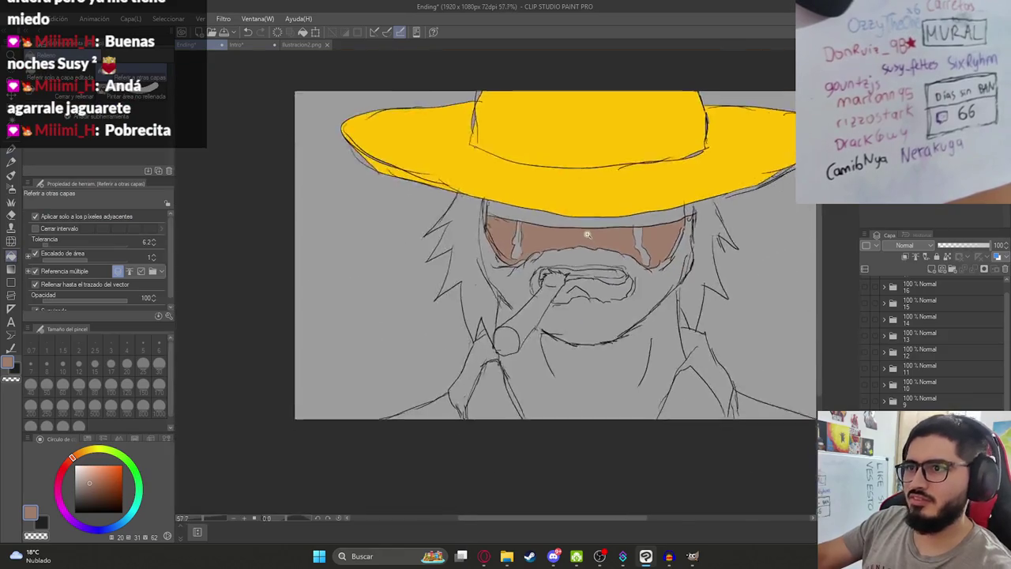
click(76, 510)
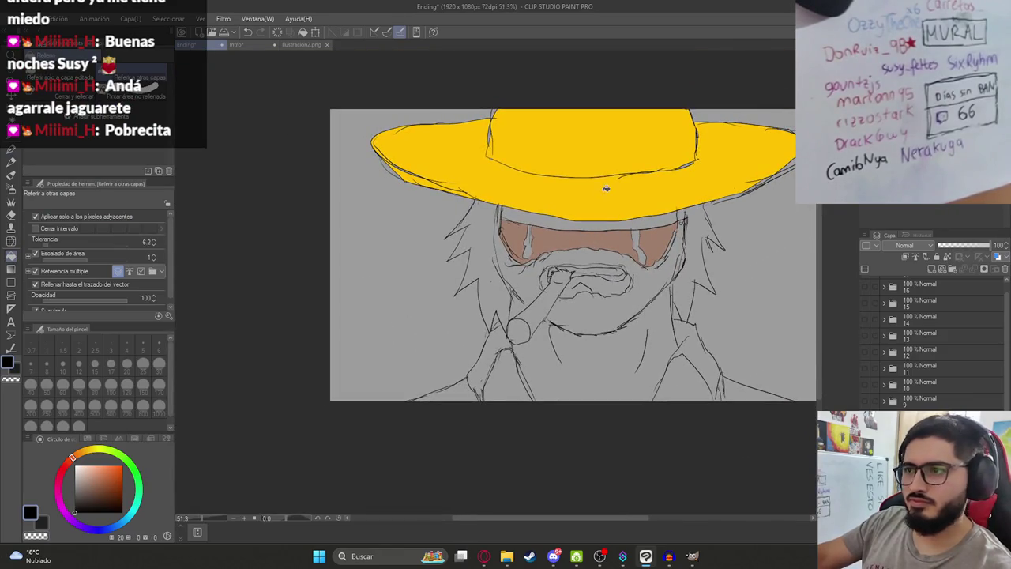
click(570, 224)
scroll(630, 252, up, 3)
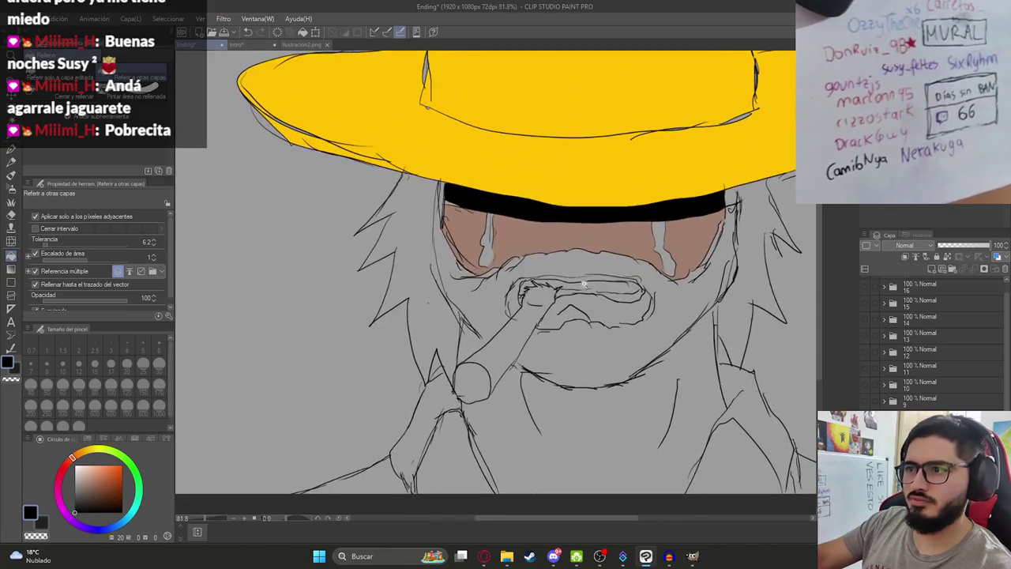
click(623, 297)
key(ctrl+z)
key(p)
scroll(618, 295, up, 2)
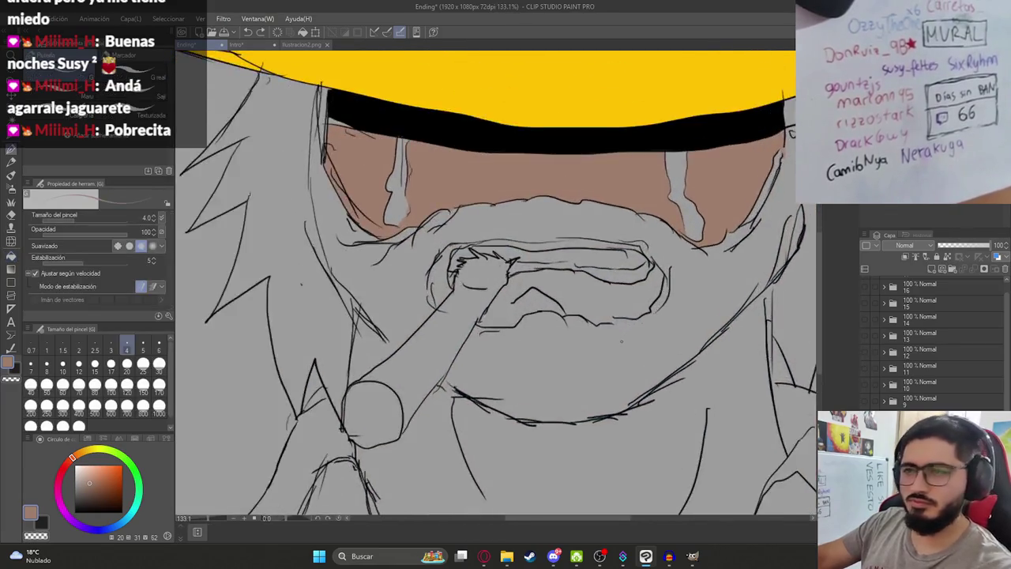
scroll(618, 296, up, 2)
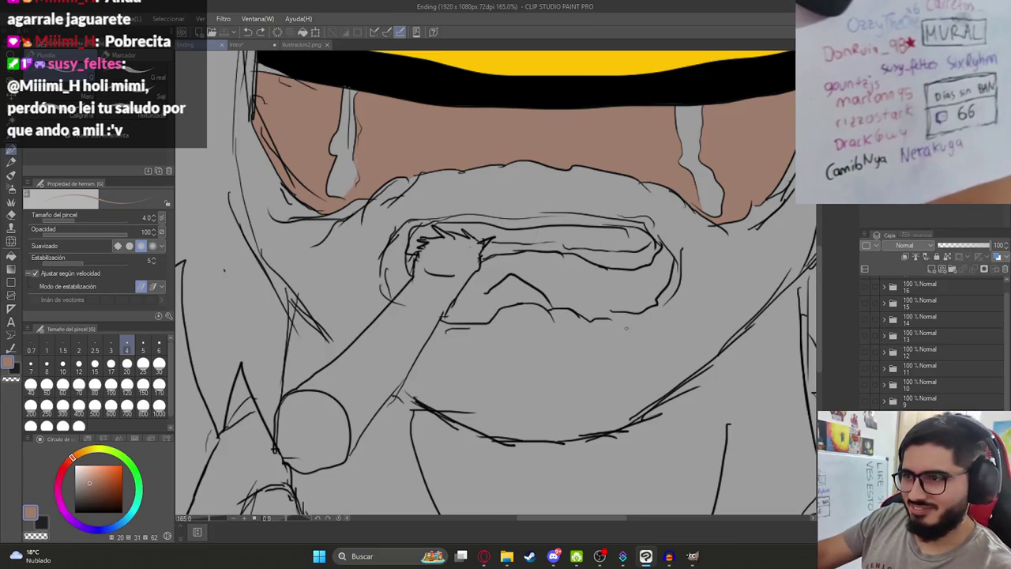
Close the lip outline with a short stroke and fill the upper-lip strip with skin colour
drag(662, 241, 668, 247)
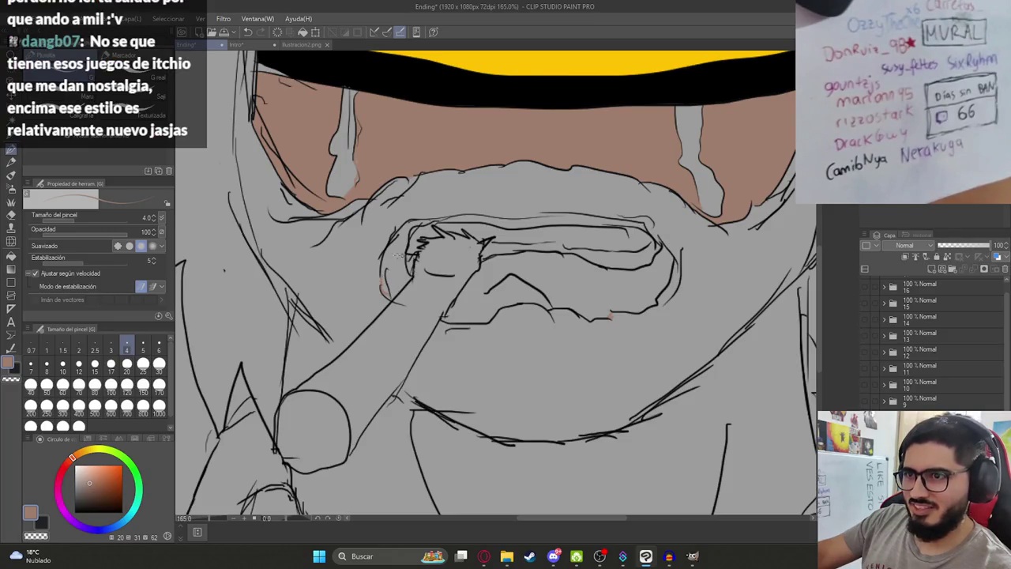
key(g)
click(474, 299)
click(531, 220)
key(ctrl+z)
key(p)
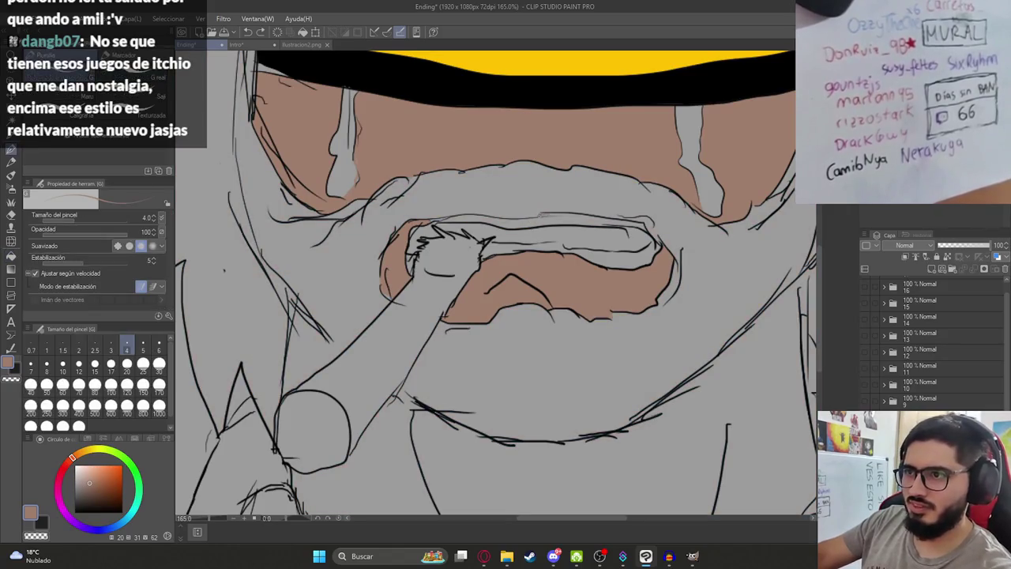
key(g)
click(448, 220)
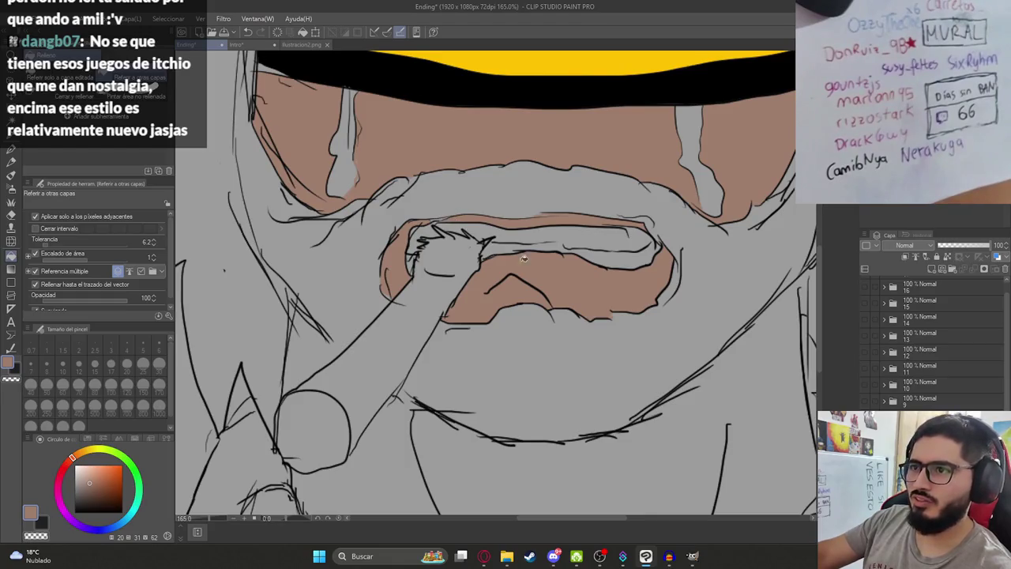
Switch to white and fill the teeth strip and the gap left of the teeth
scroll(521, 258, down, 1)
scroll(521, 258, down, 2)
key(x)
scroll(558, 274, up, 5)
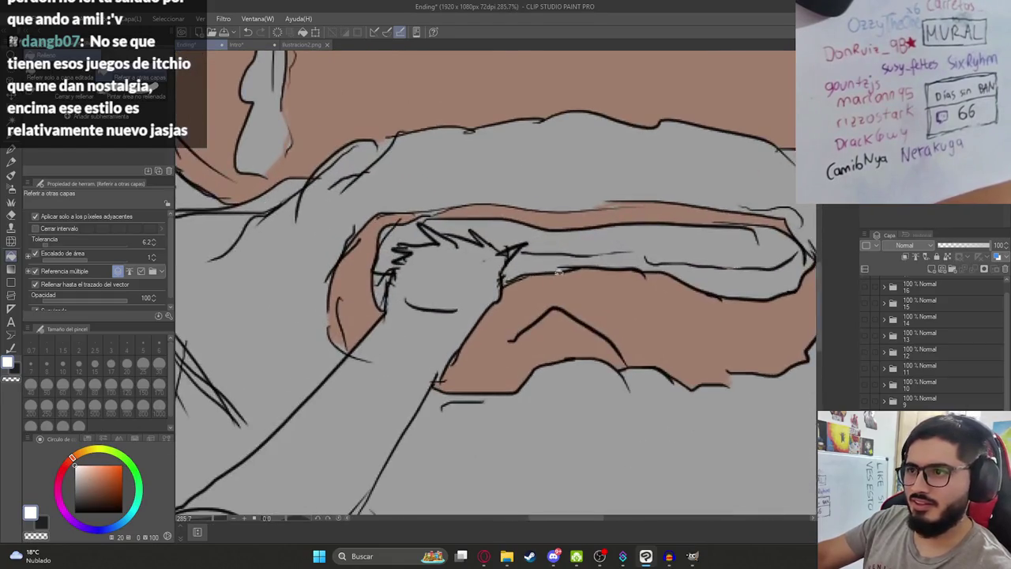
click(547, 237)
click(391, 243)
key(ctrl+z)
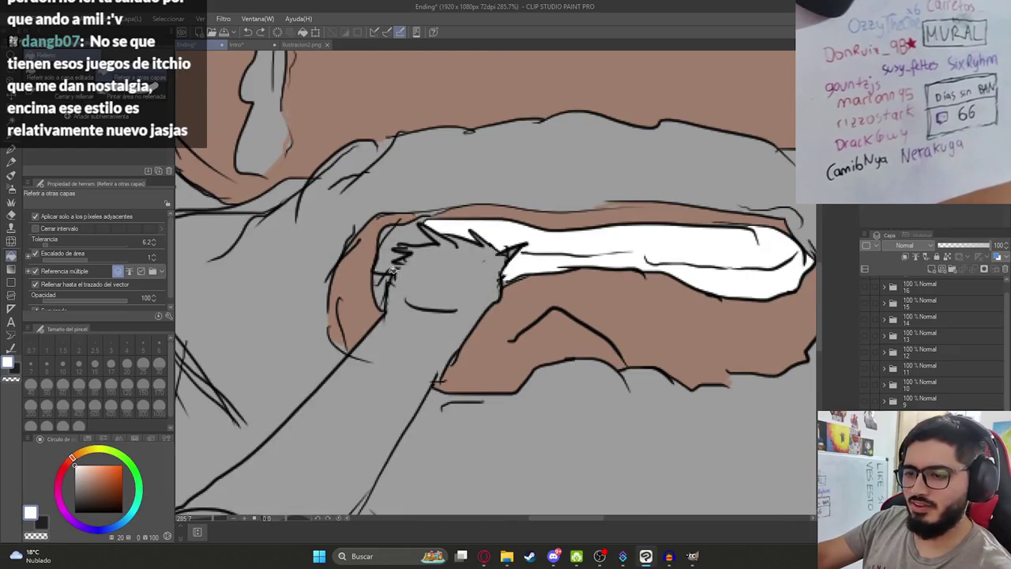
key(p)
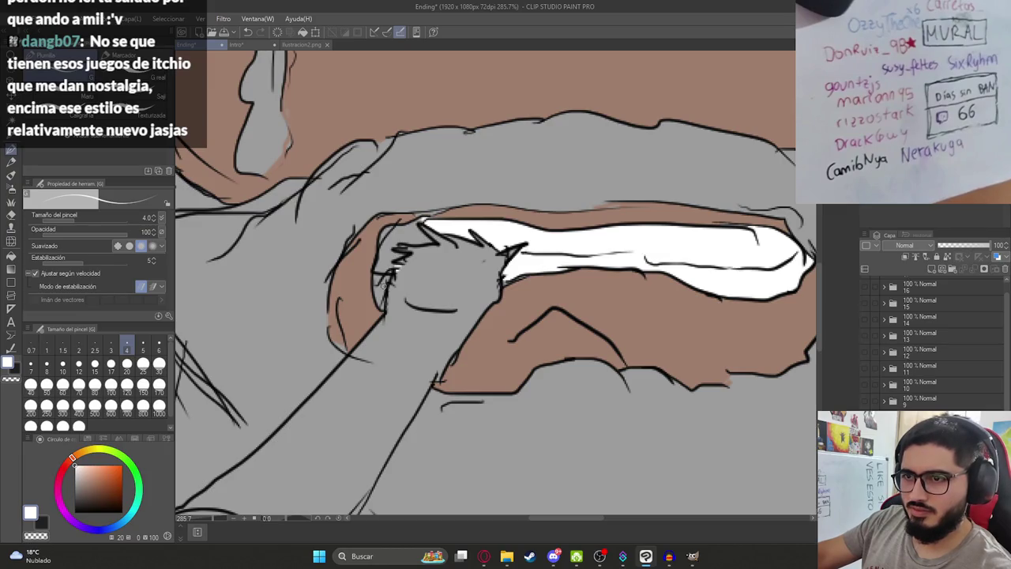
key(g)
click(383, 273)
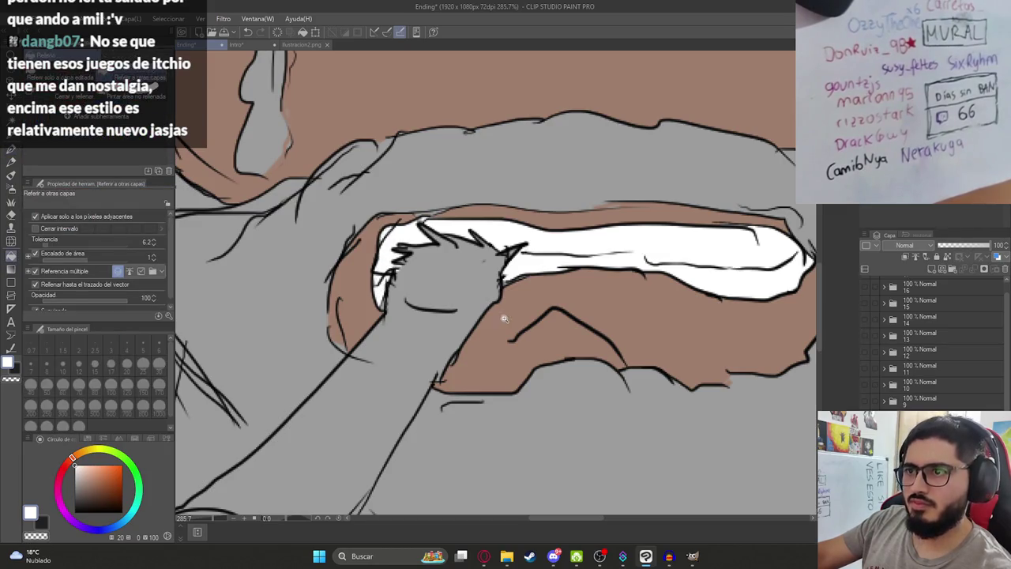
Eyedrop the brown skin colour from the face and try a lower-face fill, undoing it
scroll(504, 319, down, 10)
scroll(442, 300, up, 3)
scroll(395, 285, up, 3)
scroll(387, 280, up, 2)
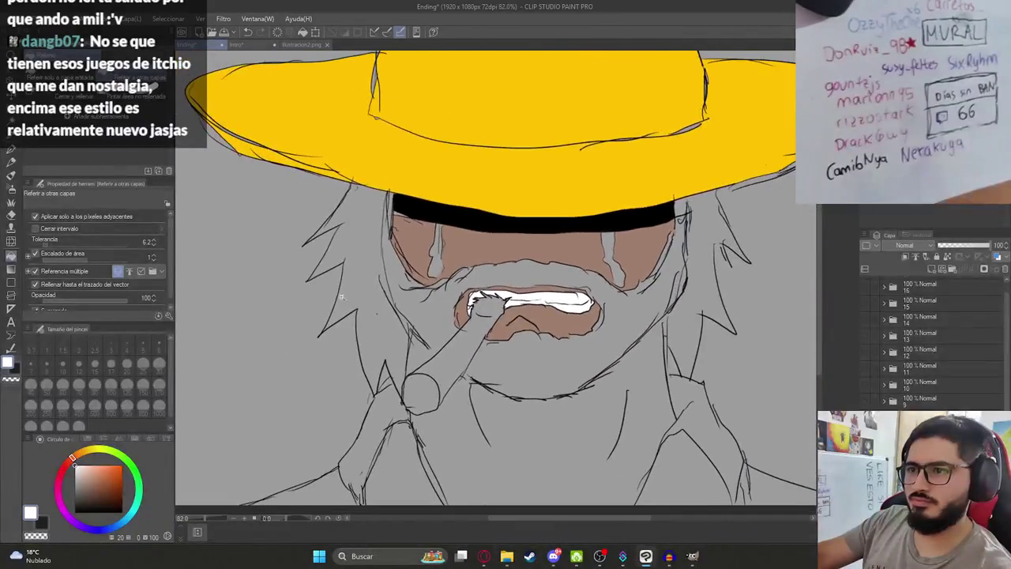
alt+click(454, 256)
click(490, 409)
scroll(493, 408, up, 1)
key(ctrl+z)
scroll(474, 379, up, 3)
key(p)
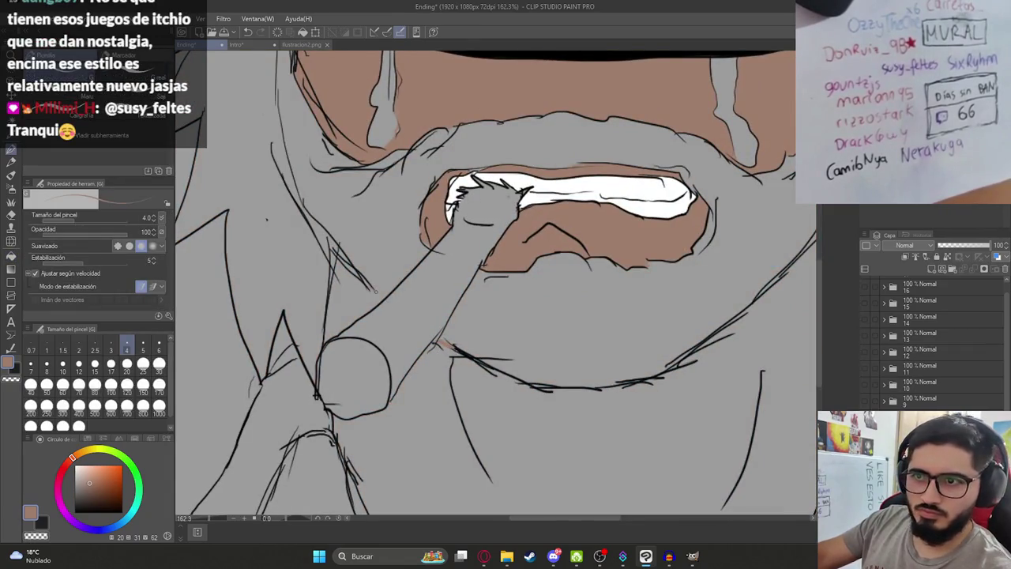
Fill the lower face and neck with the brown skin tone
key(g)
click(575, 458)
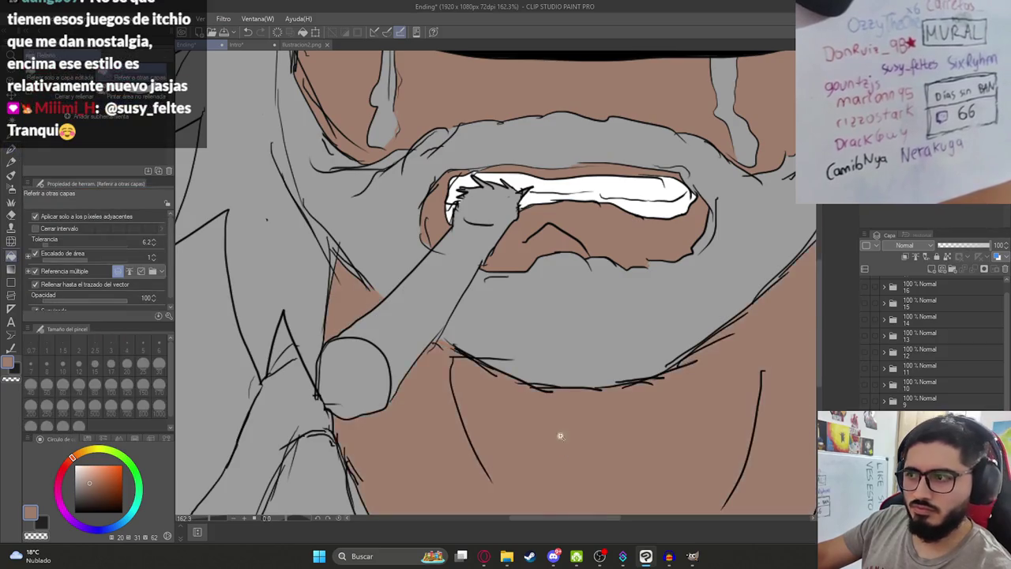
scroll(608, 380, down, 3)
scroll(608, 380, up, 2)
key(ctrl+z)
scroll(585, 253, up, 1)
key(p)
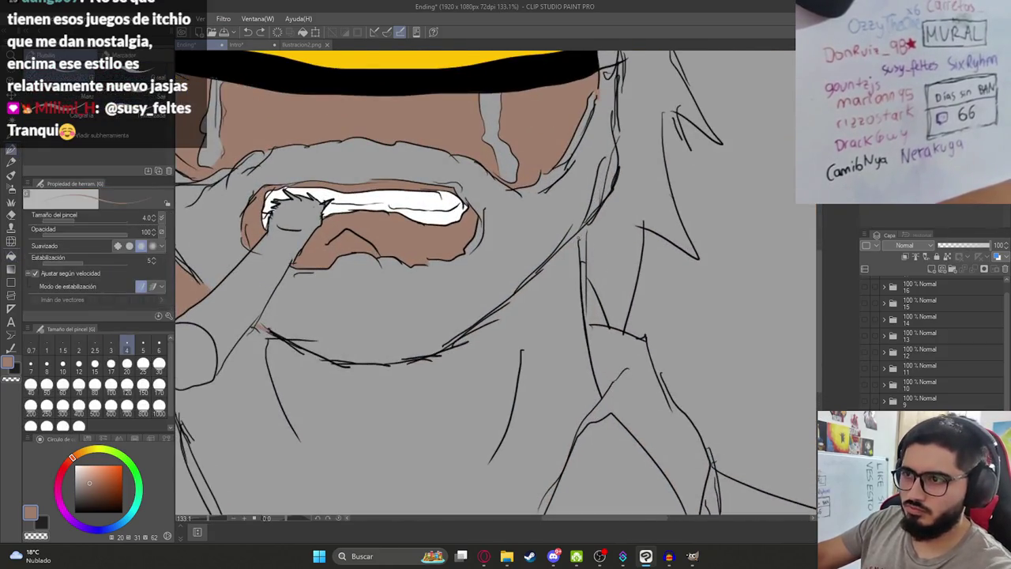
key(g)
click(564, 368)
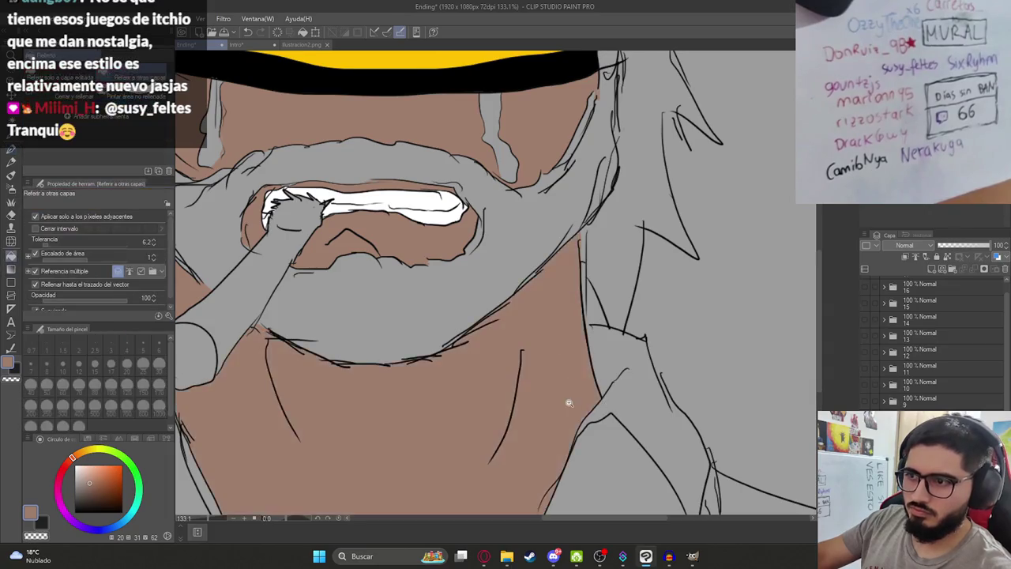
scroll(569, 395, down, 3)
click(300, 45)
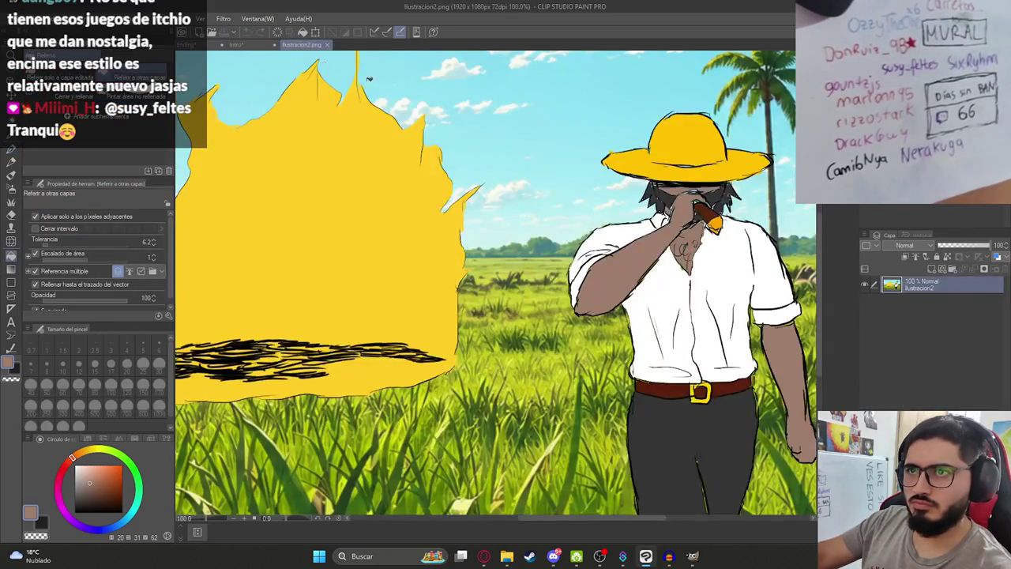
Sample the reference figure's dark hair colour and stroke it along the right side of the hair
drag(680, 207, 648, 194)
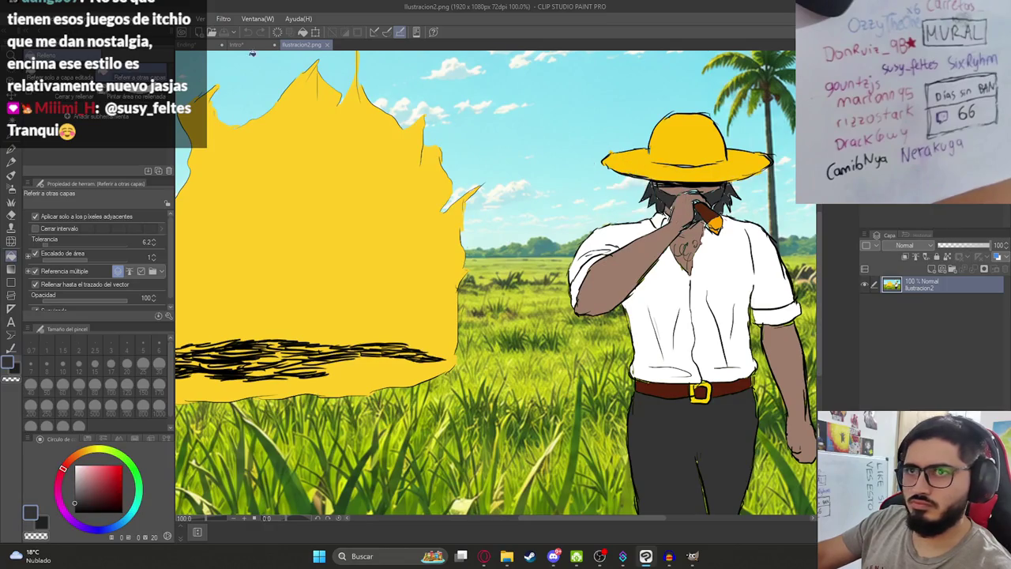
click(190, 45)
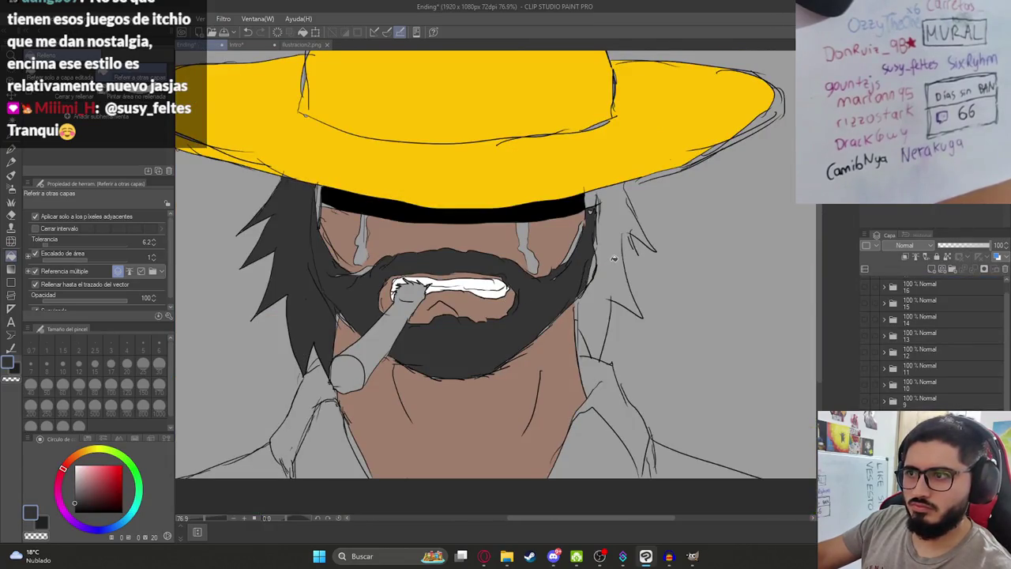
key(p)
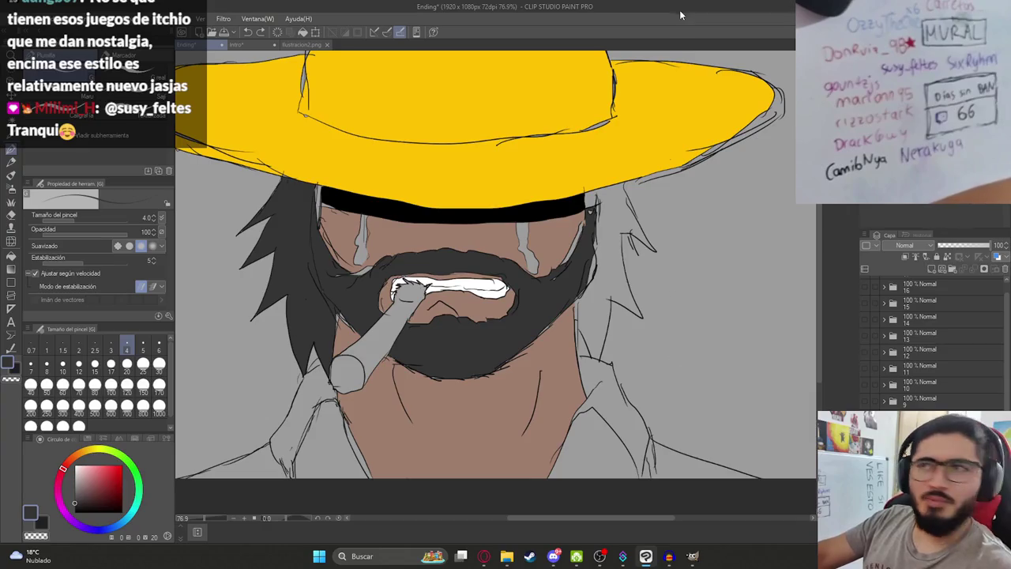
scroll(614, 260, up, 3)
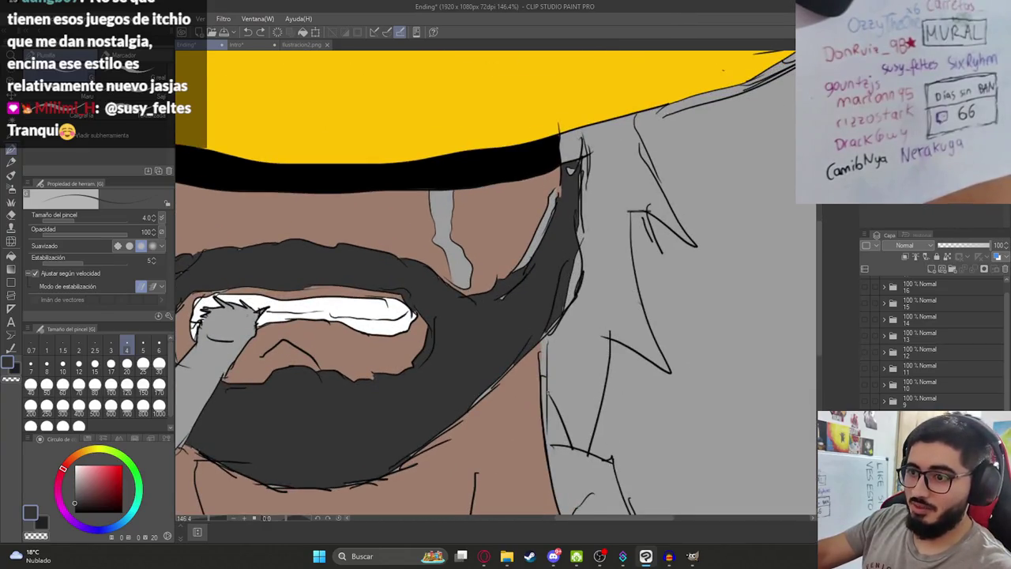
drag(642, 213, 653, 241)
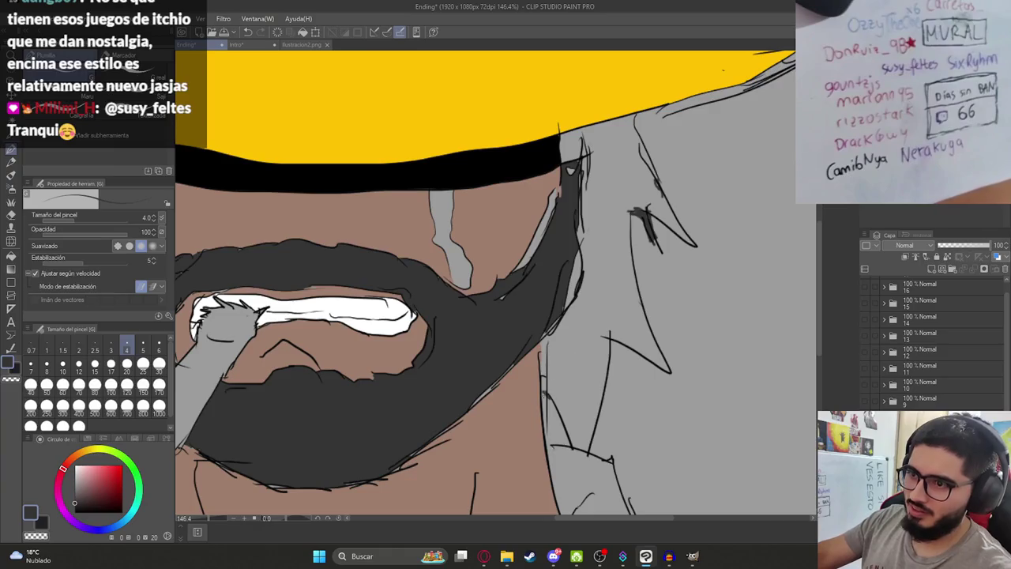
Fill the grey hair areas dark, undoing a fill that spread too far
key(g)
click(573, 379)
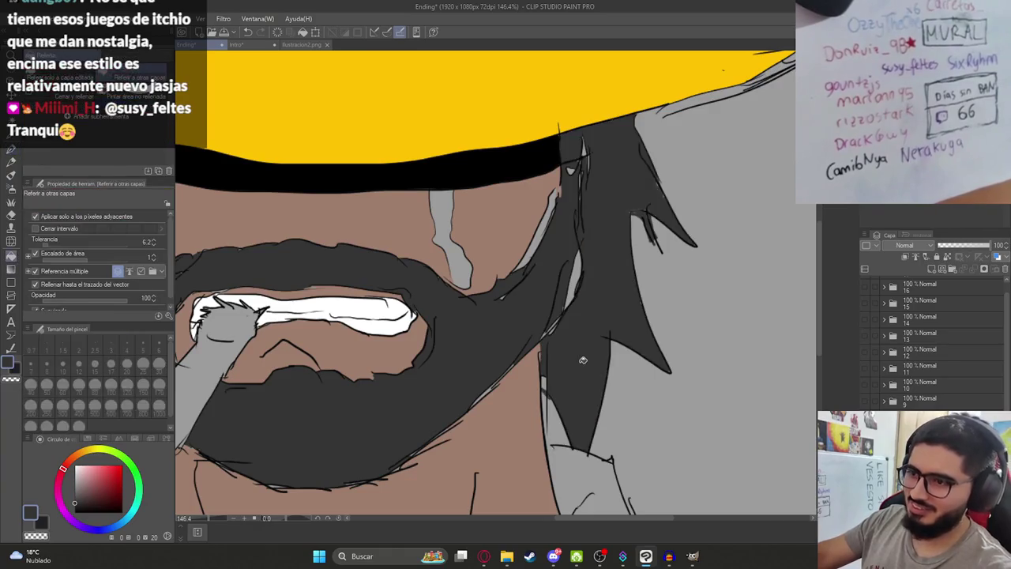
scroll(577, 372, down, 2)
scroll(583, 366, up, 5)
click(587, 407)
key(ctrl+z)
key(p)
Fill the thin hair strip and the remaining grey gap in the hair dark charcoal
drag(585, 452, 585, 352)
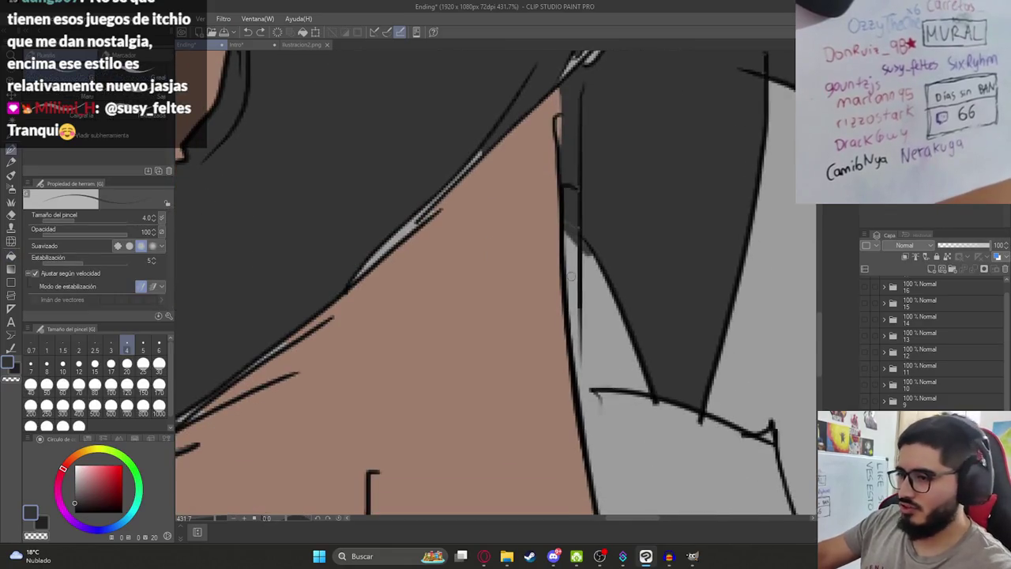
key(g)
click(575, 283)
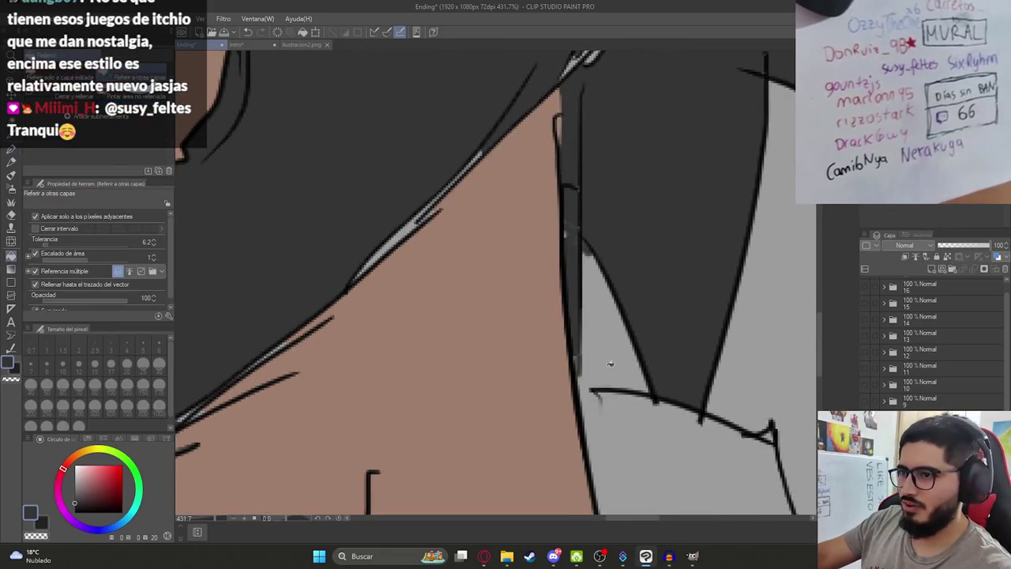
scroll(575, 282, down, 5)
scroll(620, 315, up, 1)
scroll(620, 315, up, 2)
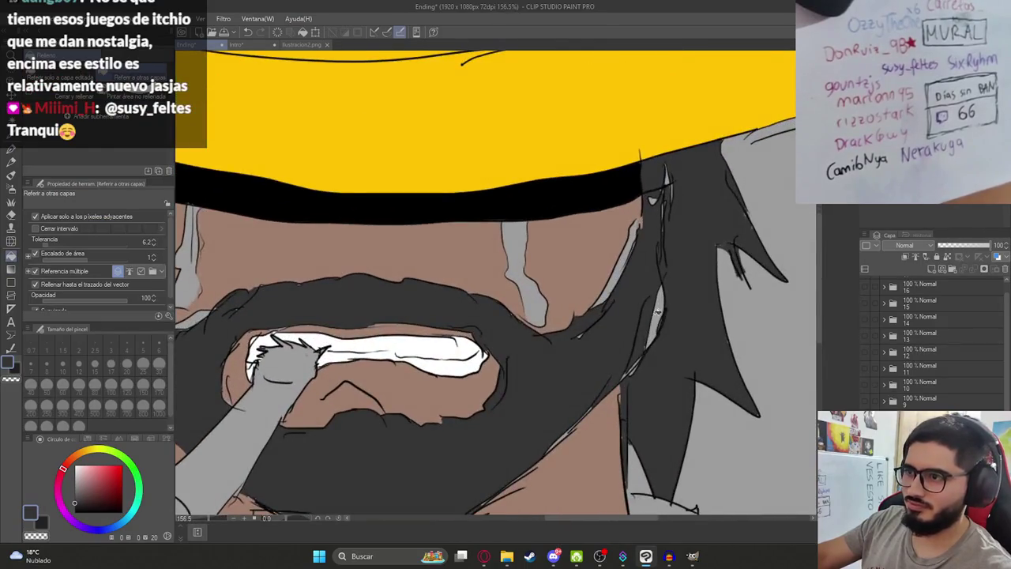
click(654, 324)
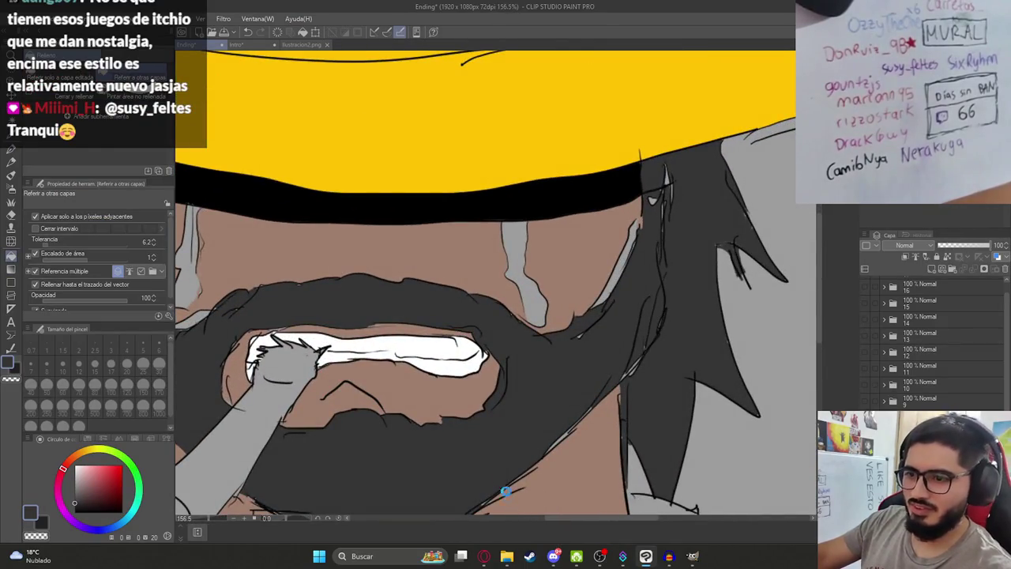
scroll(497, 463, down, 5)
scroll(429, 336, up, 3)
scroll(429, 335, down, 3)
scroll(395, 395, down, 1)
Fill the shirt areas white, undoing the stray fills outside the figure
key(x)
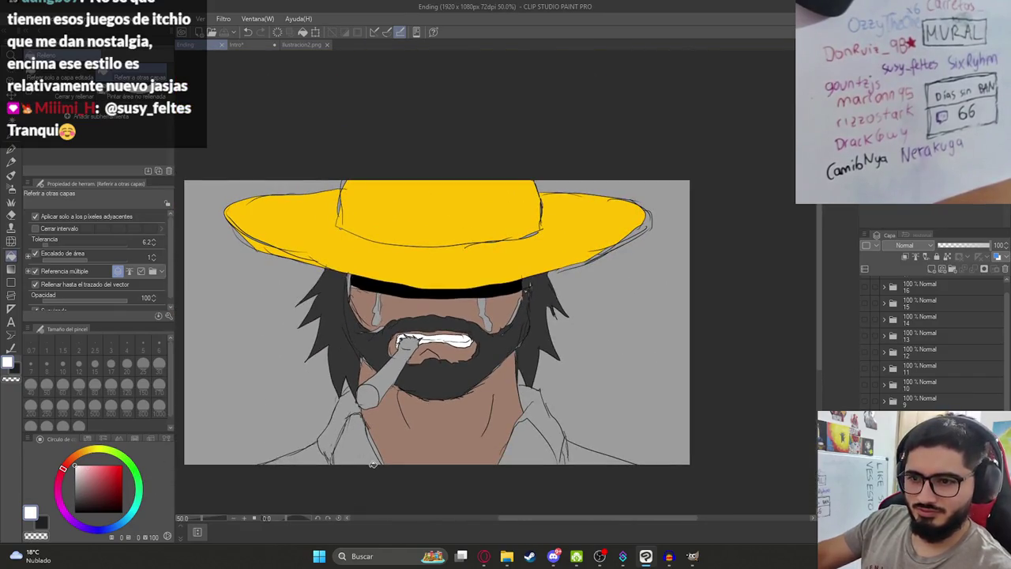
click(362, 456)
click(330, 440)
click(313, 457)
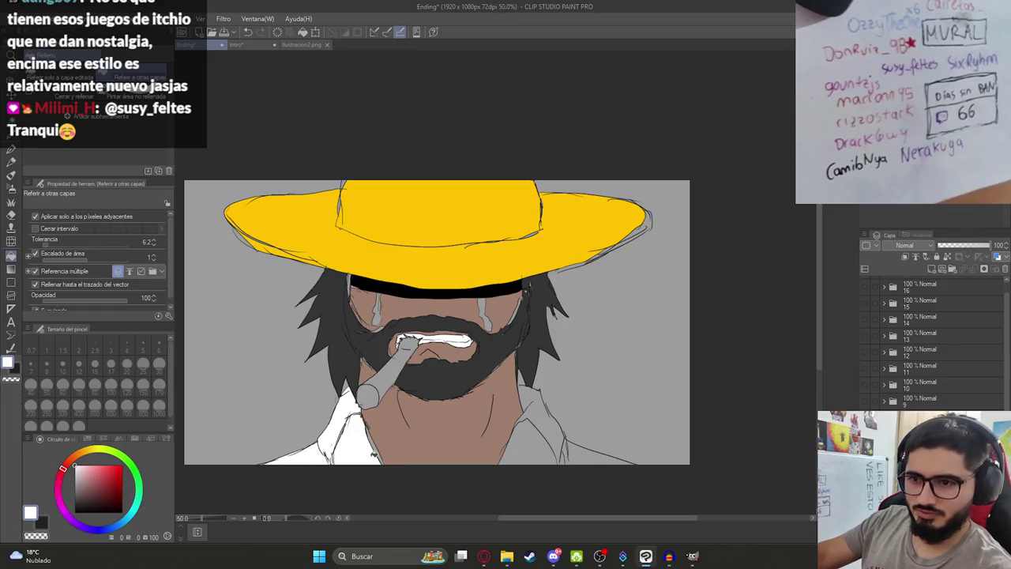
click(532, 452)
click(557, 431)
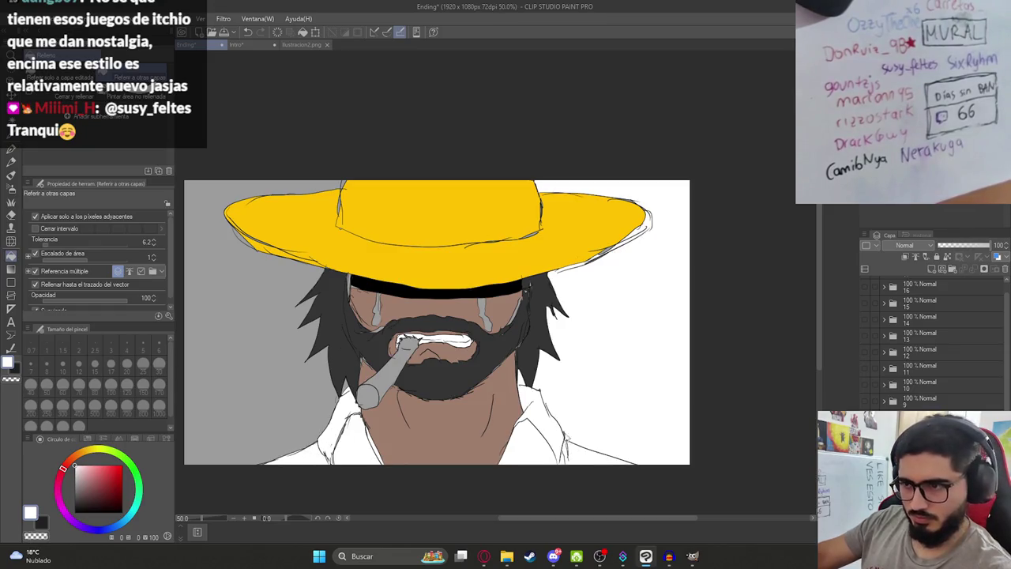
key(ctrl+z)
key(ctrl+z)
scroll(437, 323, up, 3)
key(p)
scroll(437, 323, up, 2)
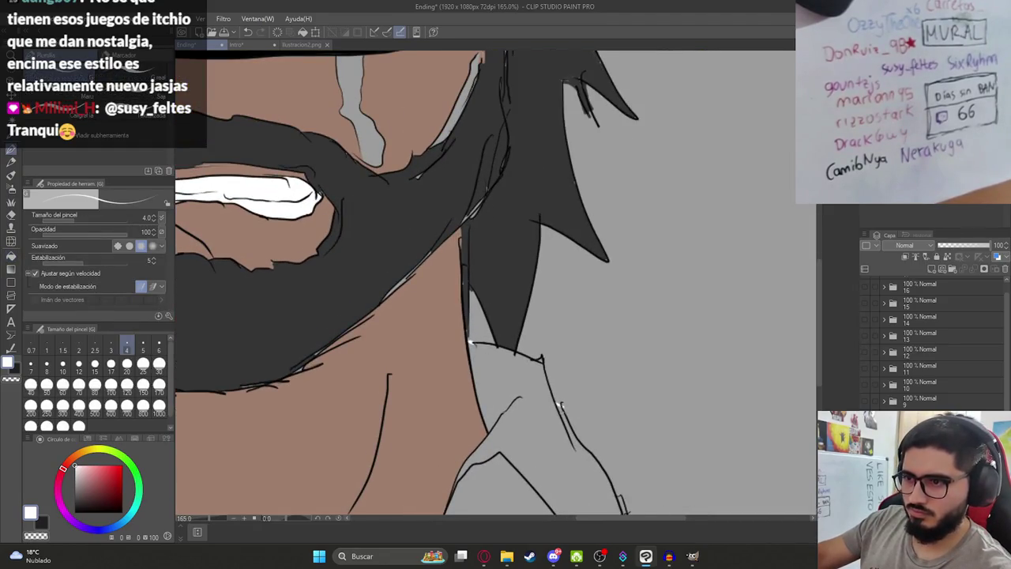
key(g)
click(561, 405)
scroll(404, 359, down, 3)
scroll(404, 359, down, 1)
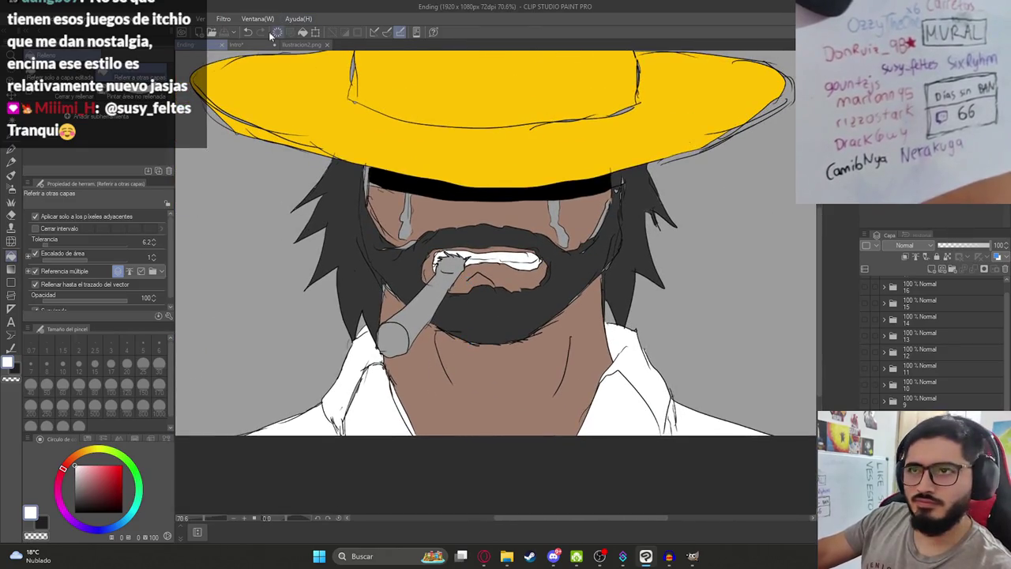
Eyedrop the cigar's brown and orange from the reference illustration and fill the cigar tip orange
click(296, 44)
alt+click(709, 209)
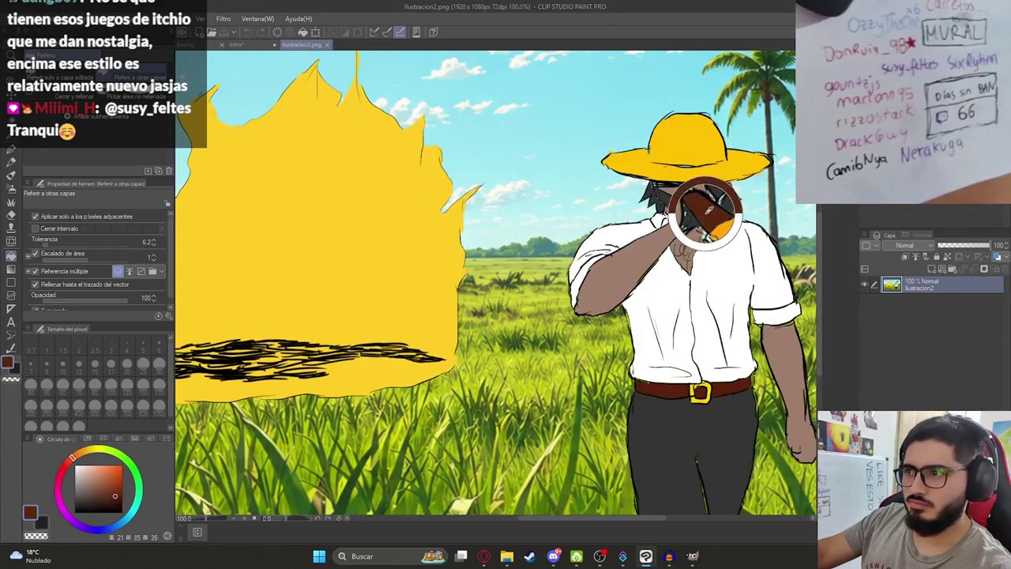
key(ctrl+Tab)
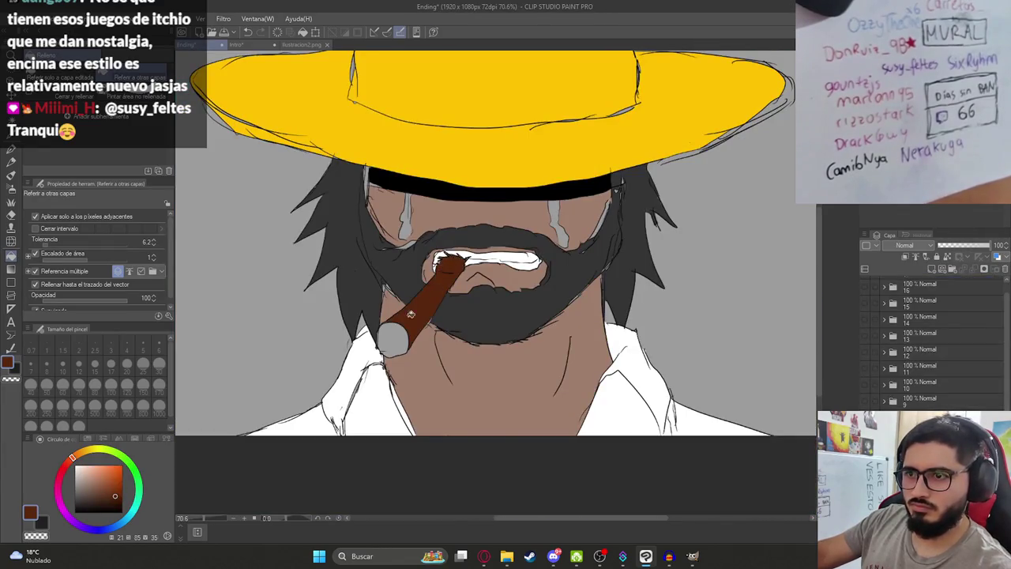
click(296, 45)
alt+click(713, 226)
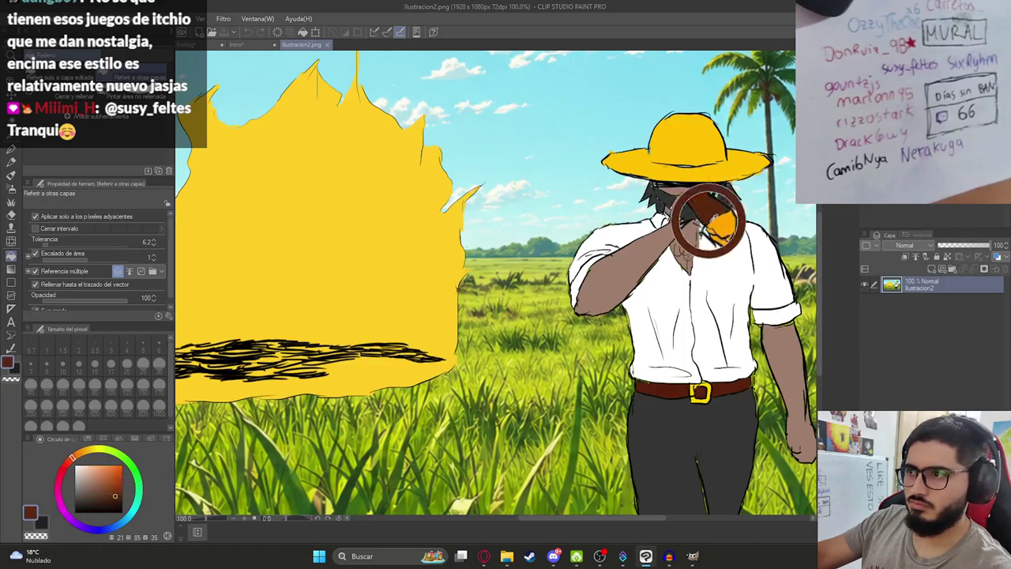
click(194, 45)
click(393, 340)
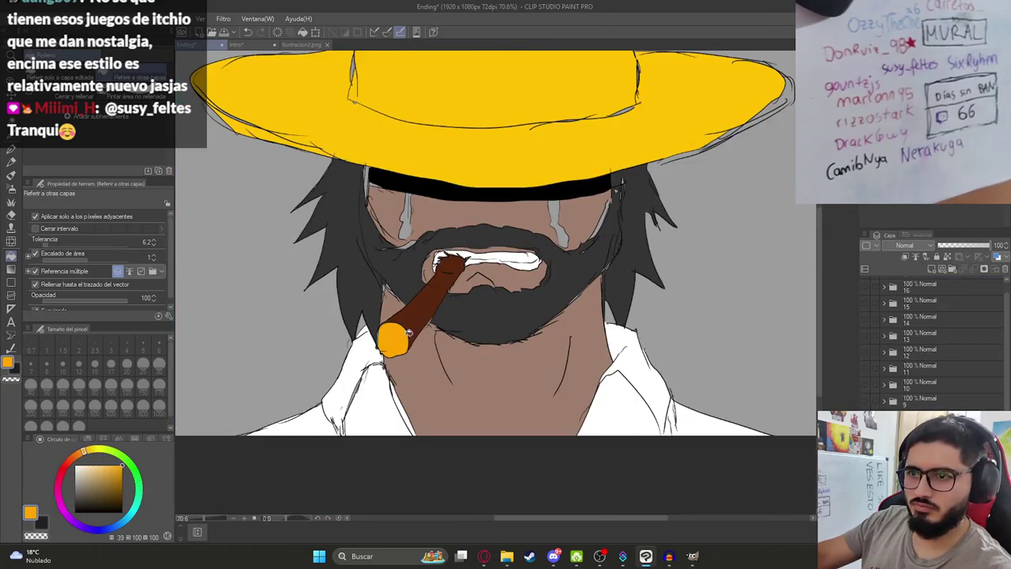
scroll(518, 316, down, 5)
scroll(519, 316, up, 8)
Pick a light cyan on the colour wheel and fill both tears with it
click(128, 510)
click(96, 473)
drag(96, 473, 92, 472)
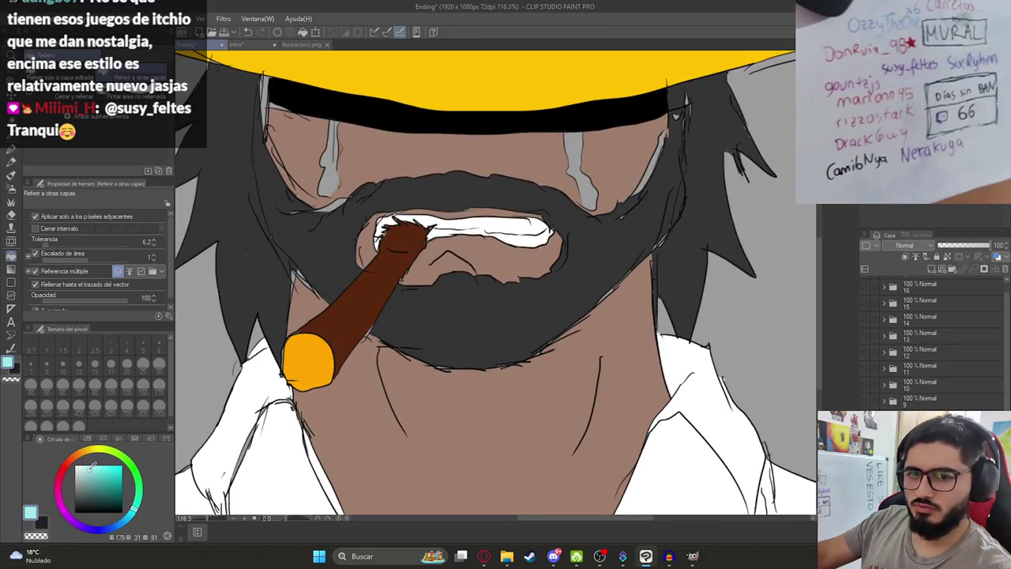
click(592, 191)
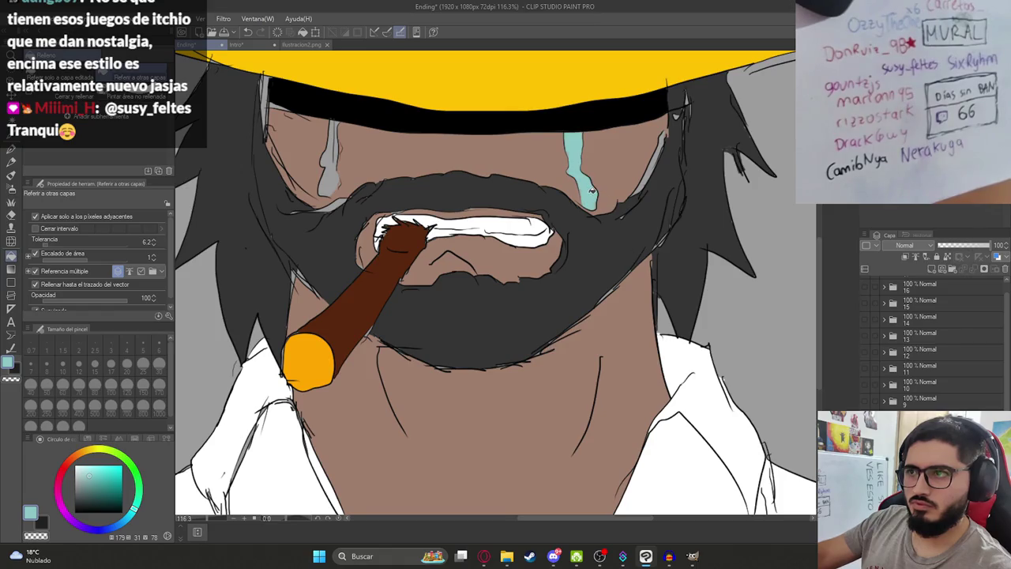
click(338, 186)
scroll(501, 231, down, 3)
scroll(566, 260, down, 2)
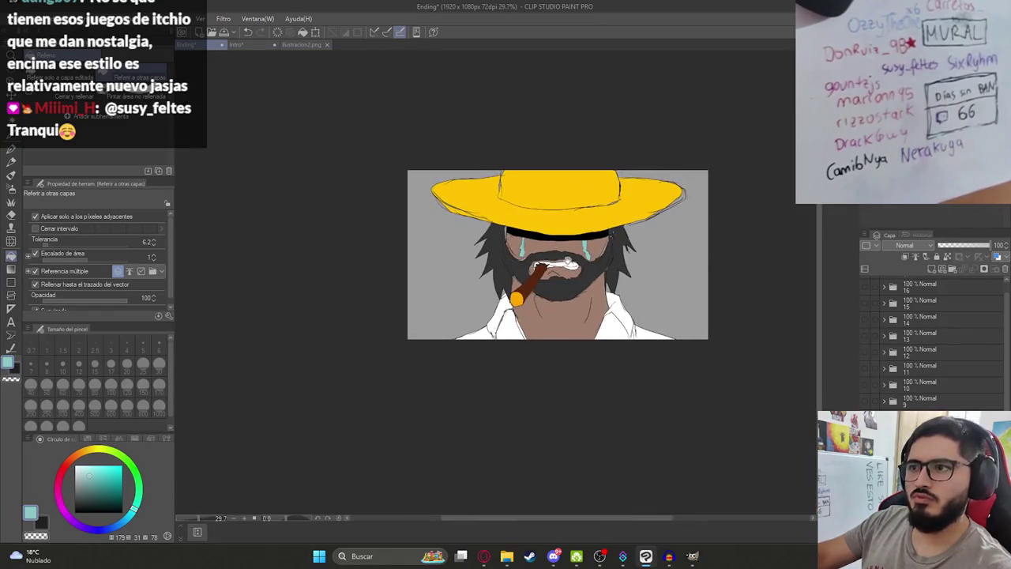
scroll(566, 259, up, 3)
alt+click(434, 204)
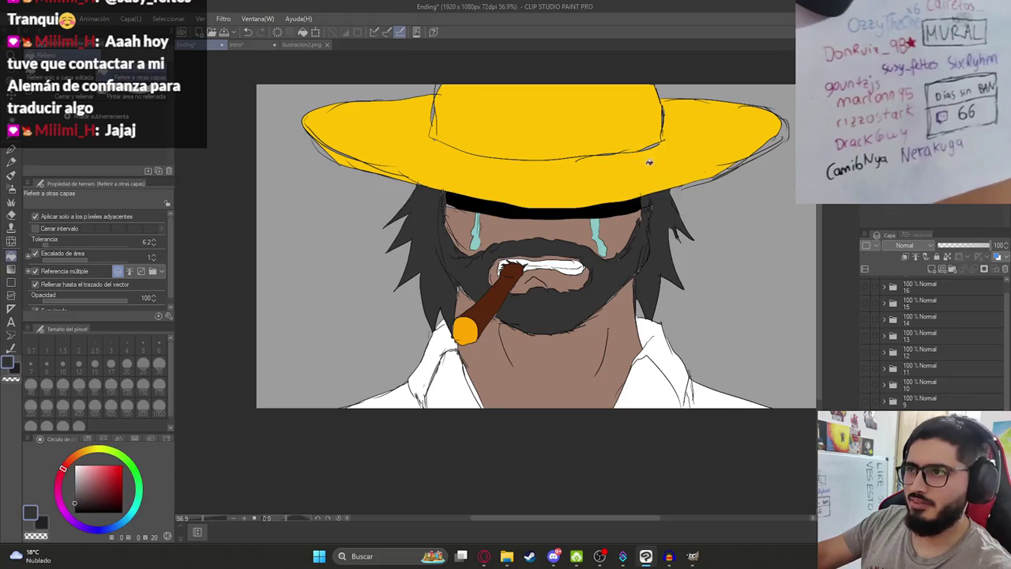
Sample the hat's yellow, close the brim edge with a pen stroke, and fill the grey sliver yellow
alt+click(652, 146)
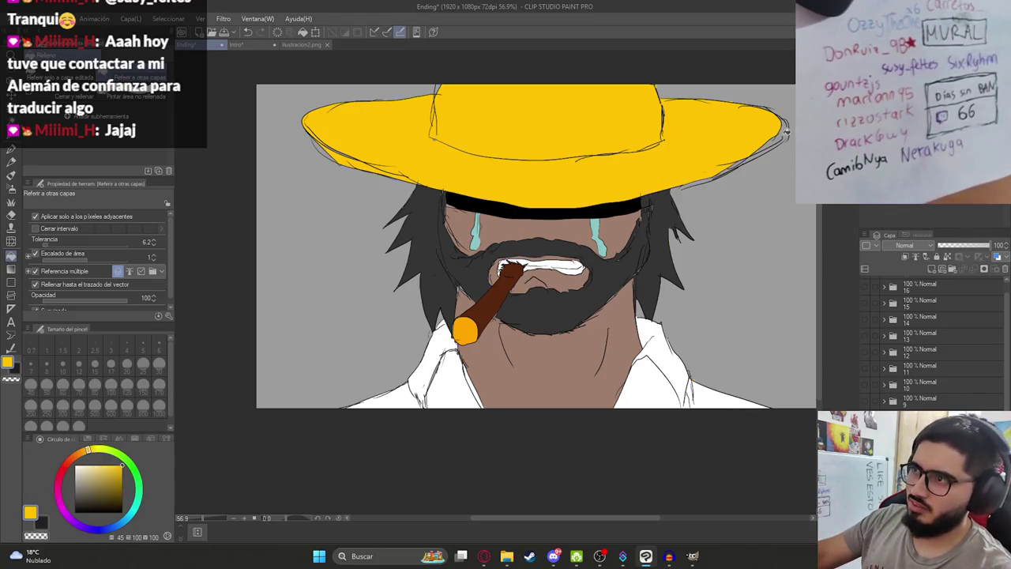
key(p)
scroll(786, 131, up, 3)
drag(784, 132, 779, 136)
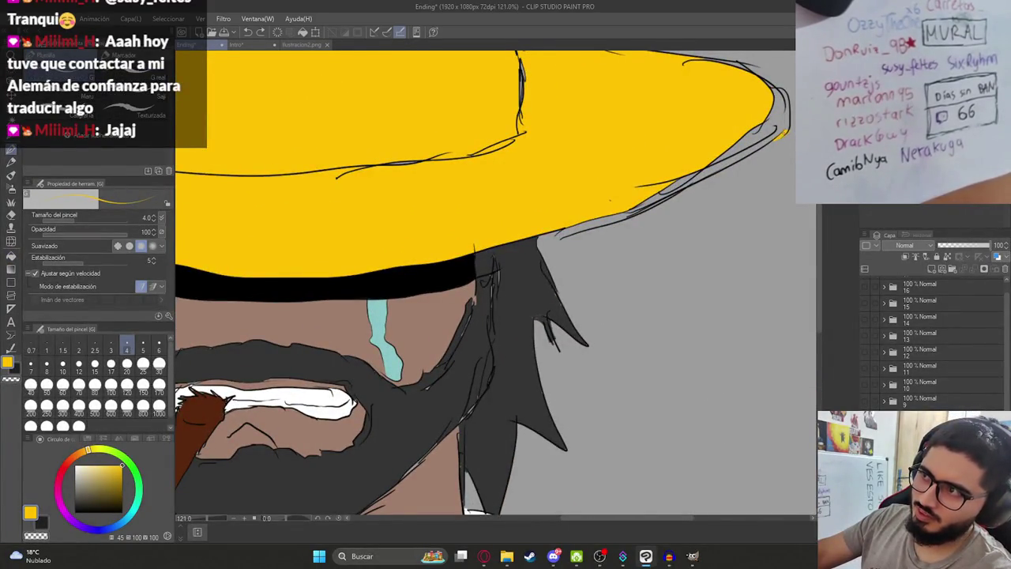
key(g)
click(711, 162)
scroll(672, 181, down, 5)
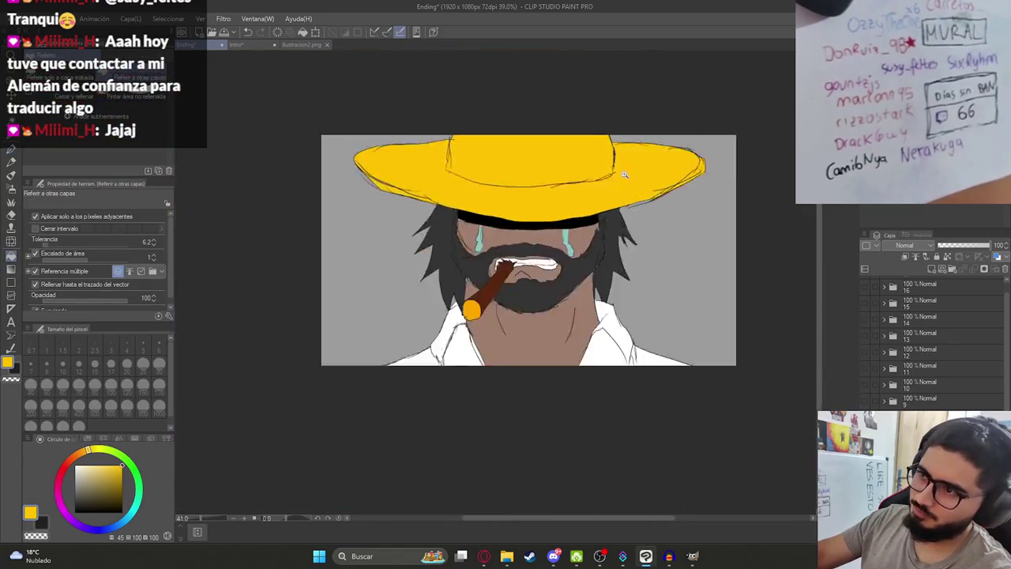
scroll(626, 174, up, 3)
scroll(617, 181, up, 1)
scroll(608, 185, up, 1)
Fill the grey sliver under the brim yellow and save the illustration with Ctrl+S
key(p)
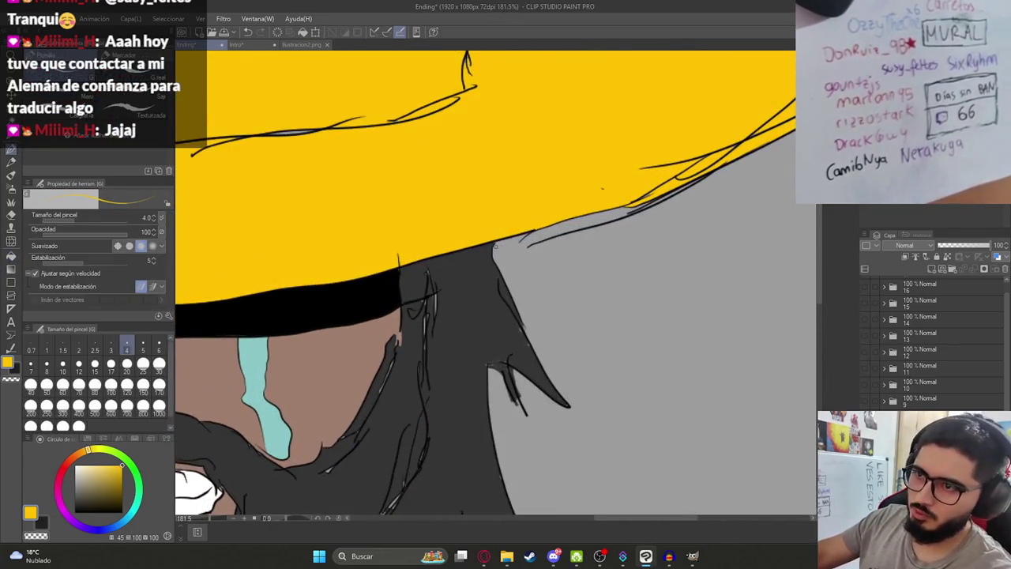
key(g)
click(574, 229)
scroll(593, 233, down, 5)
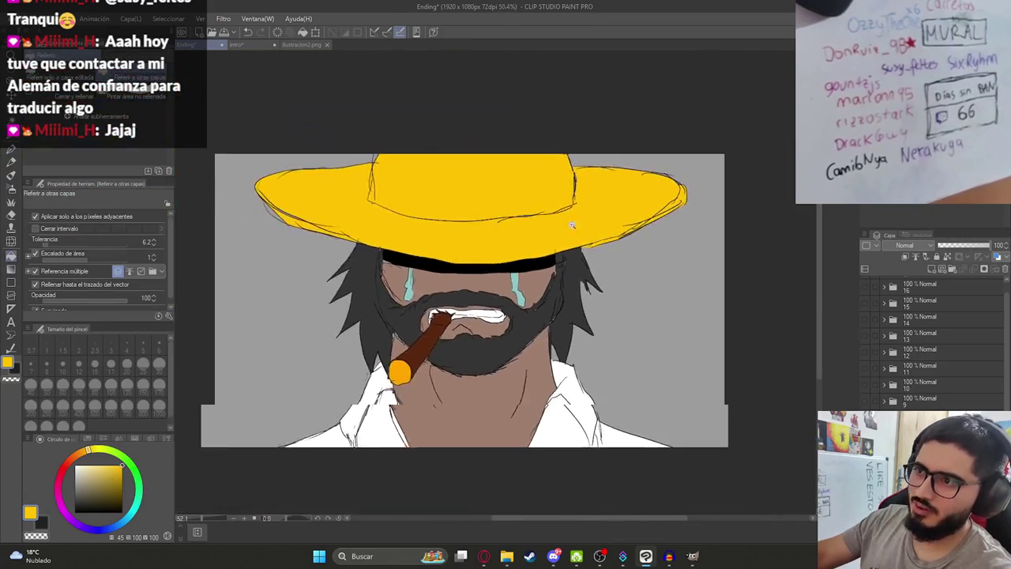
scroll(340, 224, up, 2)
scroll(338, 224, up, 1)
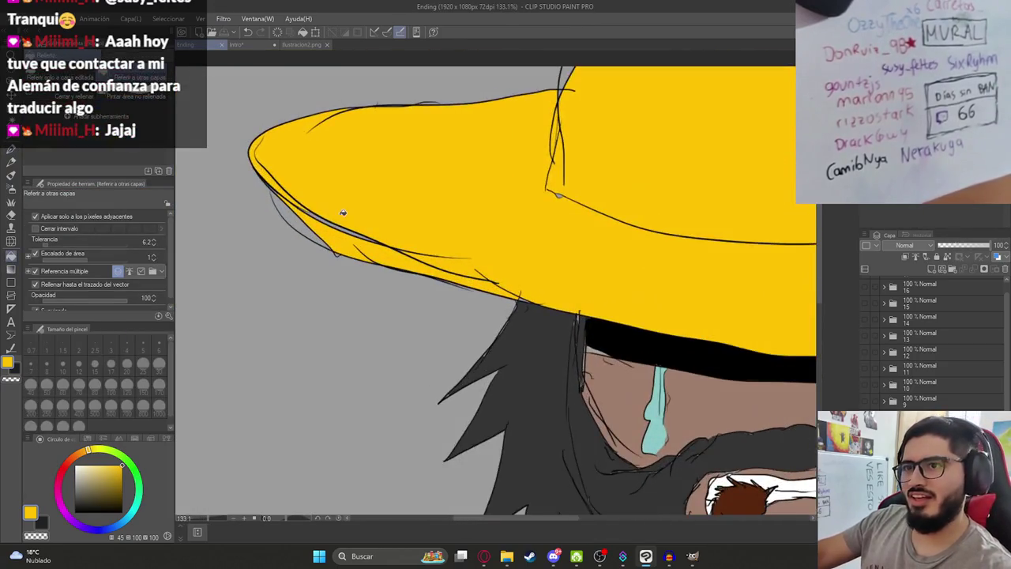
key(p)
key(g)
key(g)
scroll(380, 257, down, 4)
scroll(380, 257, up, 4)
scroll(728, 133, up, 2)
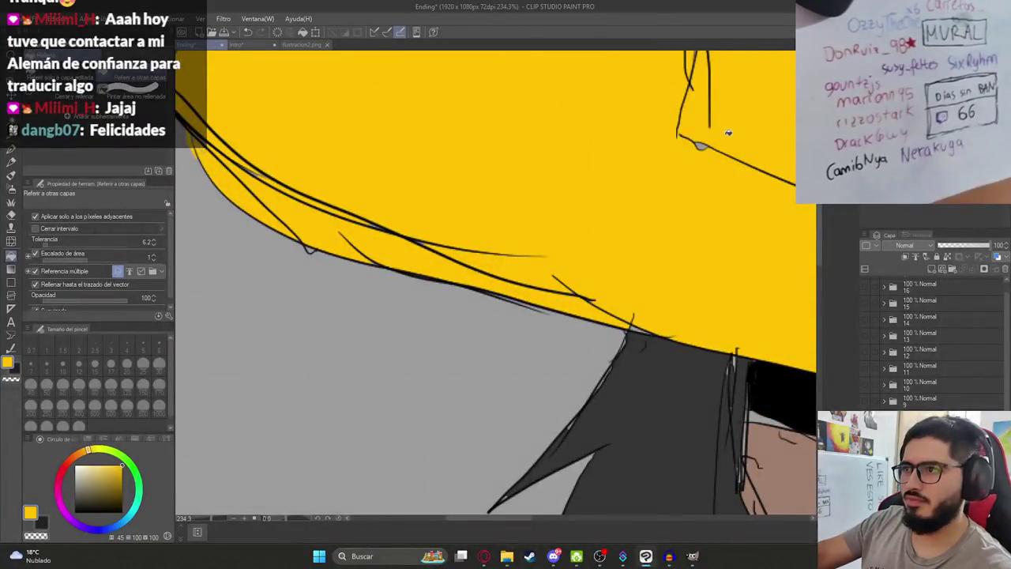
scroll(592, 223, down, 8)
scroll(522, 294, up, 4)
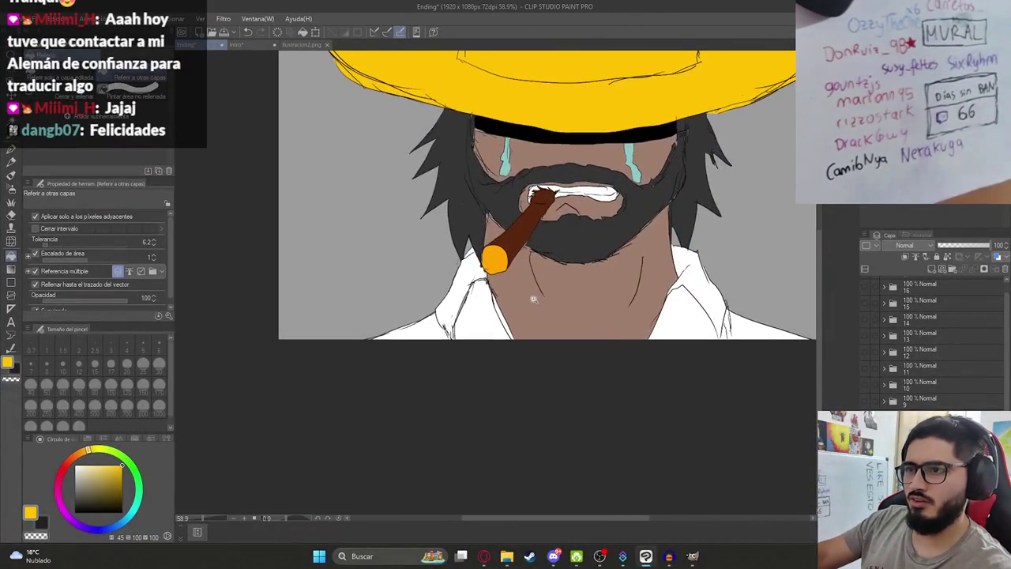
key(ctrl+s)
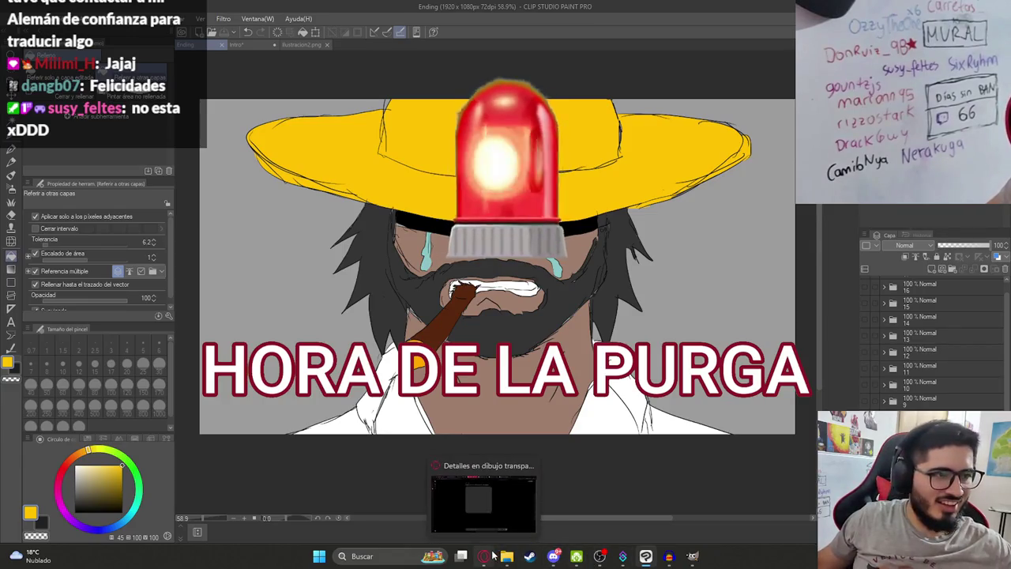
click(601, 556)
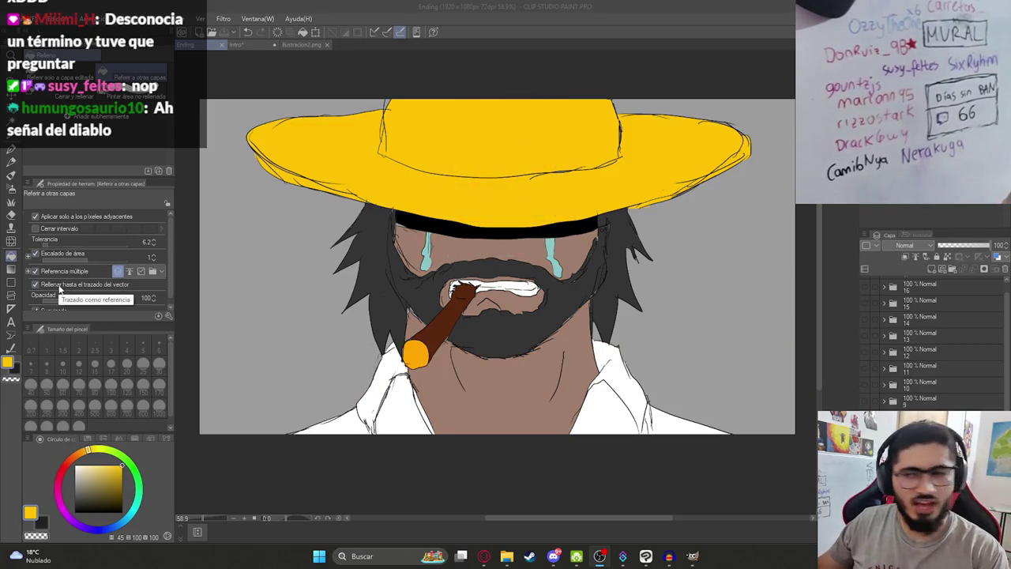
Scroll the Layer panel, then switch to the ChatGPT conversation in the browser
scroll(932, 340, down, 2)
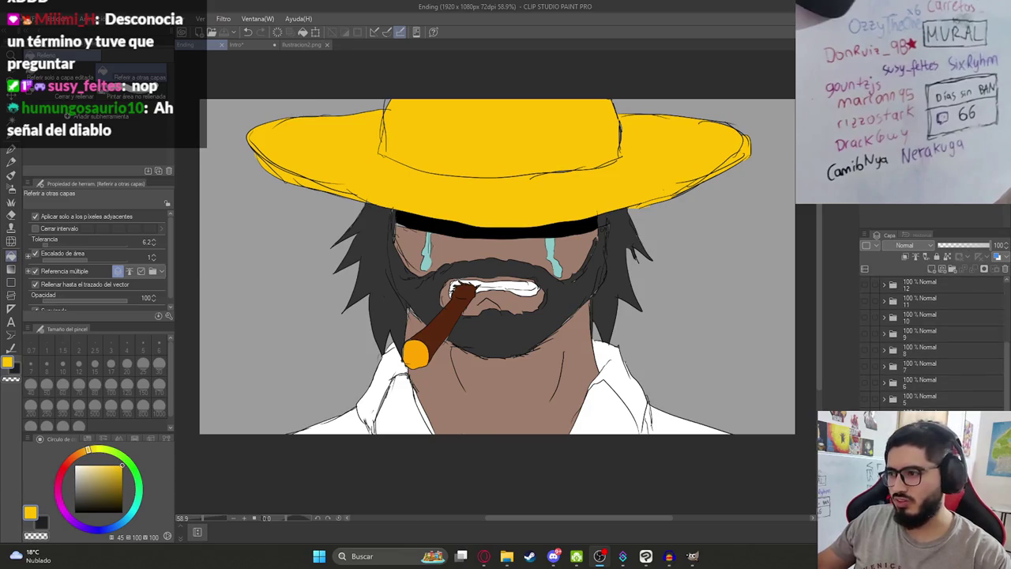
scroll(933, 340, up, 2)
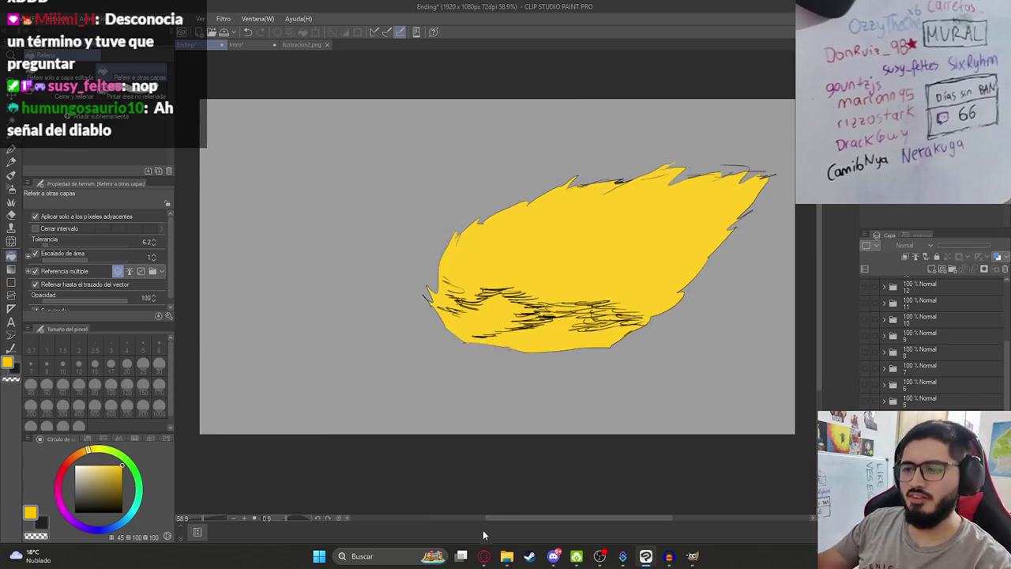
click(484, 556)
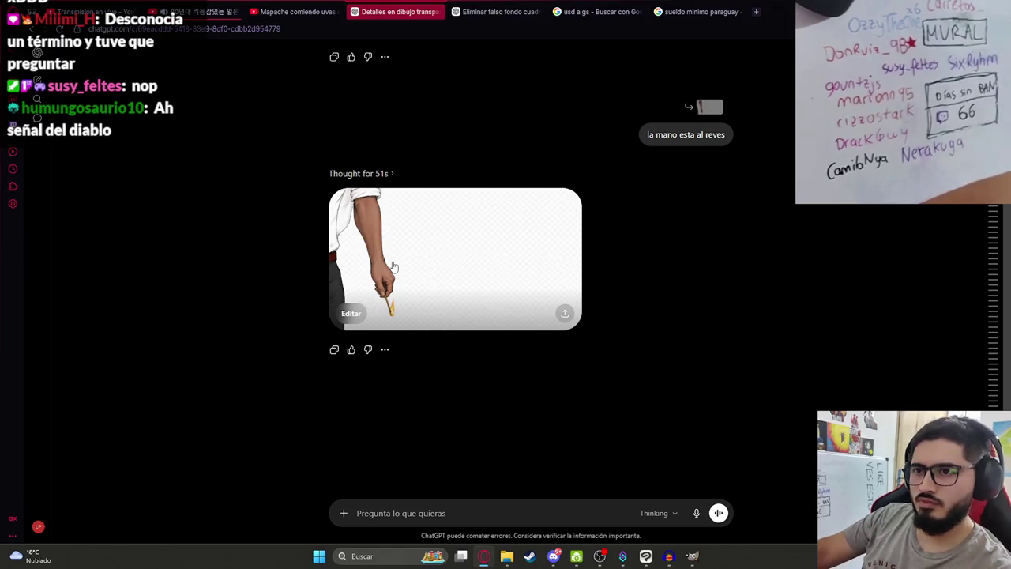
Send the edit 'la mano debe mirar hacia el otro lado' on the newest arm image, then go to Discord
click(392, 265)
click(170, 250)
scroll(413, 267, up, 4)
scroll(422, 278, down, 3)
click(422, 358)
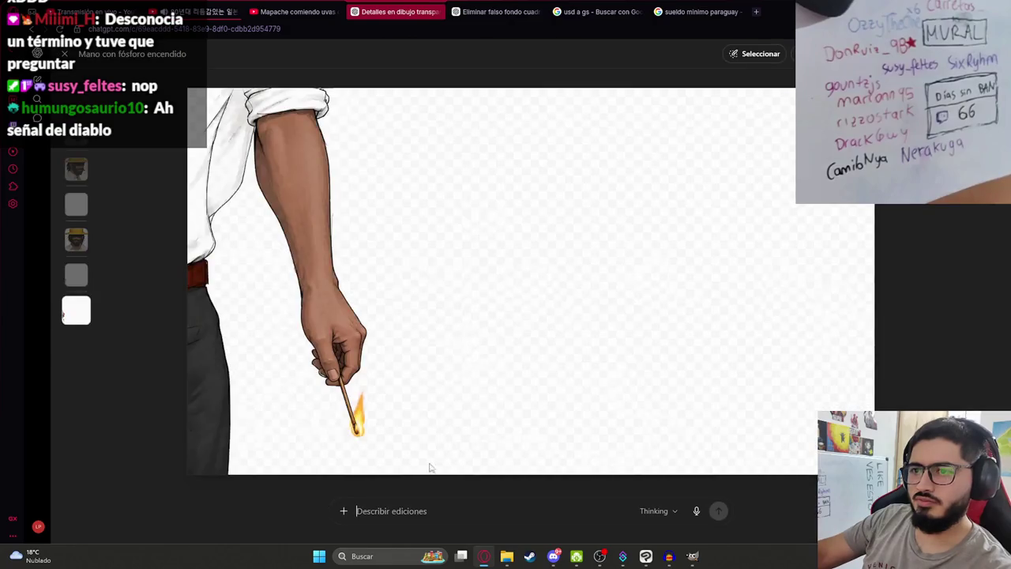
text(la mano debe mirar hacia adelante)
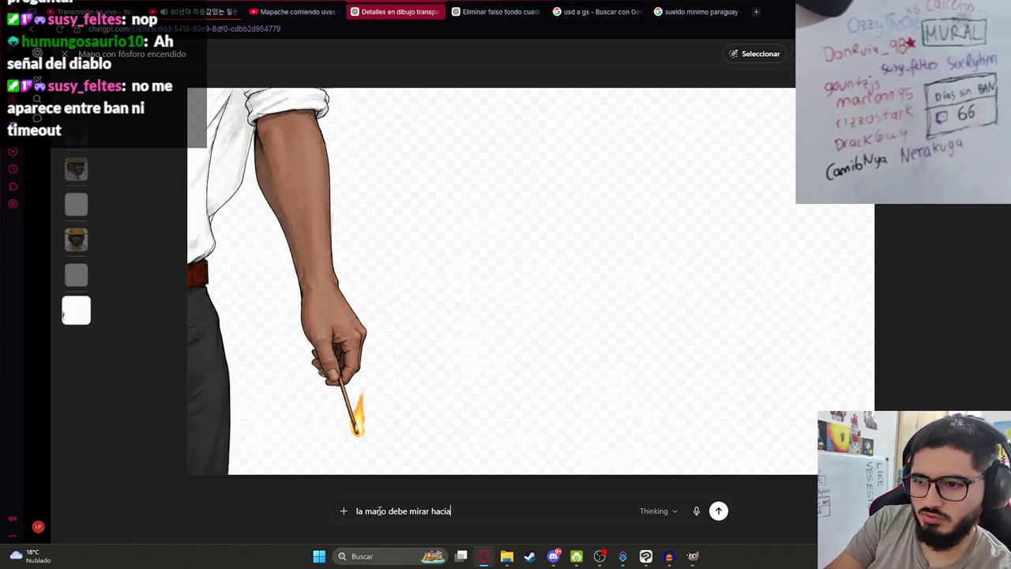
text(otro lado)
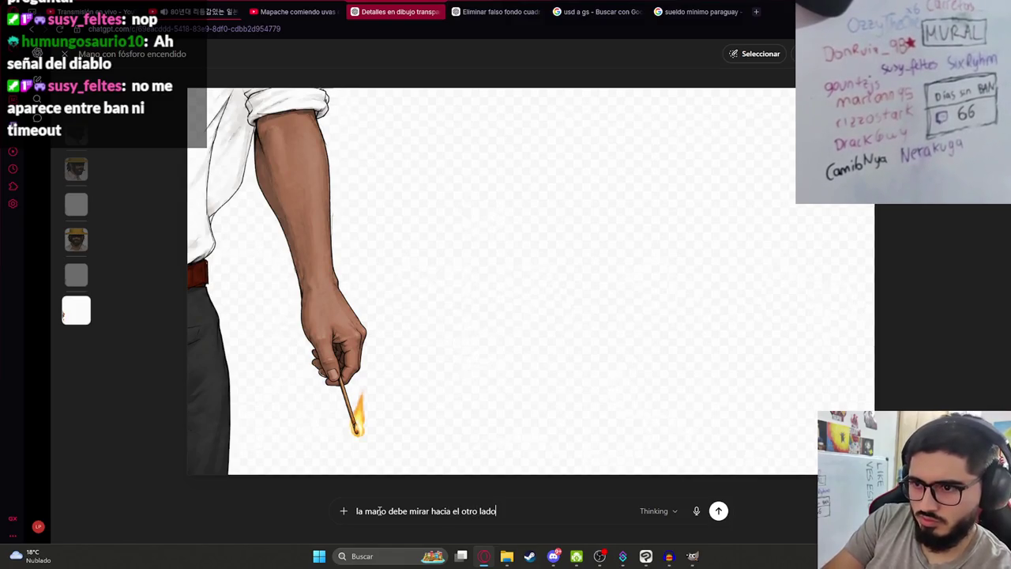
click(718, 511)
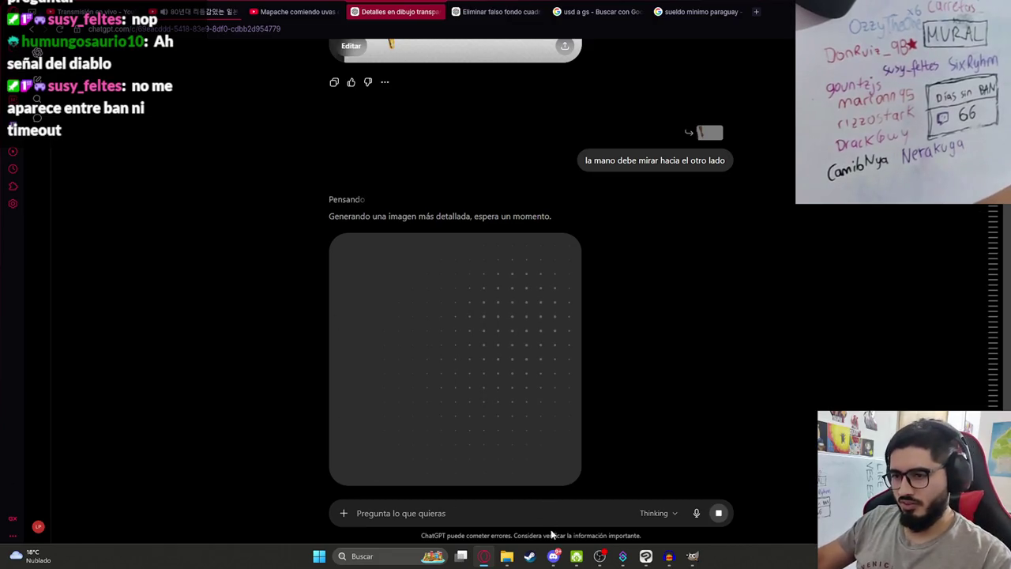
click(553, 557)
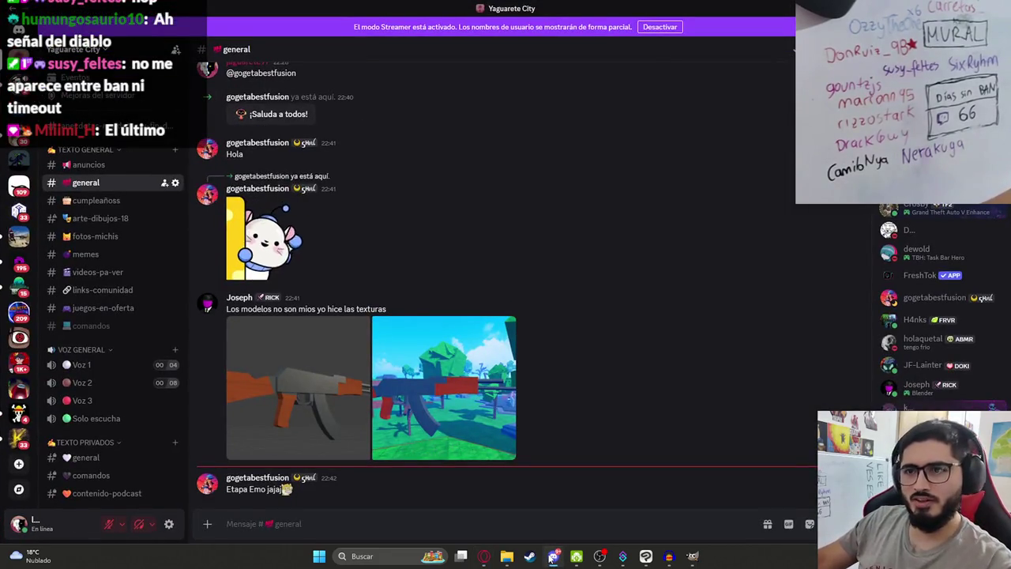
Back in ChatGPT, wait for the reworked lit-match arm image and view it full size
click(553, 556)
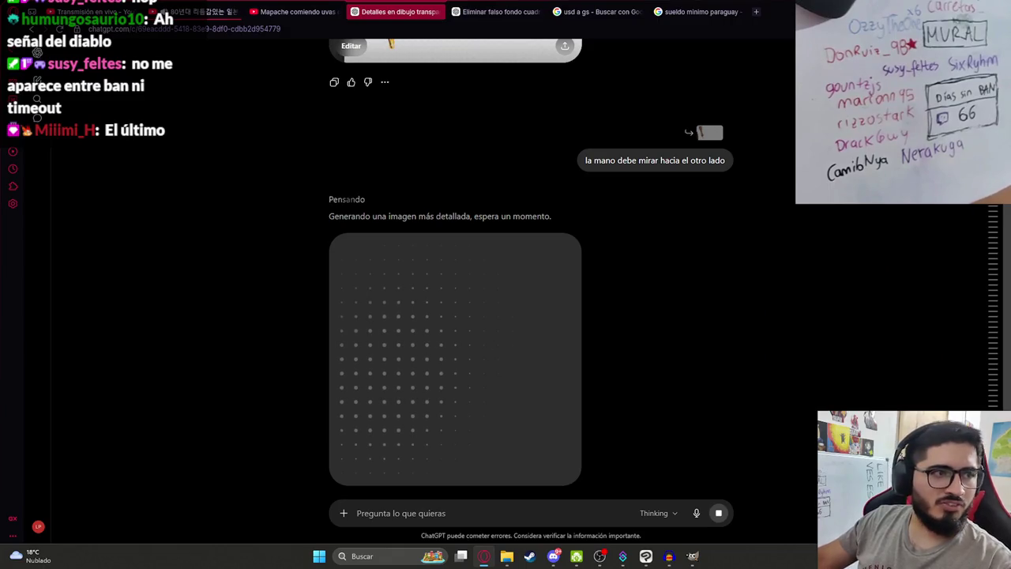
scroll(656, 245, down, 4)
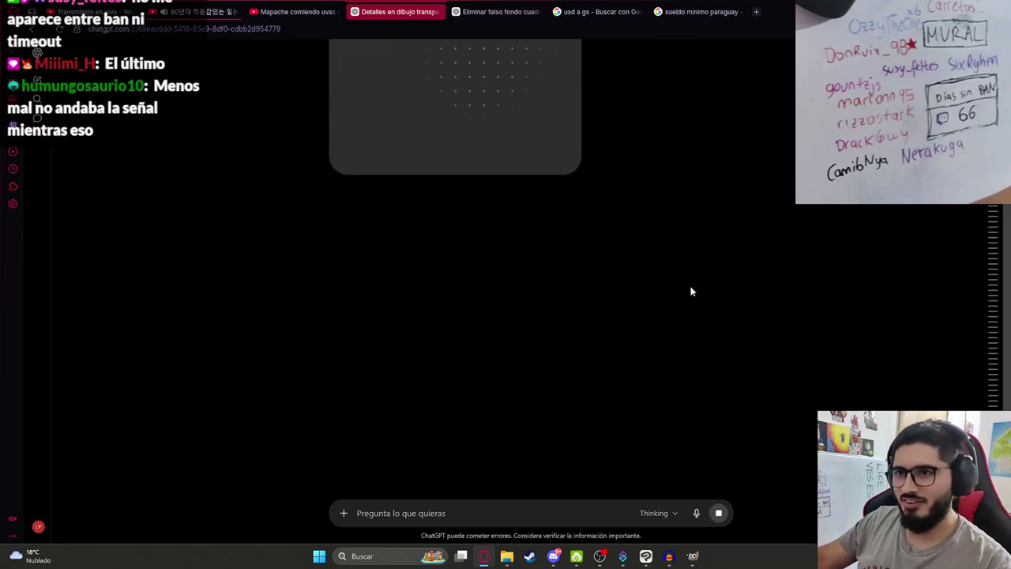
scroll(632, 363, up, 2)
scroll(593, 355, up, 1)
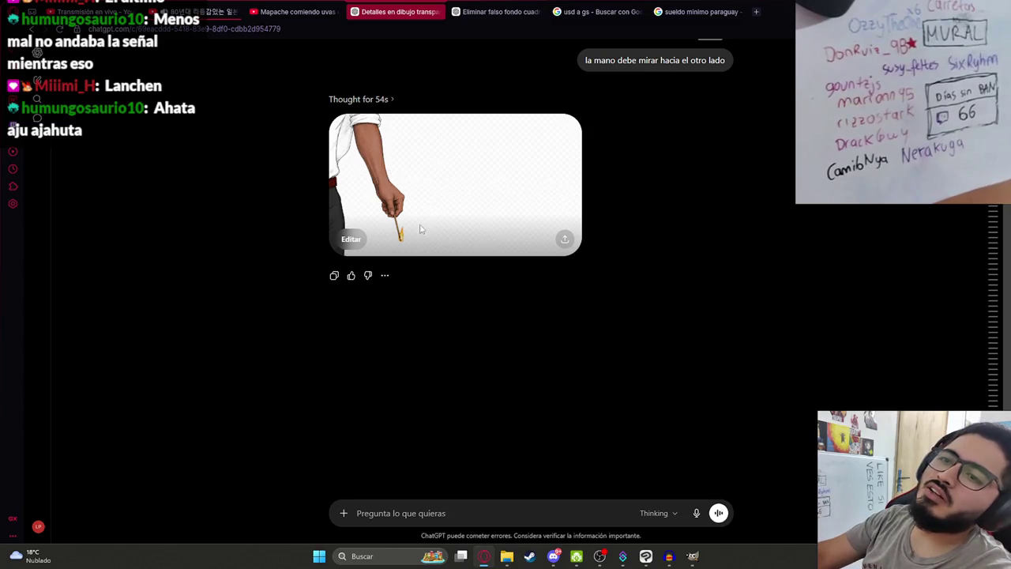
click(448, 187)
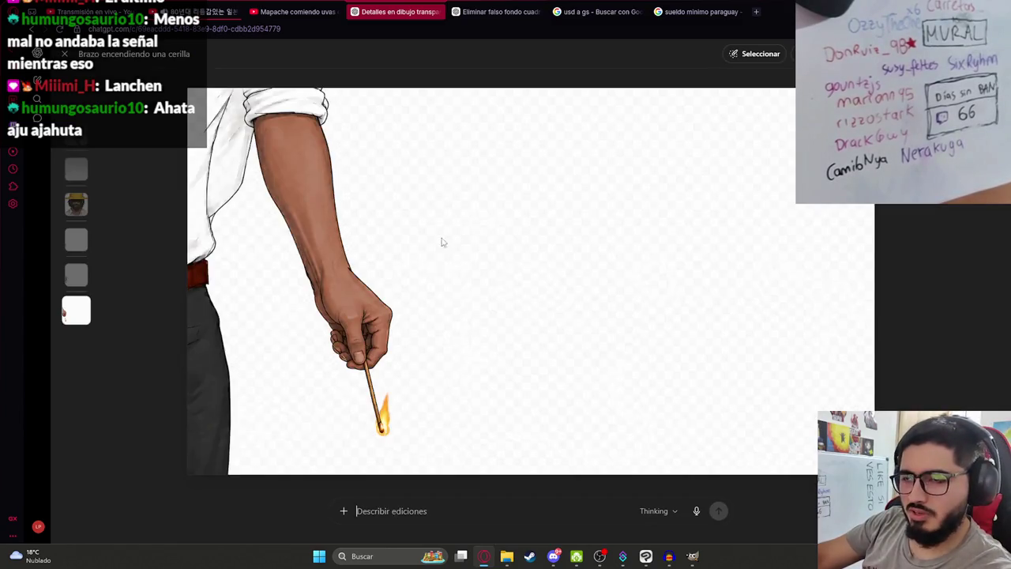
Compare with the uploaded arm sketch and send 'la persona esta de espaldas, conrige el brazo' on the latest image
click(64, 54)
scroll(474, 273, up, 2)
scroll(423, 288, up, 3)
scroll(424, 285, up, 2)
scroll(428, 298, up, 3)
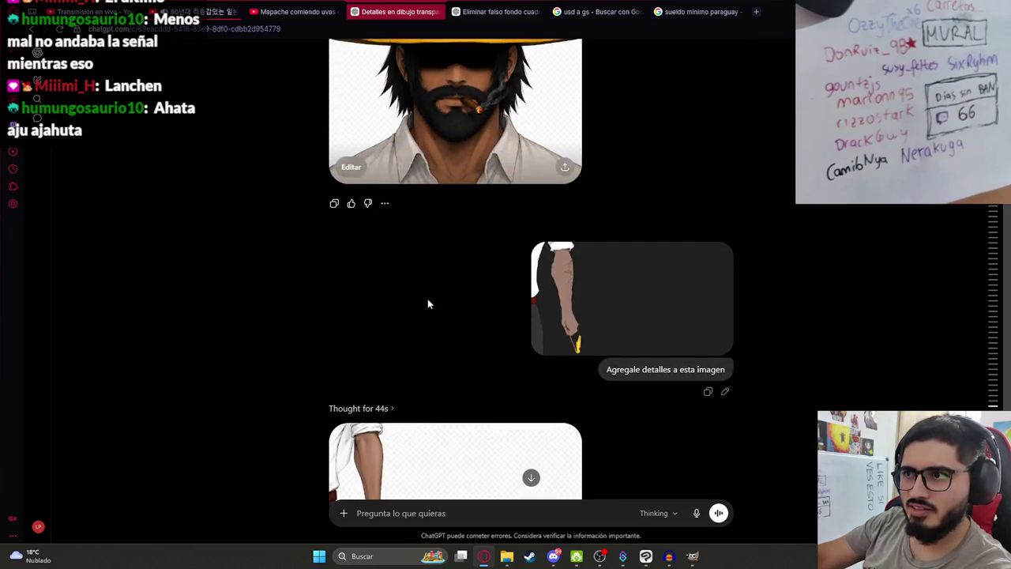
click(613, 322)
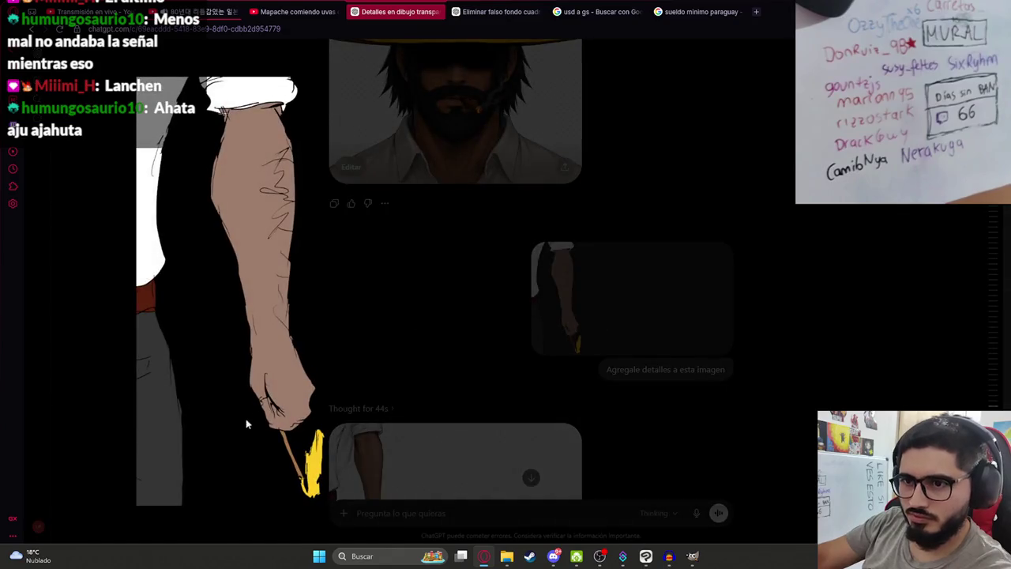
click(767, 405)
scroll(552, 351, down, 5)
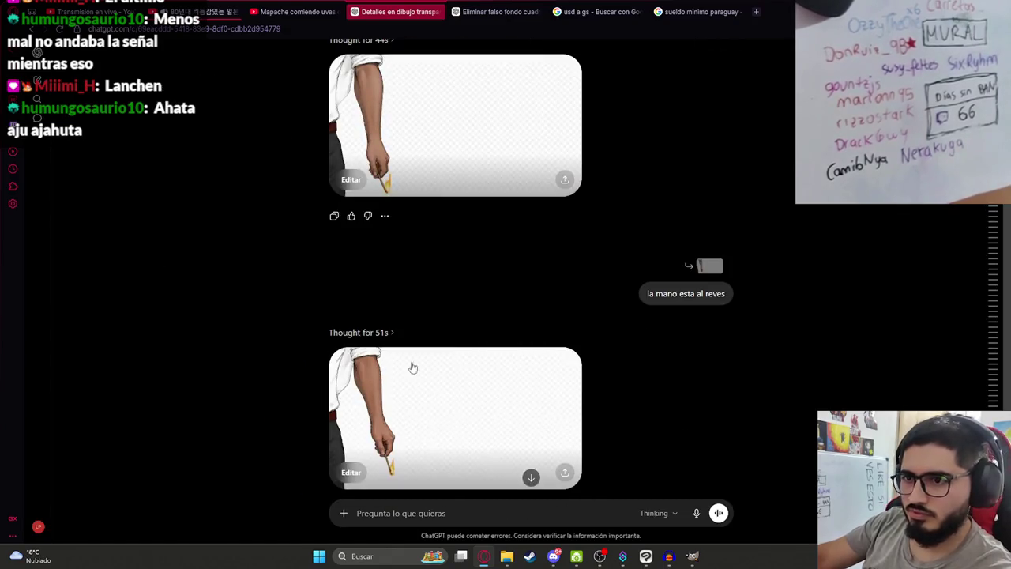
scroll(424, 380, down, 4)
click(458, 384)
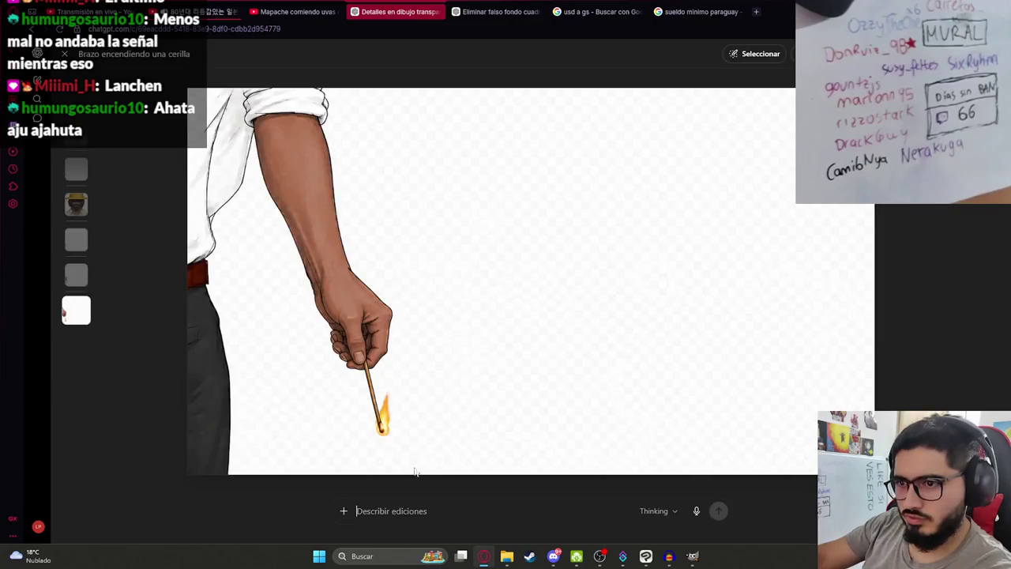
text(la persona e)
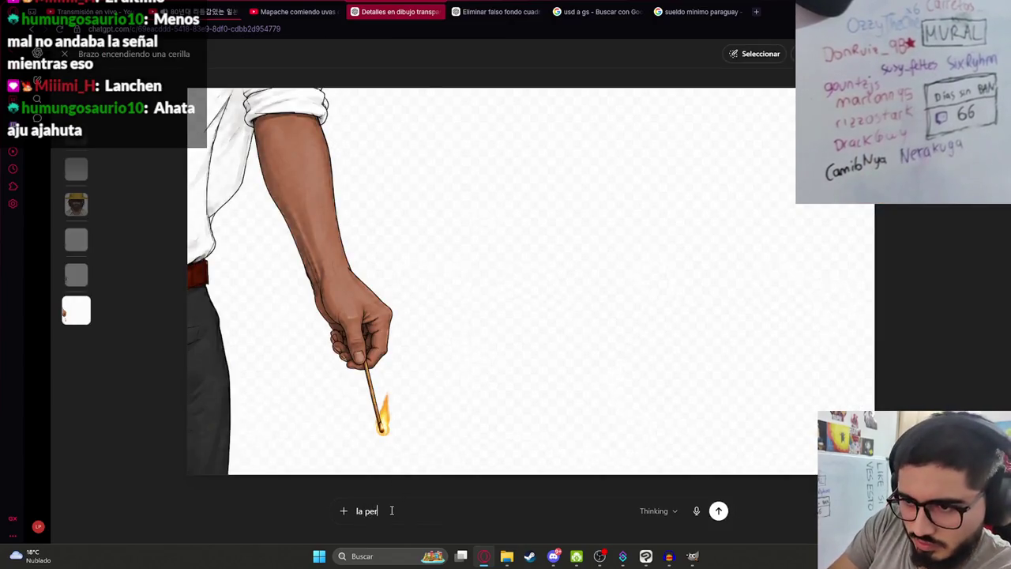
text(sta de espaldas, conrige el brazo)
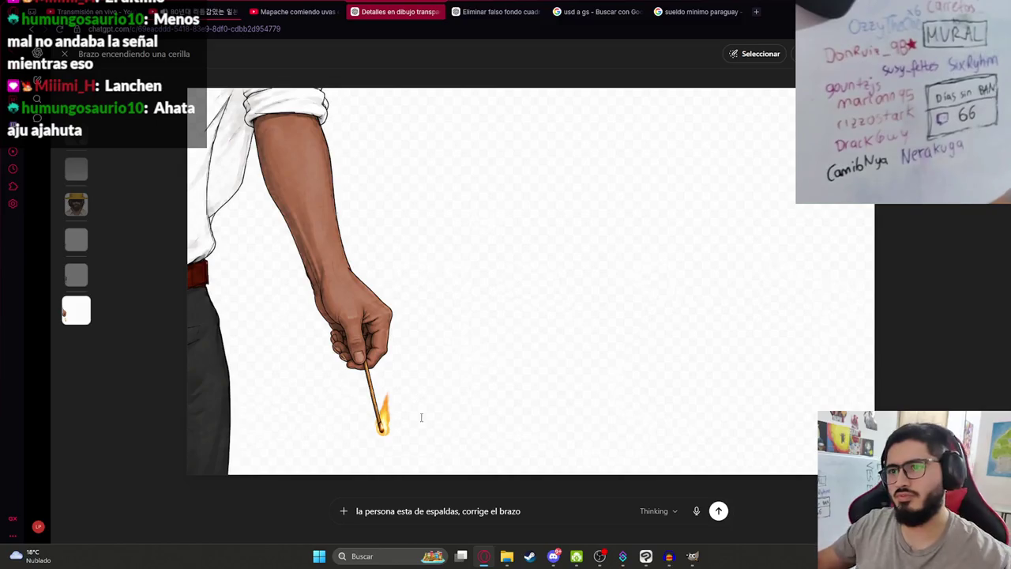
key(Return)
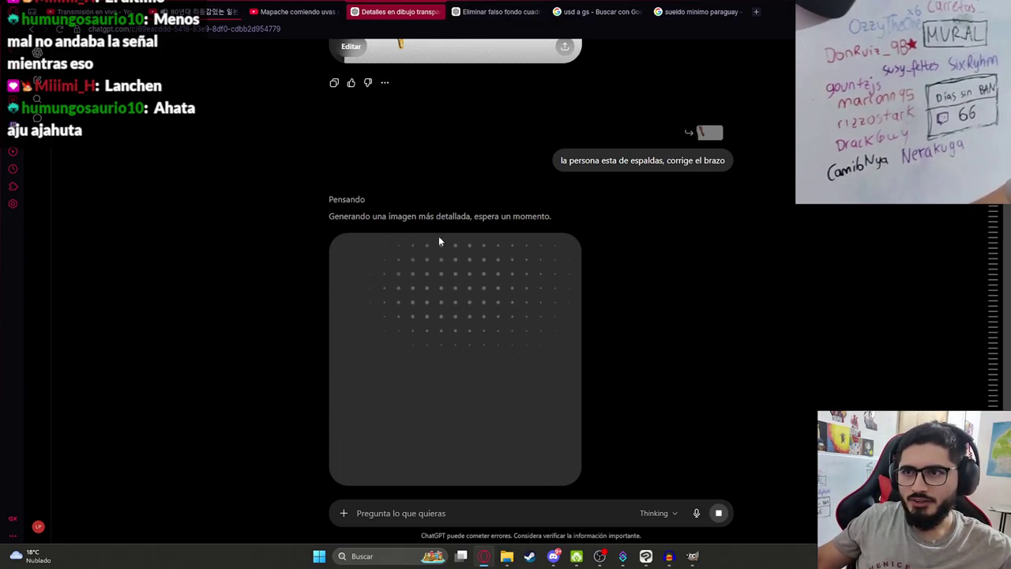
Check the chat while the arm regenerates, then switch to the flame drawing in Clip Studio Paint
click(645, 556)
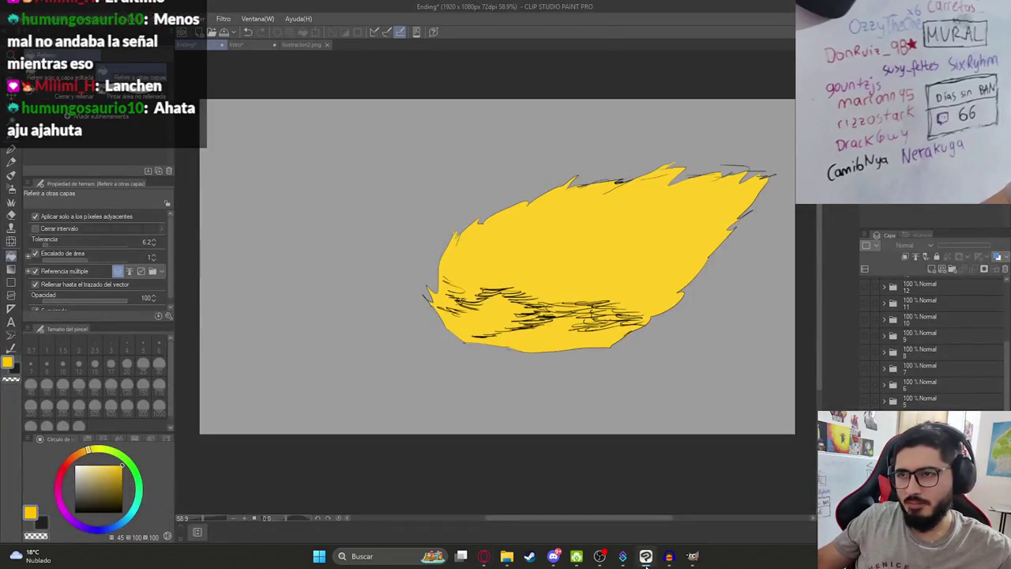
click(645, 557)
scroll(521, 308, up, 3)
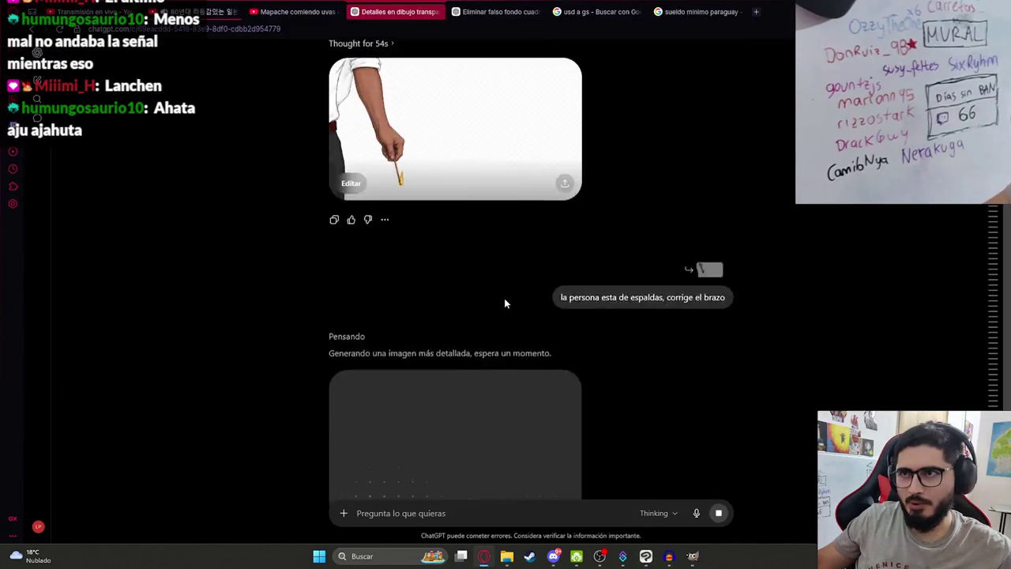
scroll(490, 304, up, 3)
scroll(462, 312, up, 3)
scroll(449, 320, down, 5)
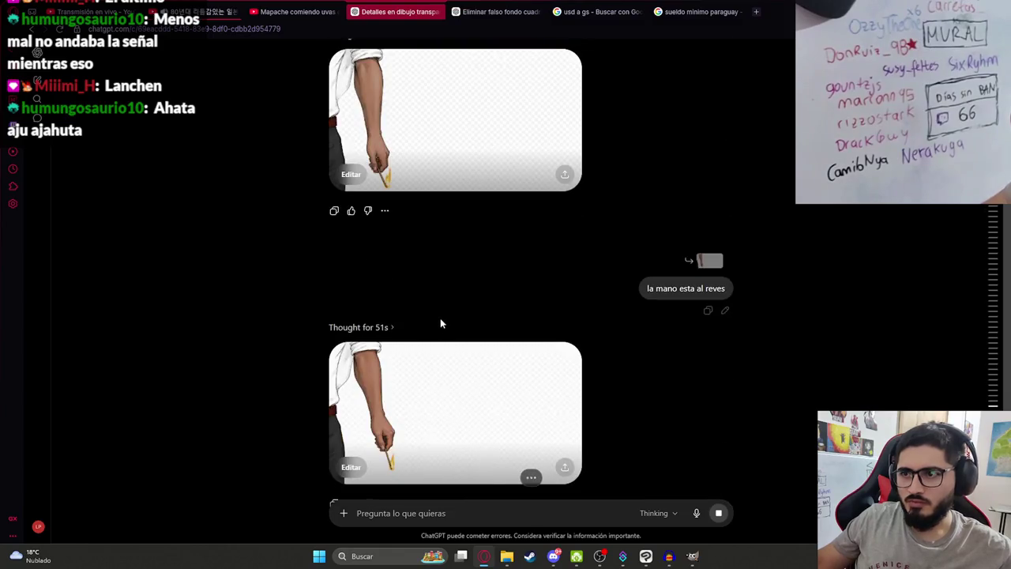
scroll(440, 318, down, 2)
scroll(467, 332, up, 5)
scroll(467, 325, up, 3)
scroll(475, 332, down, 2)
scroll(492, 346, down, 4)
scroll(484, 350, down, 4)
scroll(481, 366, up, 2)
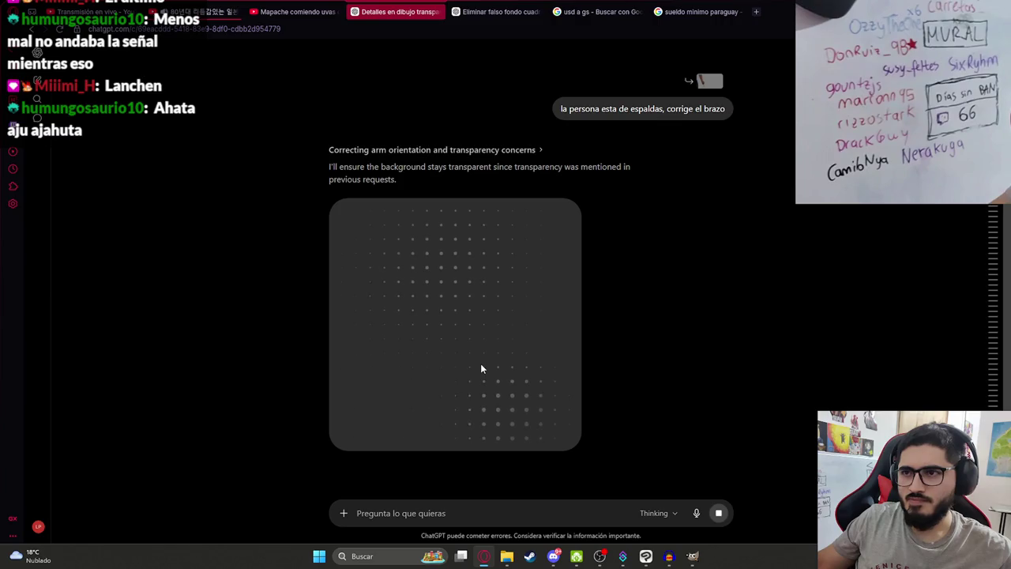
click(646, 556)
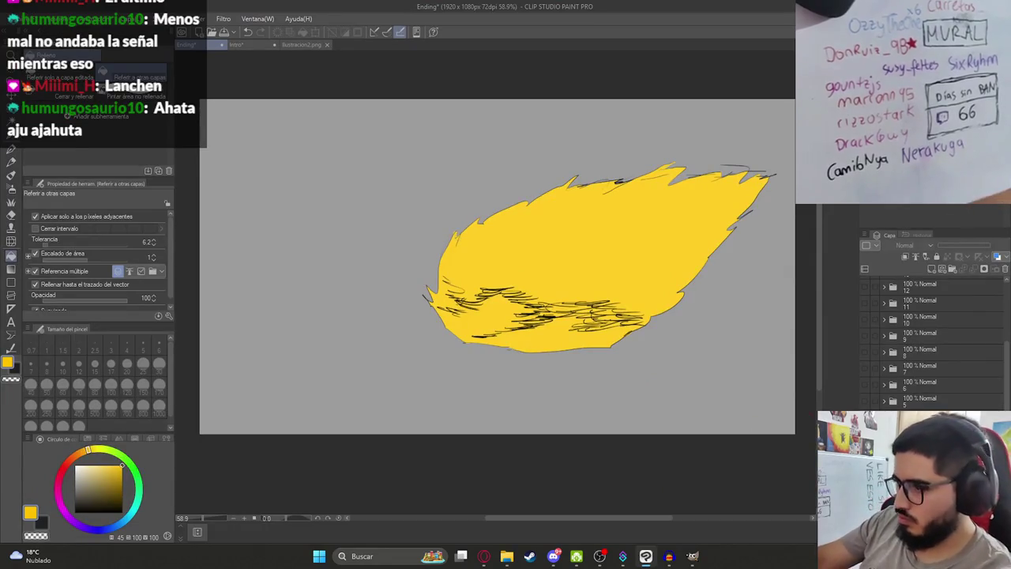
Paste the dark forest image and enlarge it with Free Transform to cover the canvas
scroll(932, 348, down, 3)
click(885, 355)
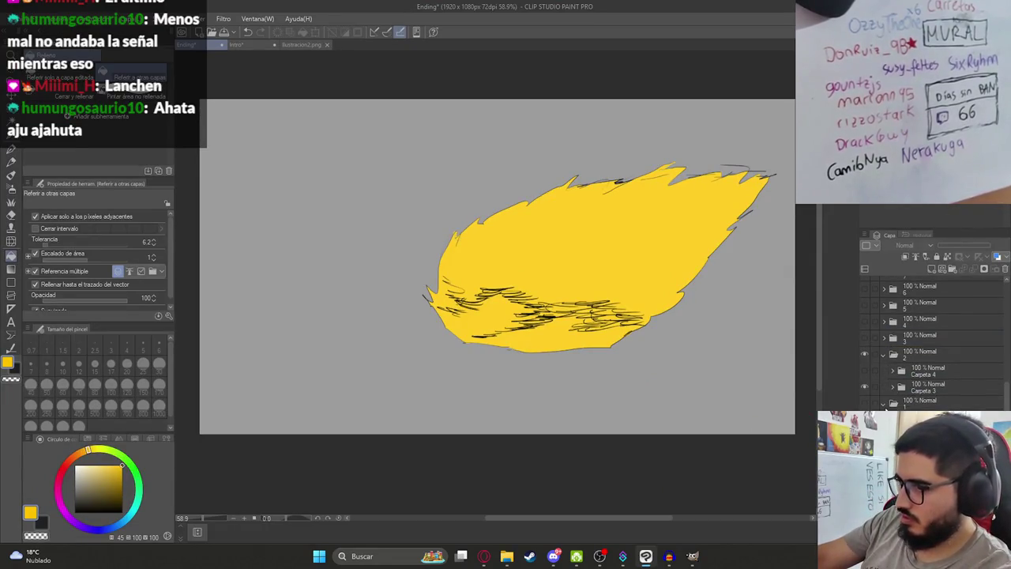
scroll(916, 364, up, 3)
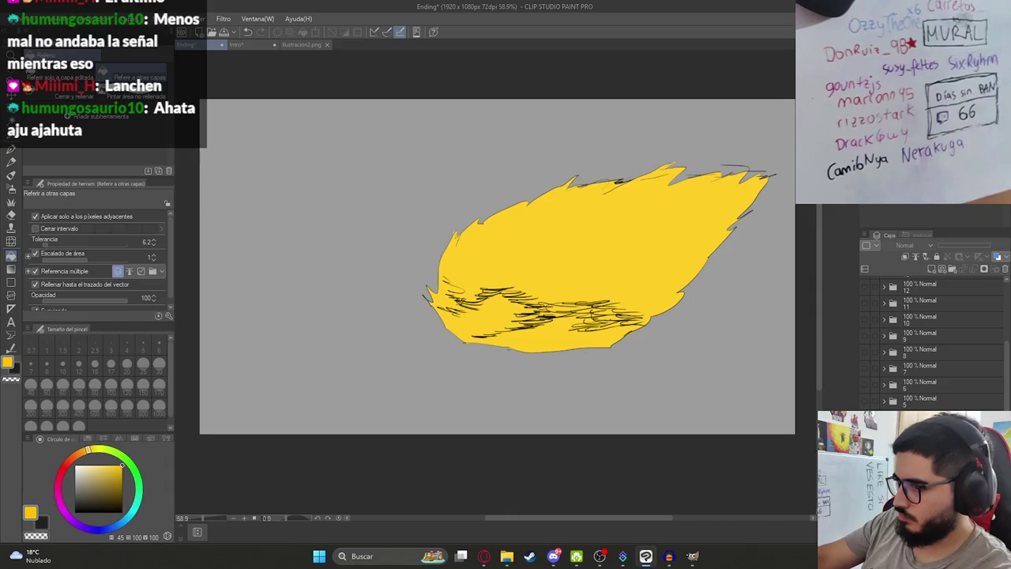
scroll(933, 348, down, 1)
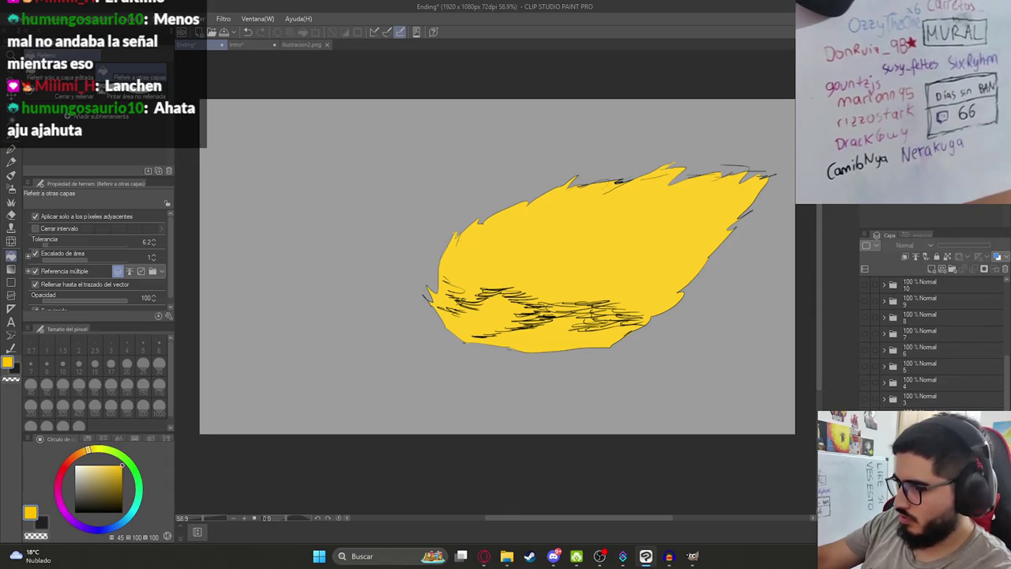
key(ctrl+v)
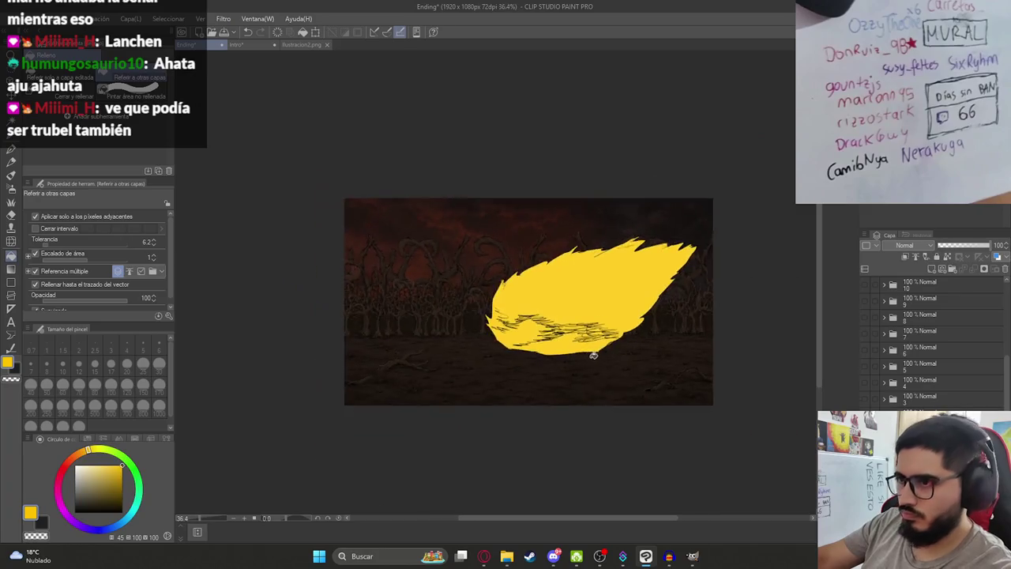
key(ctrl+t)
drag(483, 95, 482, 2)
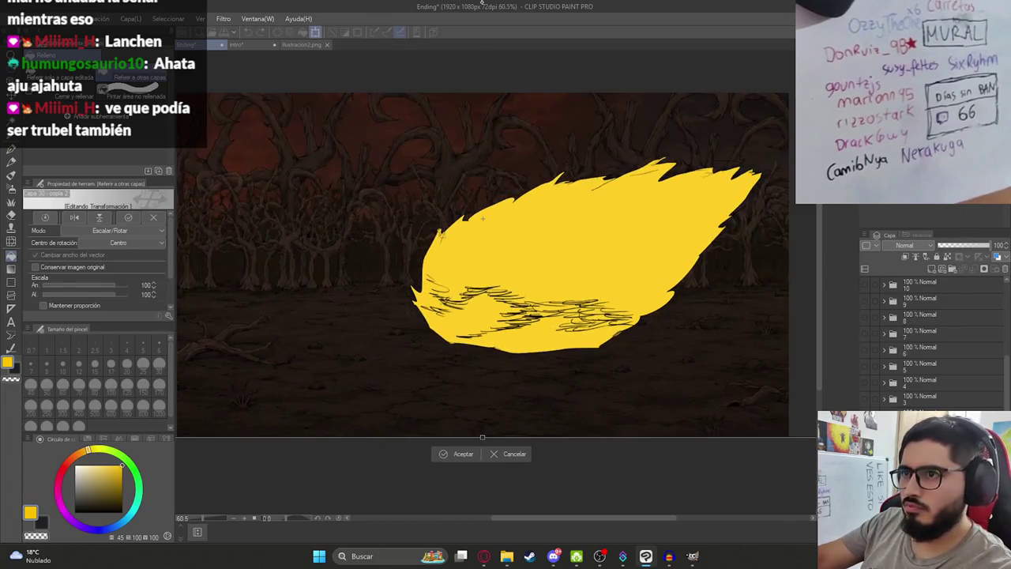
scroll(513, 175, down, 3)
drag(505, 105, 505, 76)
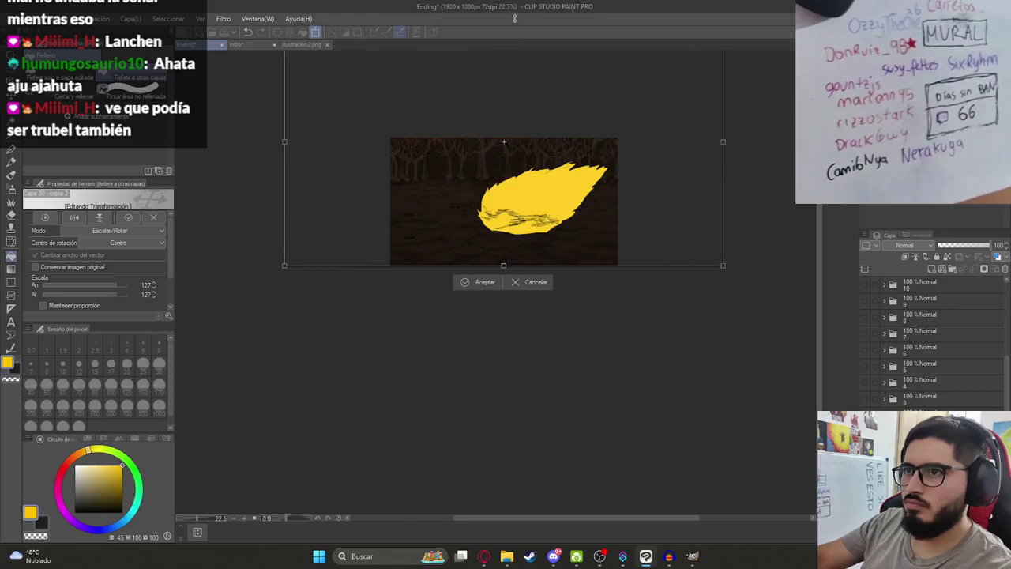
scroll(499, 133, up, 2)
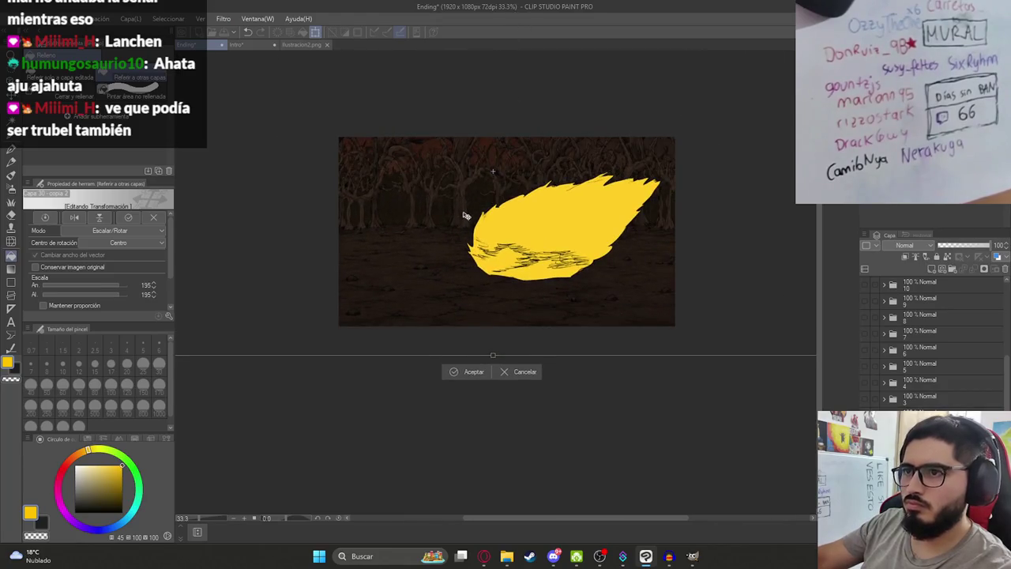
mouse_move(466, 215)
mouse_down()
mouse_move(350, 212)
mouse_move(360, 214)
mouse_up()
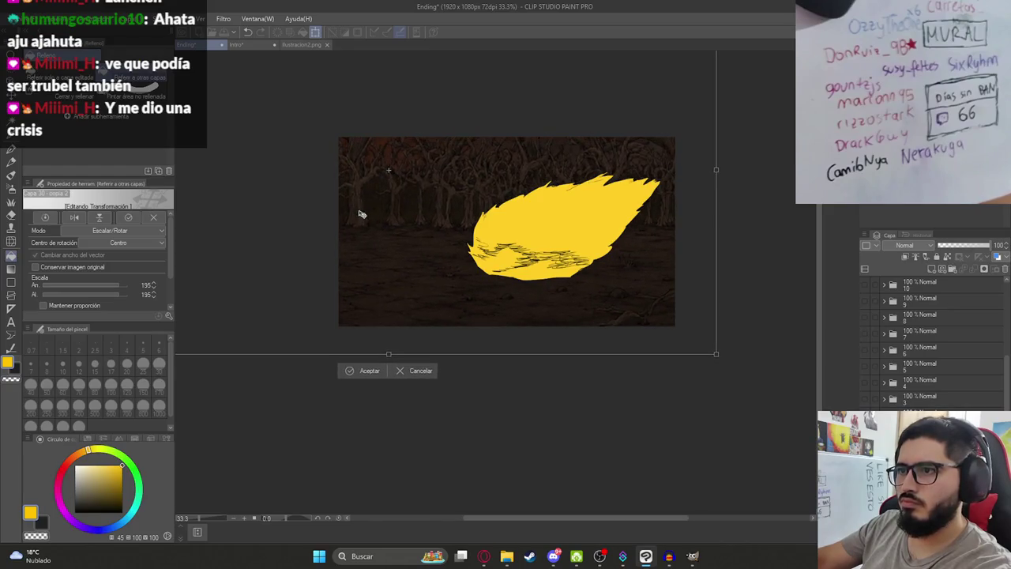
key(Return)
Reposition the forest layer up and to the left behind the flame
scroll(526, 232, up, 2)
scroll(530, 275, up, 1)
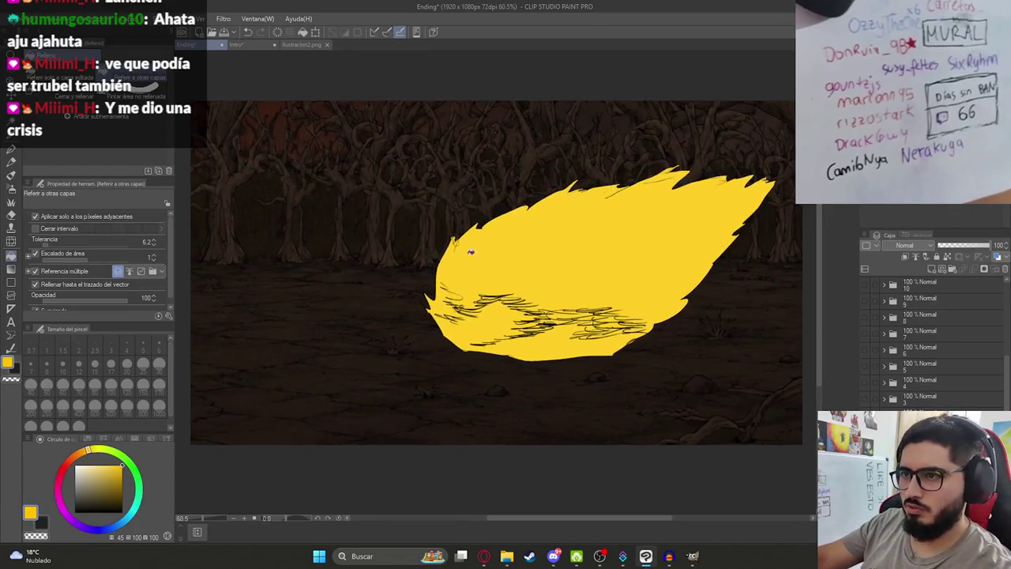
key(k)
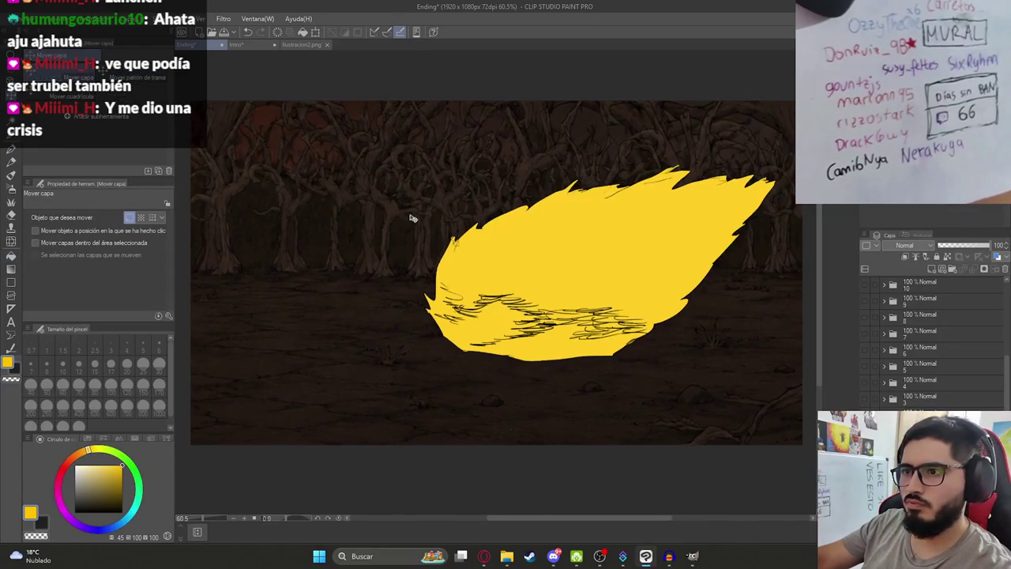
scroll(411, 219, down, 2)
scroll(411, 219, down, 2)
key(ctrl+t)
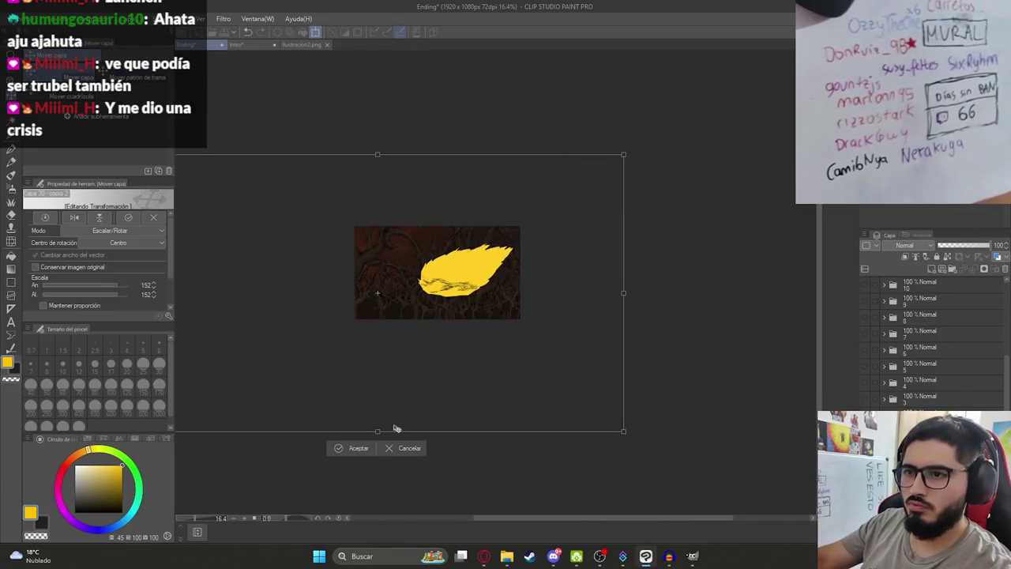
drag(388, 432, 399, 338)
scroll(399, 338, up, 3)
scroll(387, 328, up, 1)
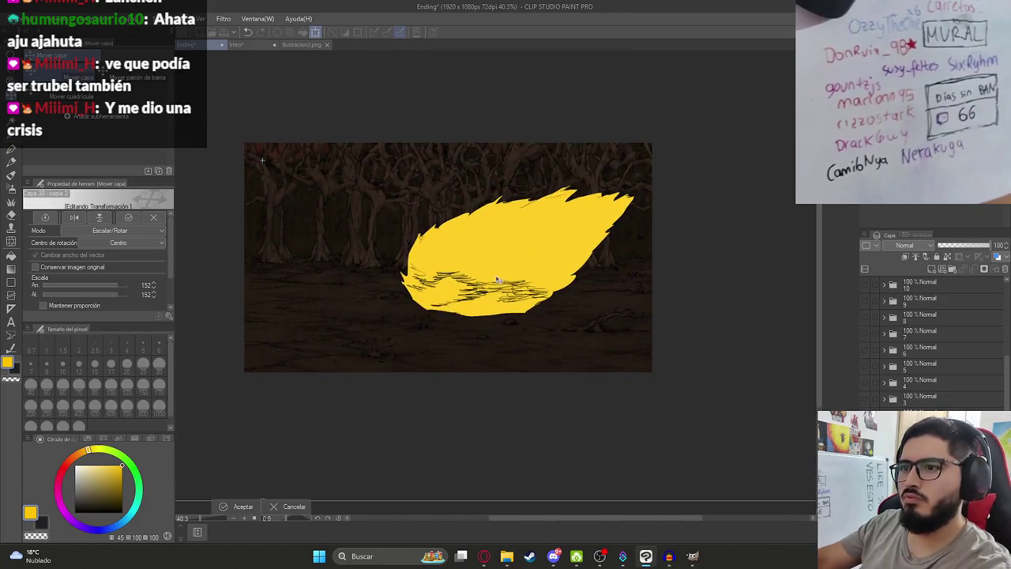
key(Return)
Export the illustration as PNG, overwriting Ilustracion3.png
scroll(388, 291, up, 1)
scroll(389, 291, up, 1)
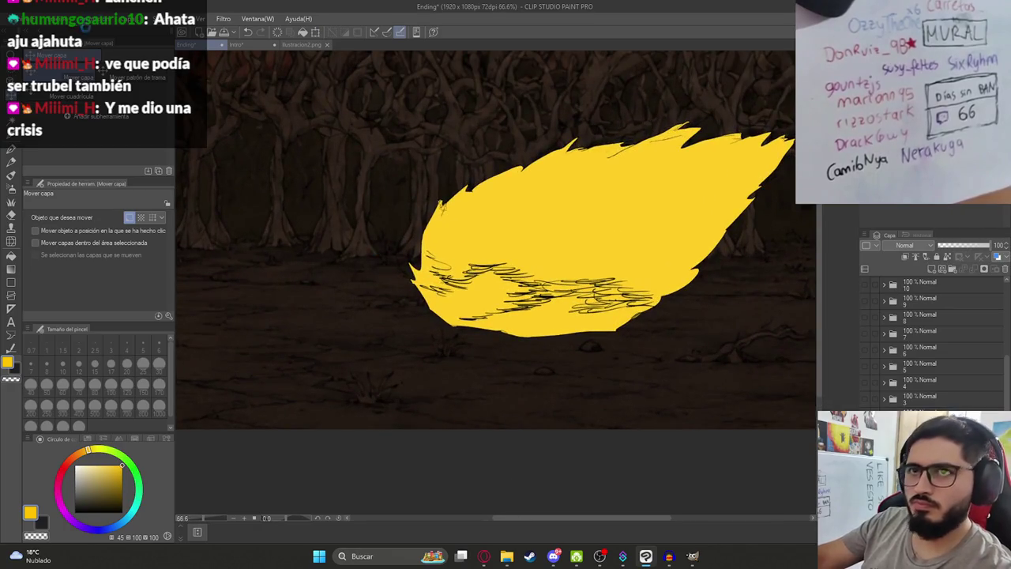
click(14, 18)
click(247, 182)
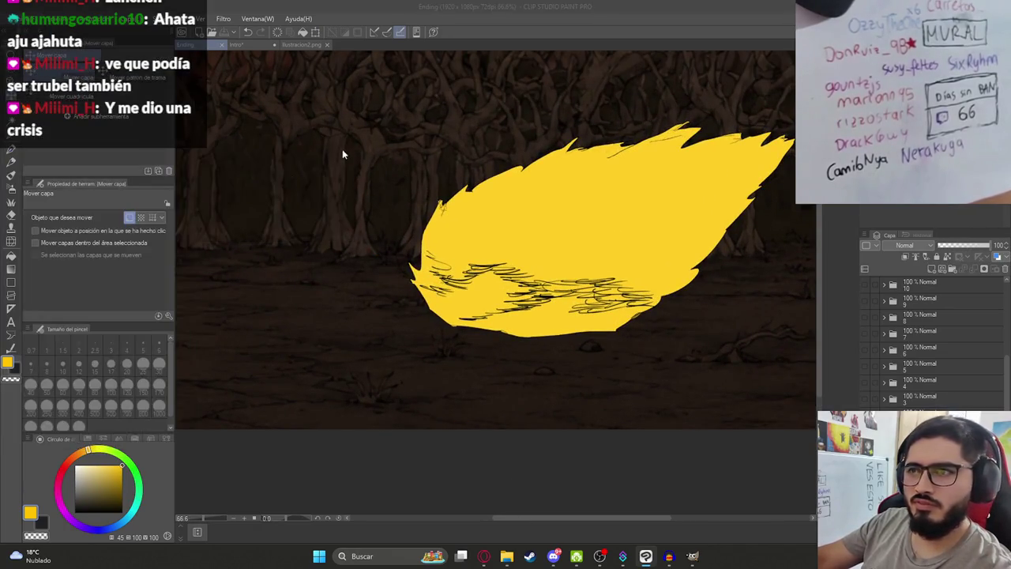
double_click(402, 202)
click(533, 276)
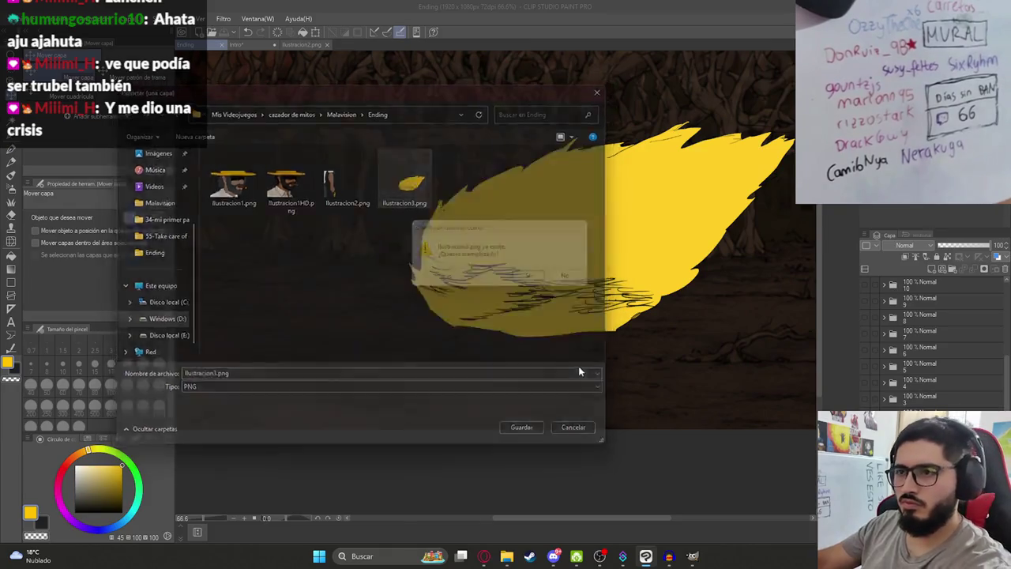
click(483, 557)
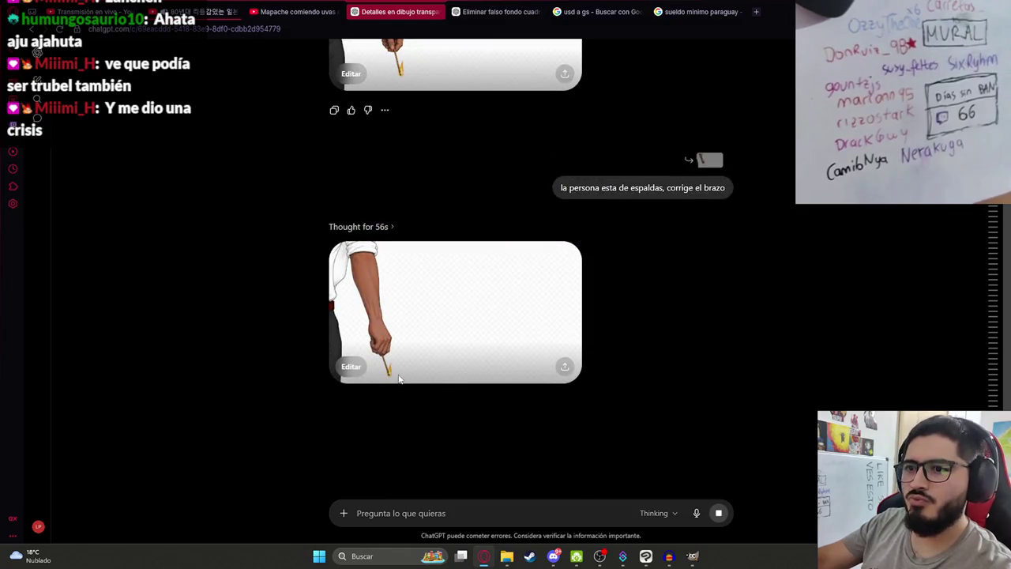
Copy the generated lit-match arm image via Copiar imagen and return to Clip Studio Paint
click(382, 304)
right_click(441, 304)
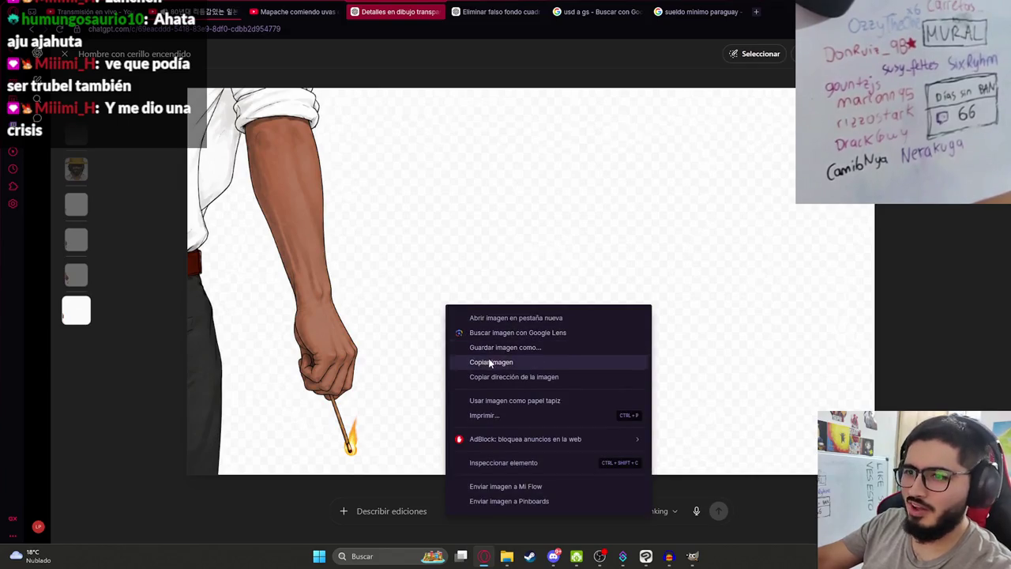
click(490, 362)
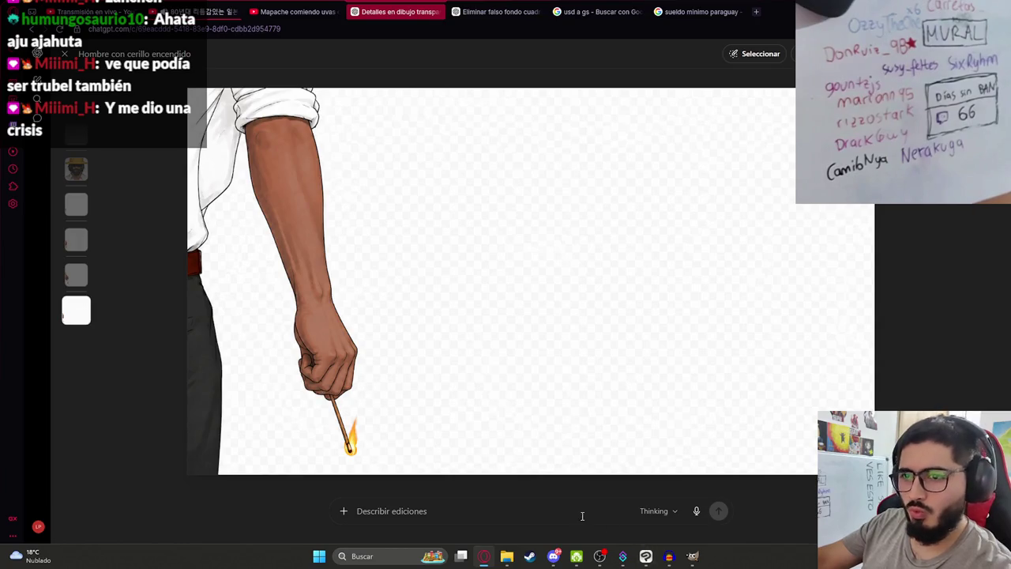
click(624, 555)
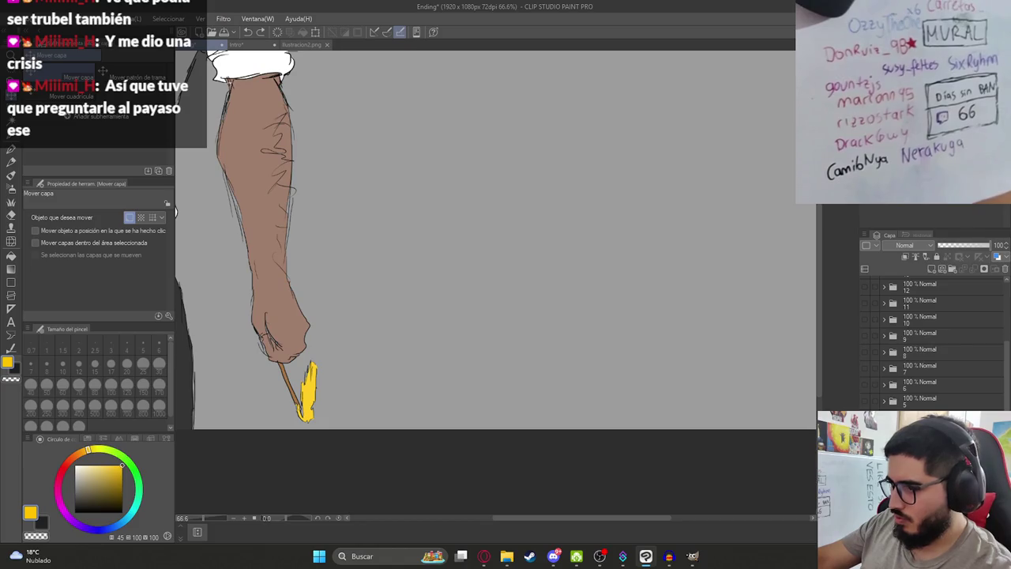
Bring in the copied painted arm, select Auto Select, and zoom to the upper arm and sleeve
key(ctrl+Tab)
key(w)
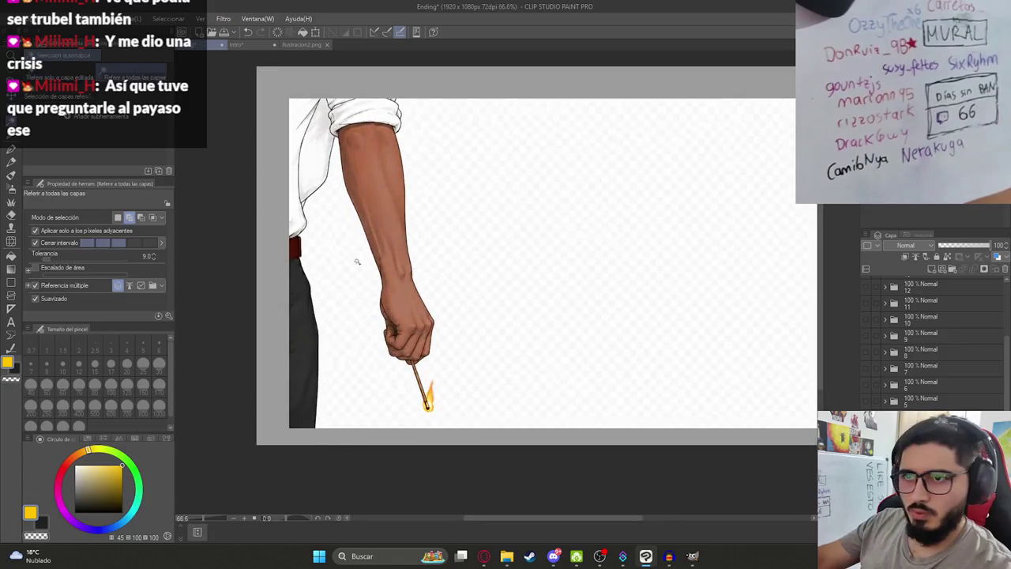
scroll(317, 282, up, 5)
mouse_move(368, 326)
mouse_down()
mouse_move(429, 345)
mouse_move(463, 422)
mouse_up()
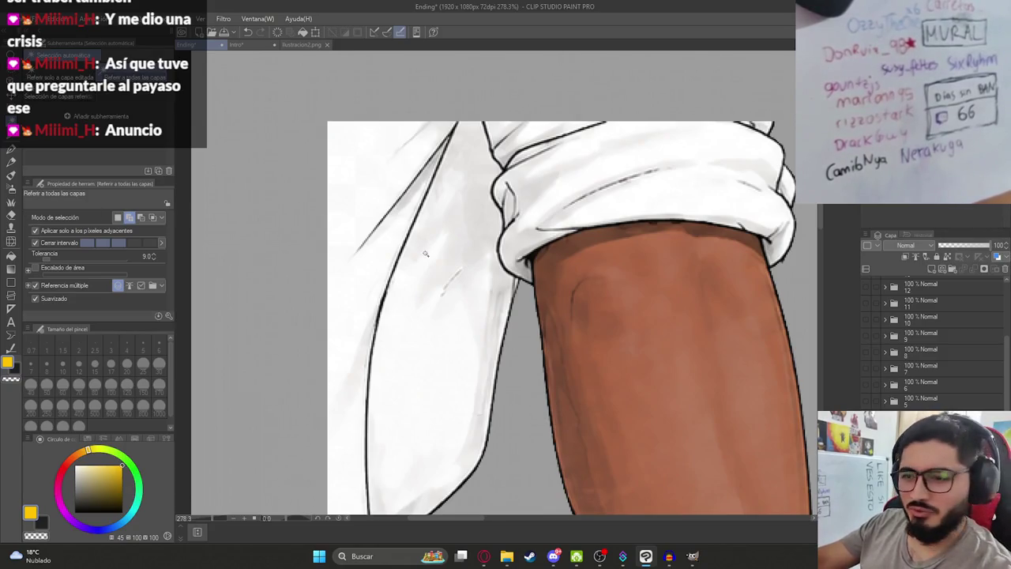
Switch to polyline selection and place the first point on the shirt's outline
key(m)
scroll(418, 309, down, 3)
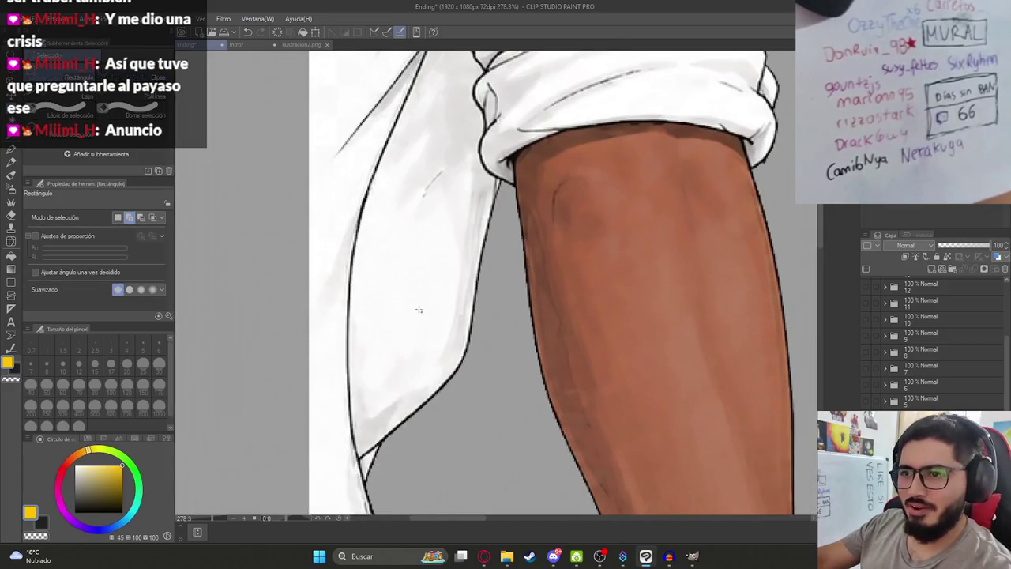
key(m)
key(m)
key(m)
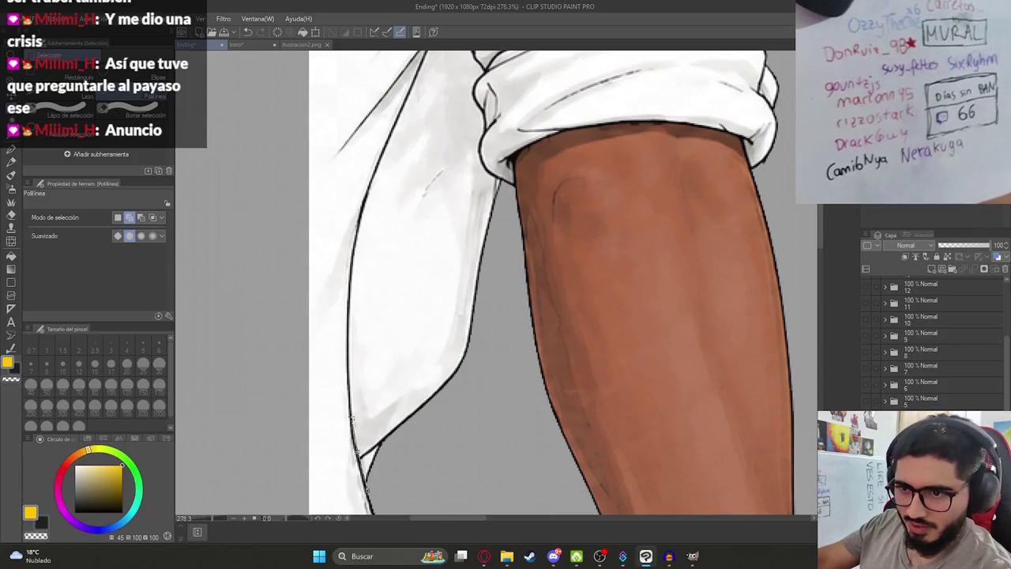
click(349, 340)
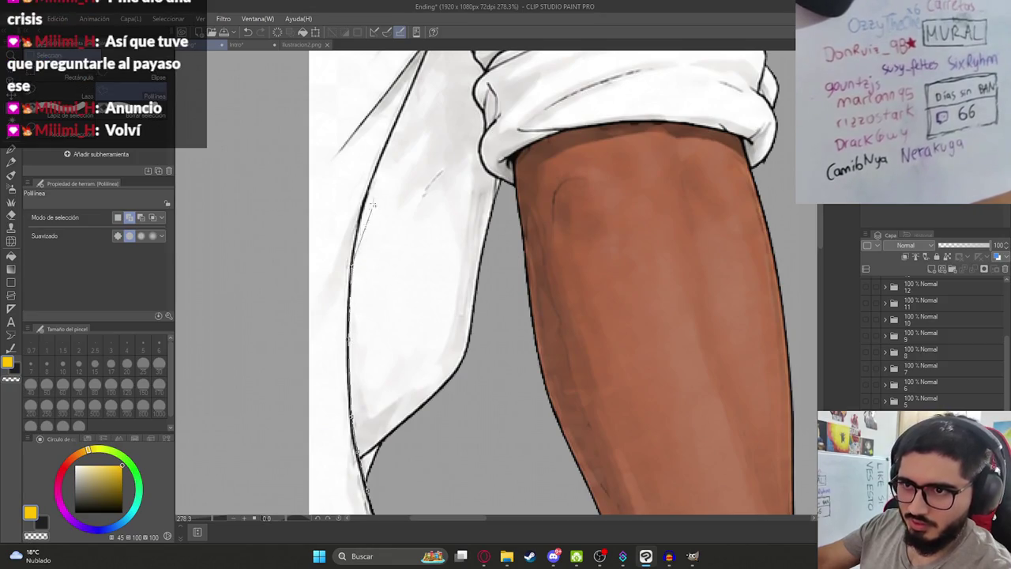
Extend the straight-sided selection with a corner point along the shirt edge beside the forearm
drag(368, 227, 350, 402)
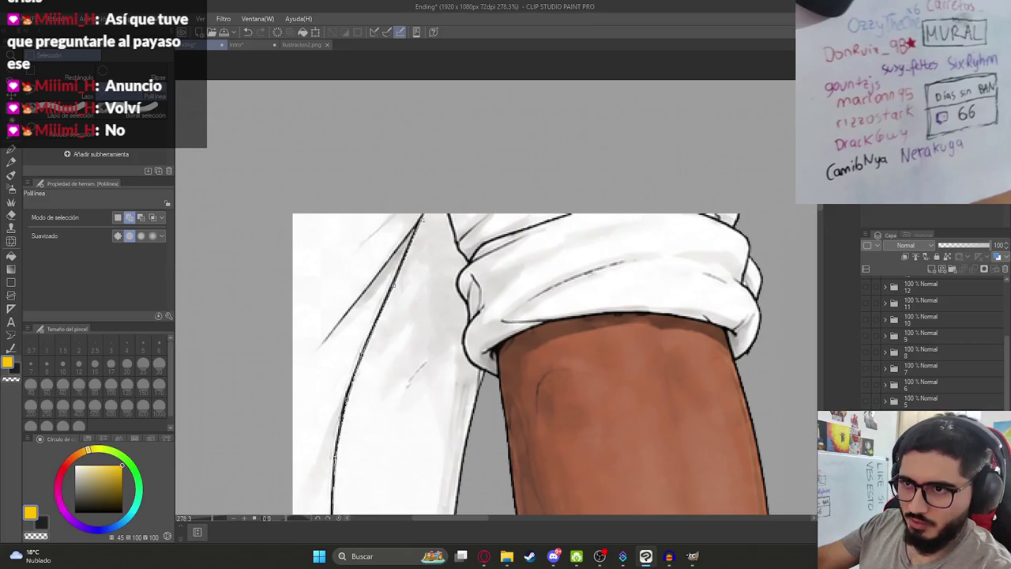
scroll(446, 186, up, 4)
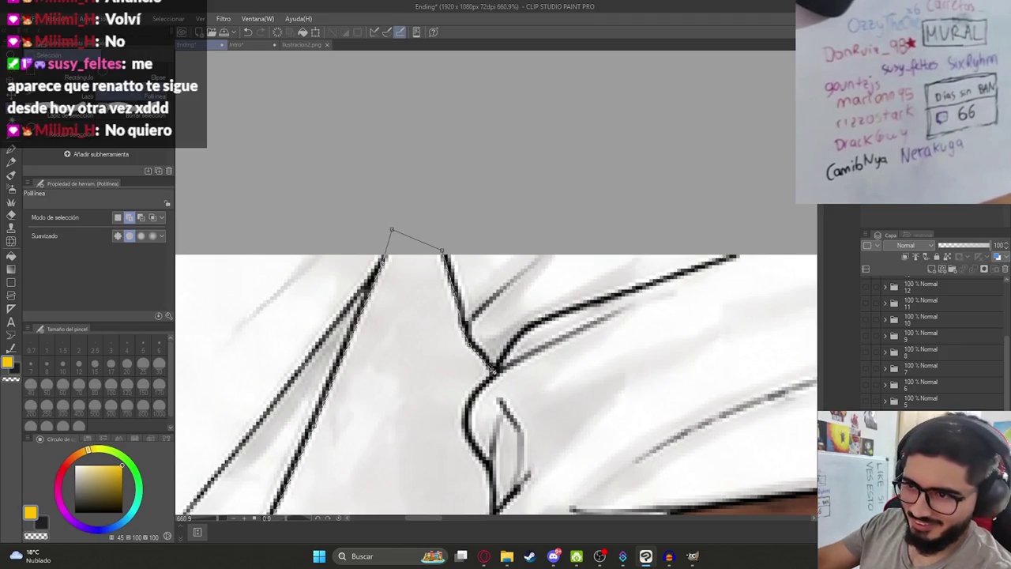
scroll(464, 427, down, 3)
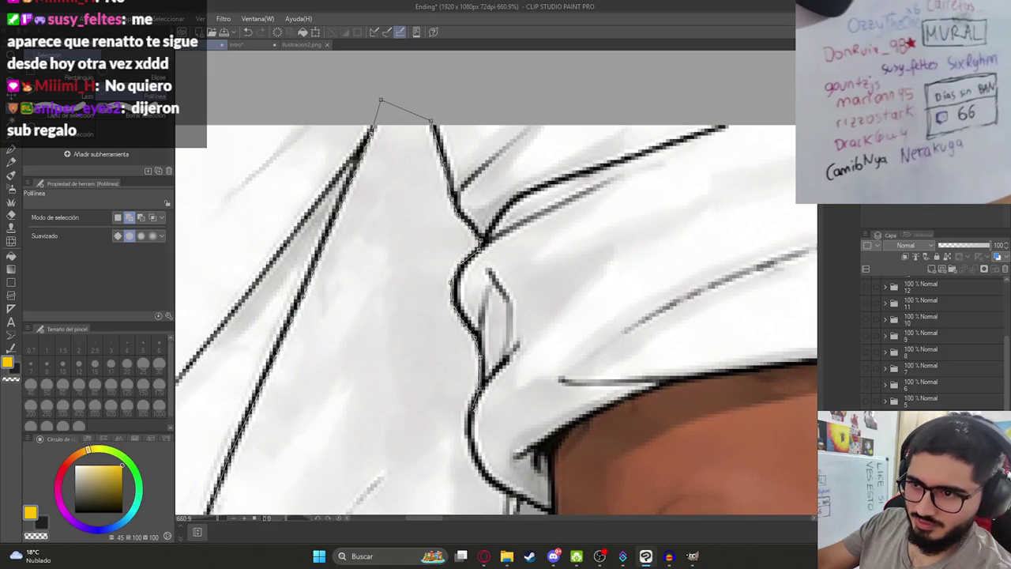
scroll(497, 283, down, 3)
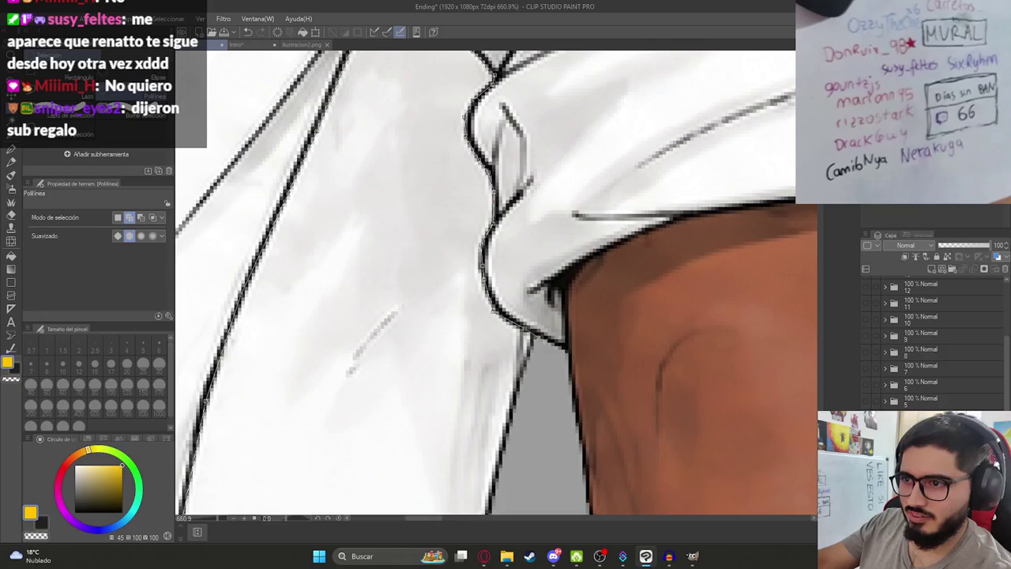
scroll(553, 349, down, 5)
scroll(558, 324, up, 5)
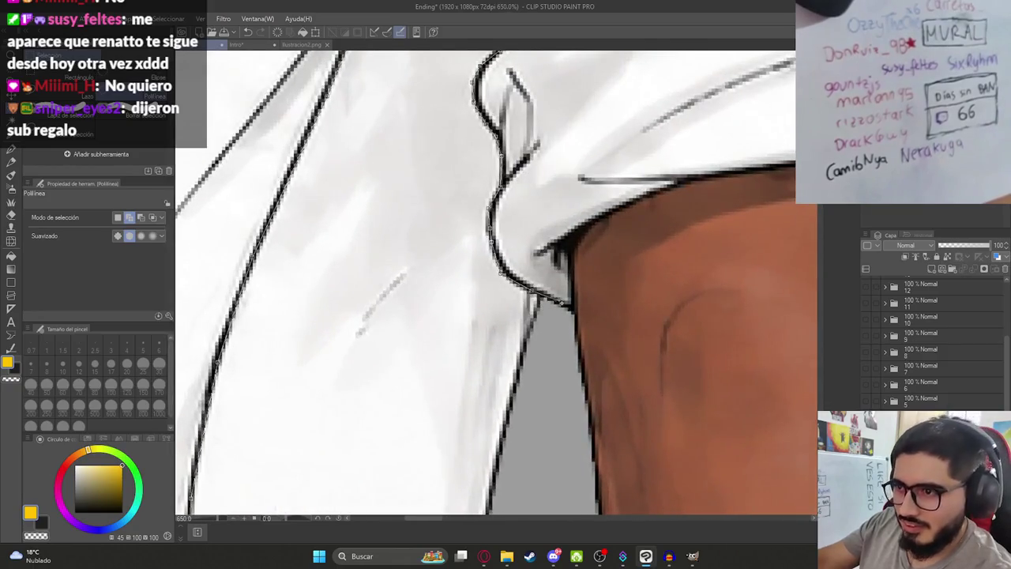
click(553, 346)
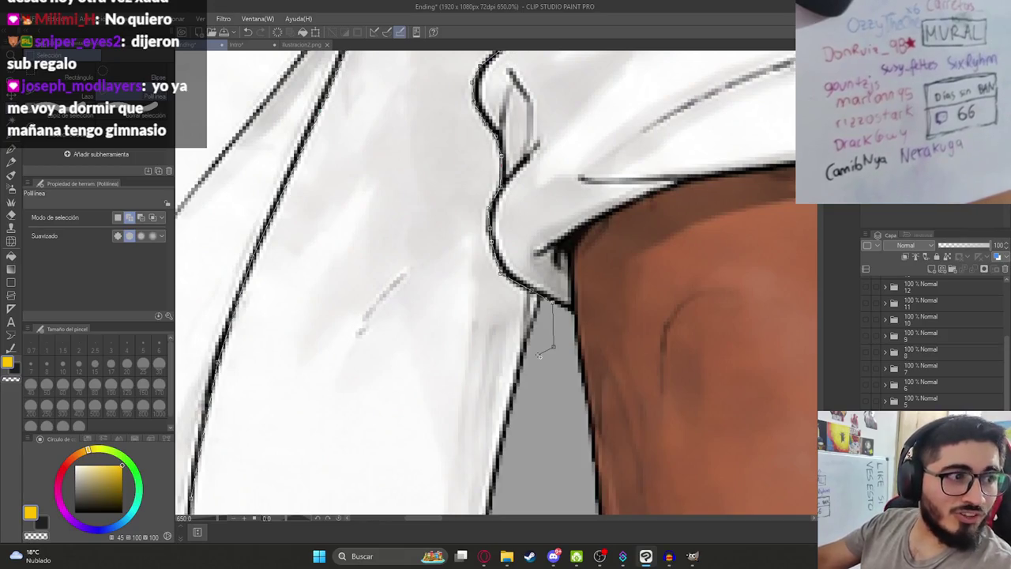
scroll(523, 390, down, 5)
scroll(524, 391, up, 3)
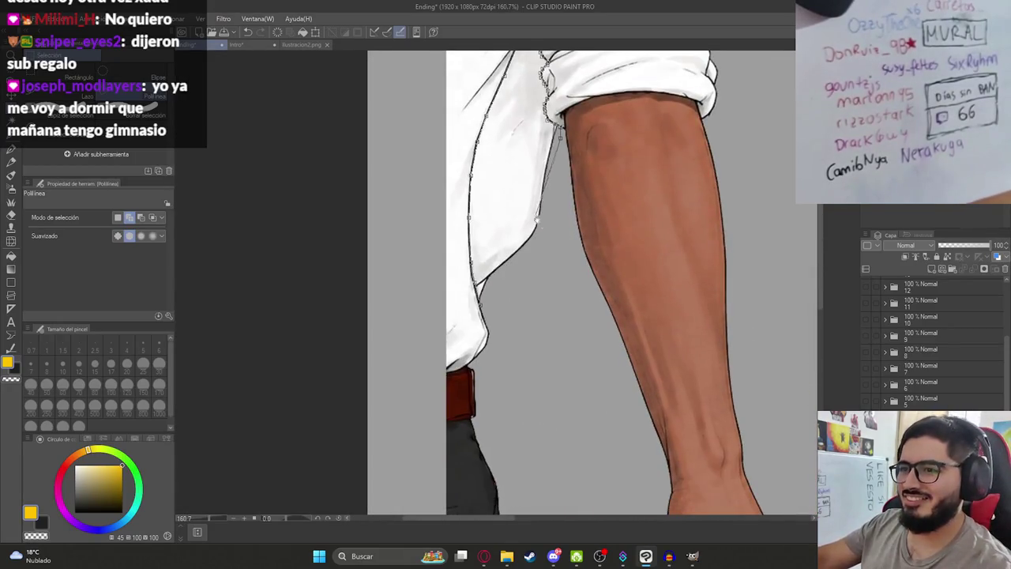
scroll(498, 303, up, 4)
scroll(497, 303, down, 2)
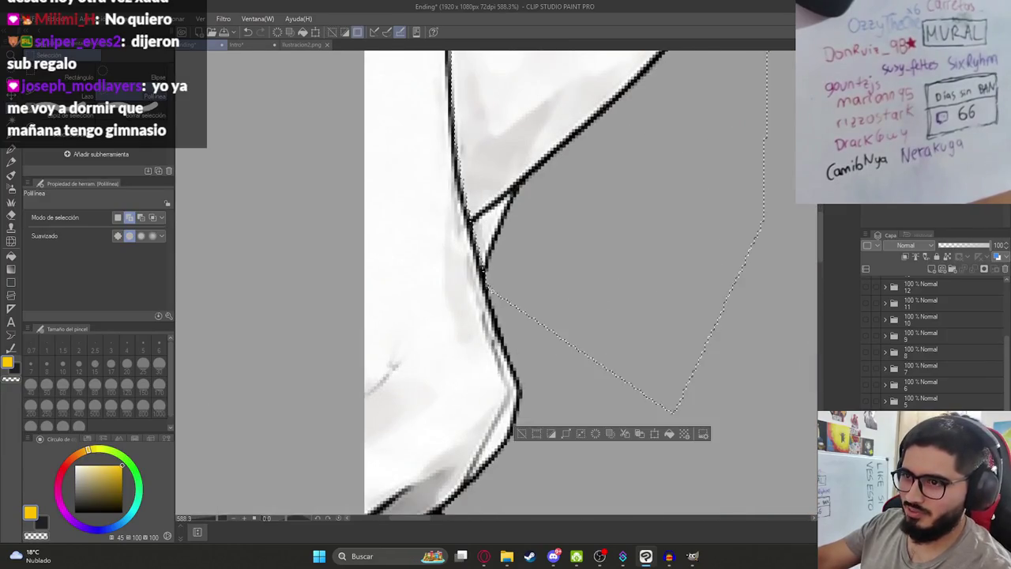
scroll(604, 319, down, 2)
scroll(388, 273, down, 2)
scroll(389, 274, down, 2)
key(k)
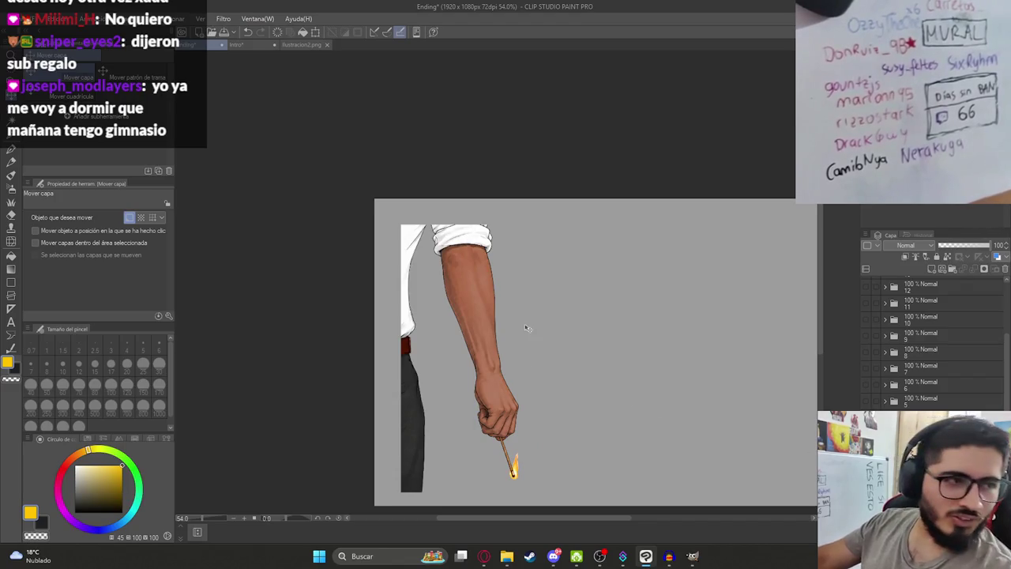
Shift the arm up and left, then enlarge it from its lower-right corner with Ctrl+T
drag(529, 326, 414, 232)
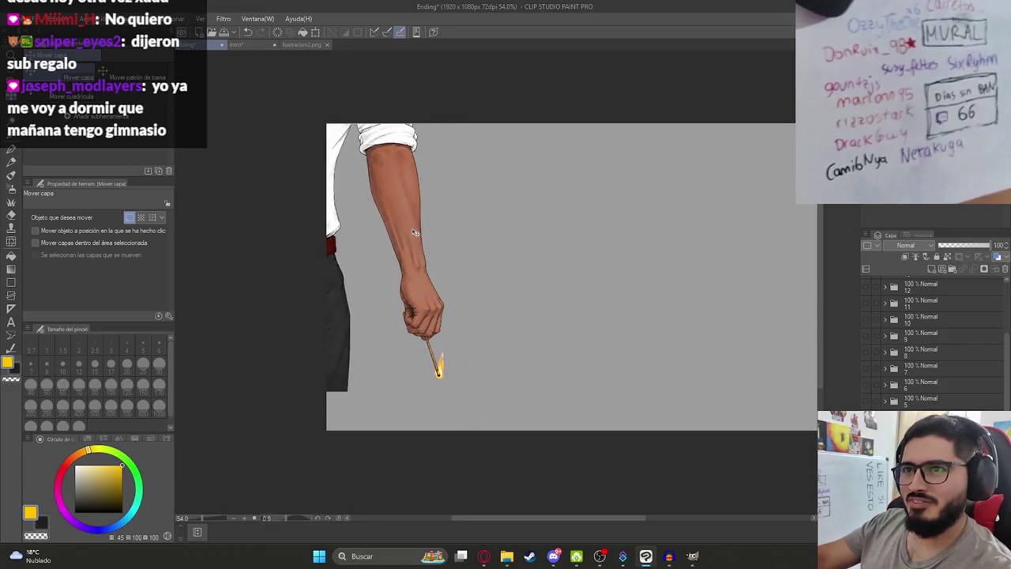
key(ctrl+t)
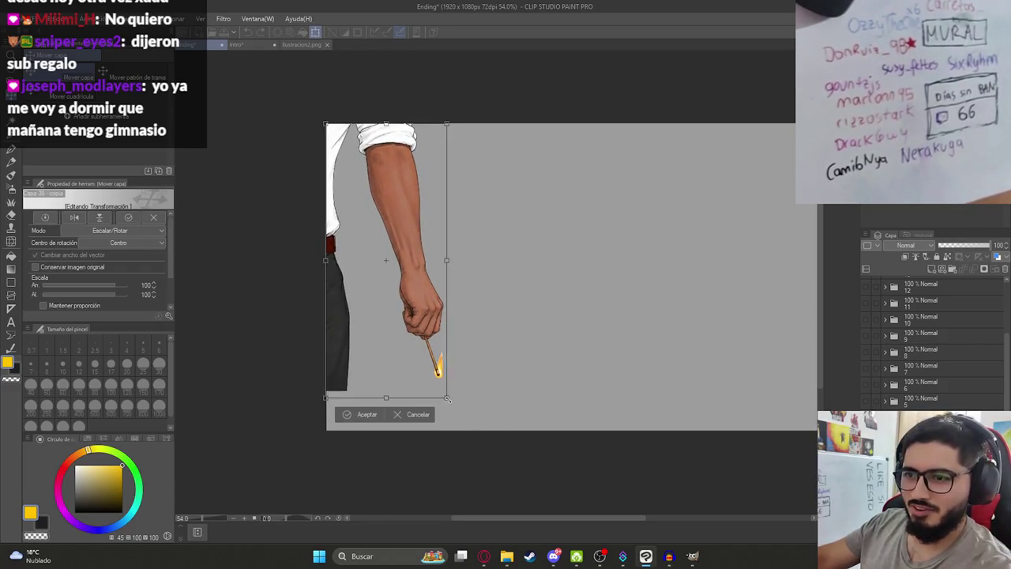
drag(443, 393, 473, 429)
key(Return)
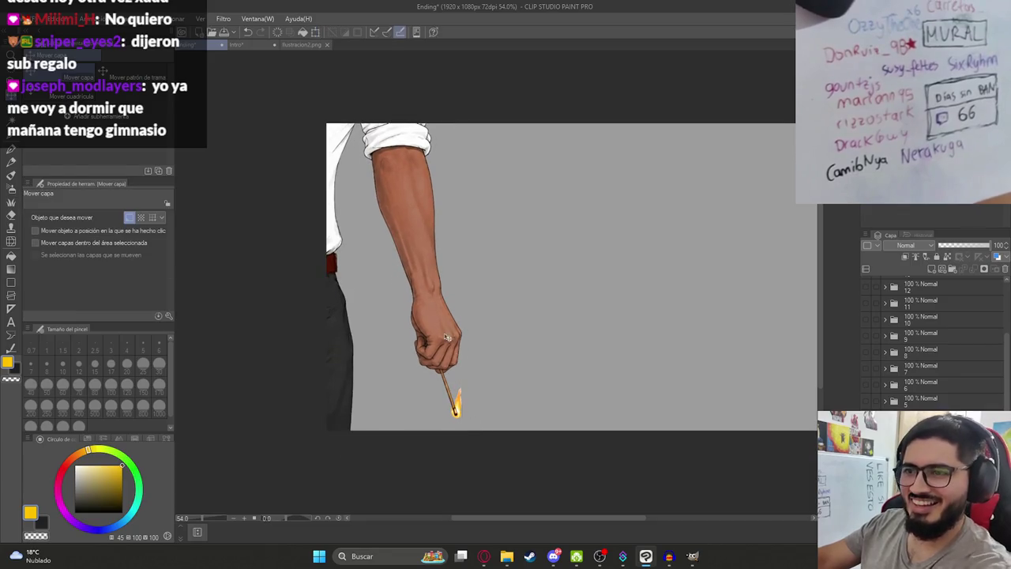
scroll(473, 328, up, 2)
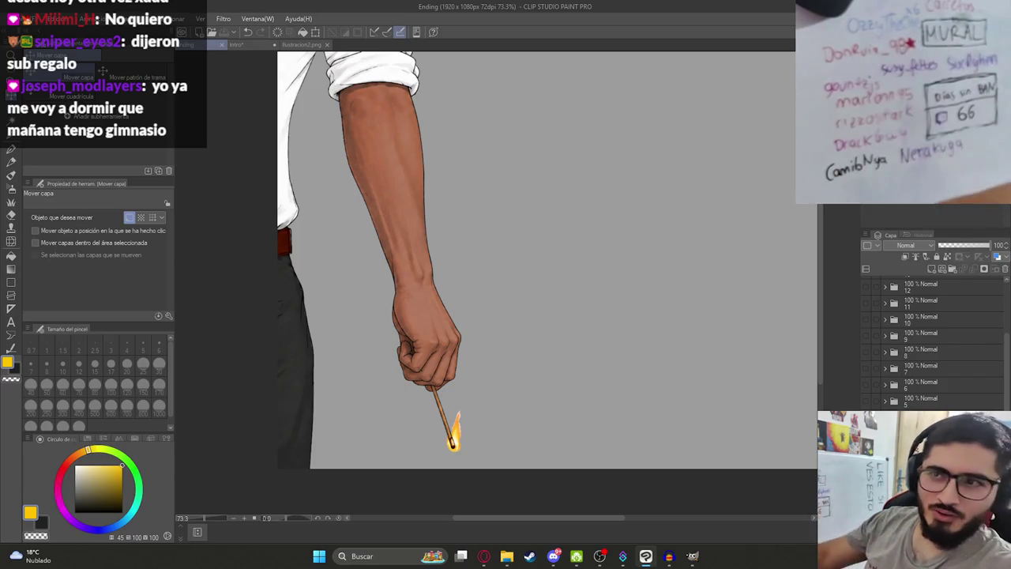
scroll(441, 299, down, 2)
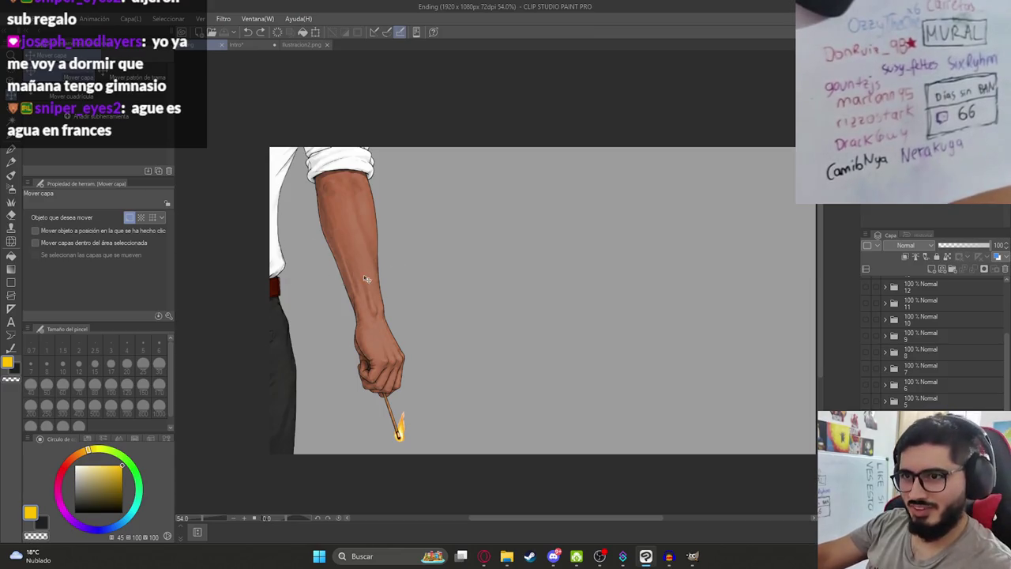
scroll(367, 281, down, 1)
scroll(448, 324, up, 1)
scroll(427, 312, up, 1)
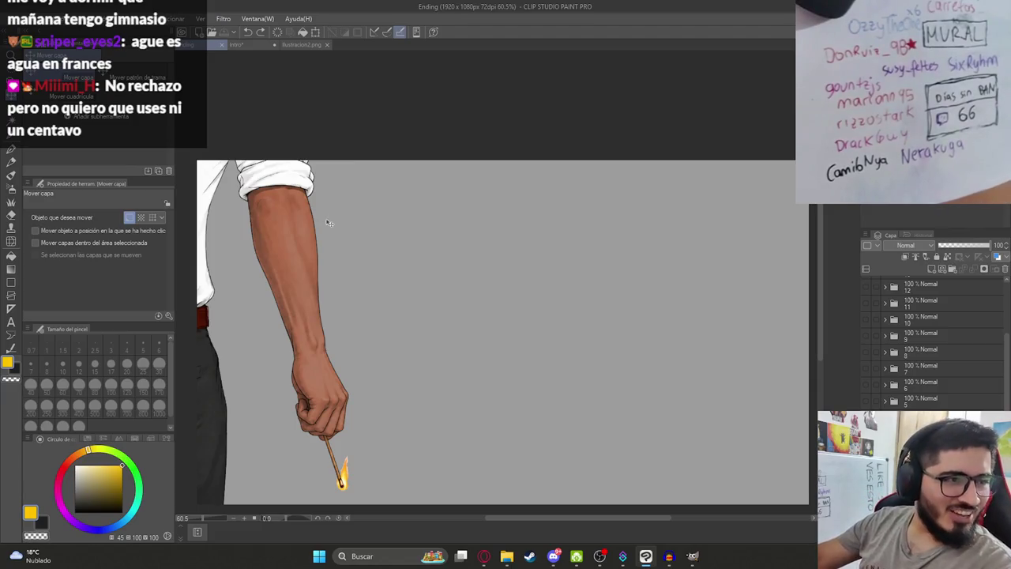
Restore the painting window and hide the arm so the flame over the forest shows
double_click(319, 5)
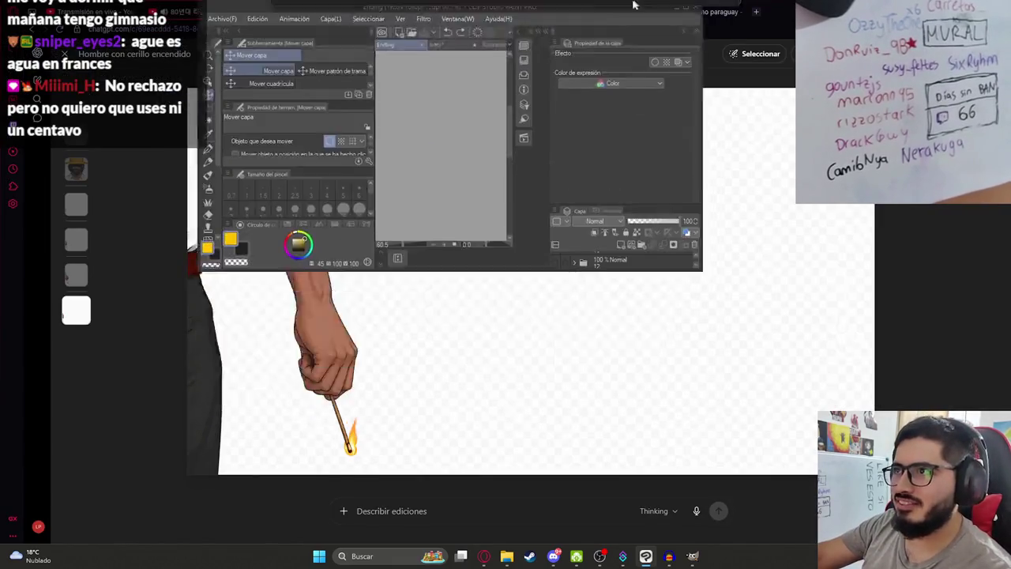
drag(598, 9, 635, 0)
scroll(406, 398, down, 1)
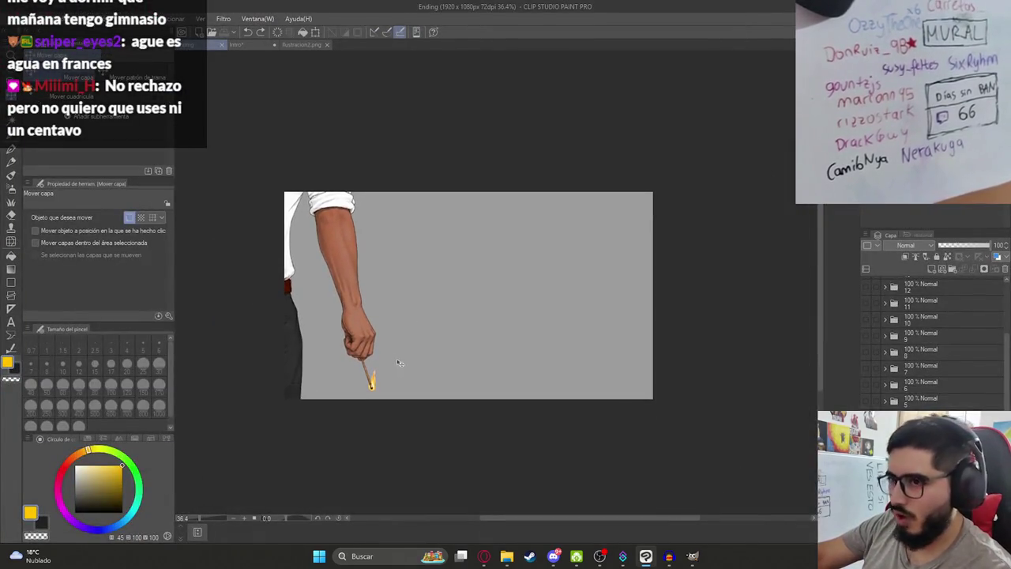
scroll(411, 391, up, 2)
scroll(427, 383, up, 1)
scroll(432, 378, down, 2)
scroll(440, 406, up, 1)
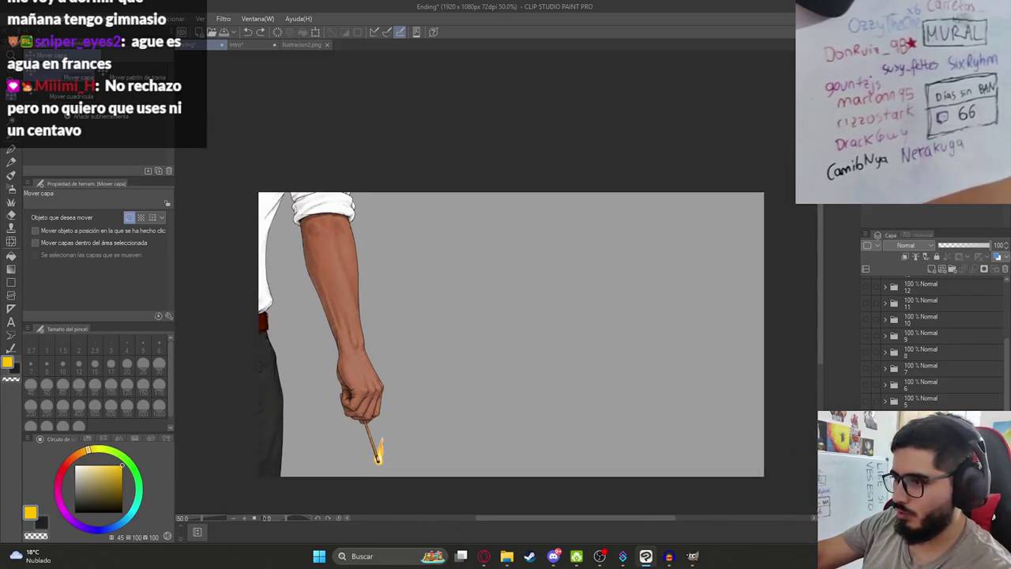
key(Delete)
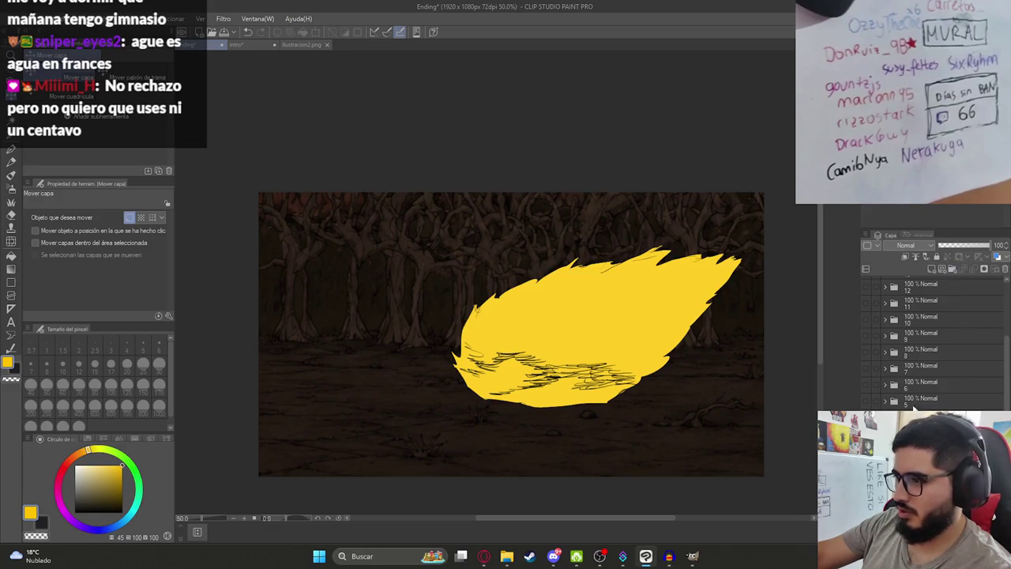
Open the Ending export folder and select Ilustracion3
scroll(511, 334, down, 1)
click(506, 556)
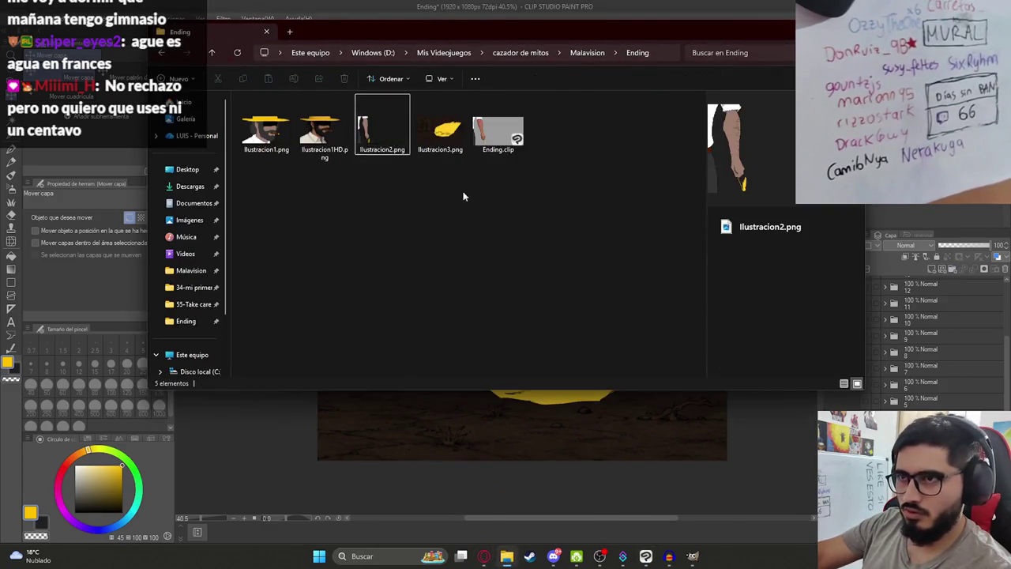
key(Right)
Paste the flame image into ChatGPT and send 'Agregale detalles es malavision tirada quemandose'
click(484, 556)
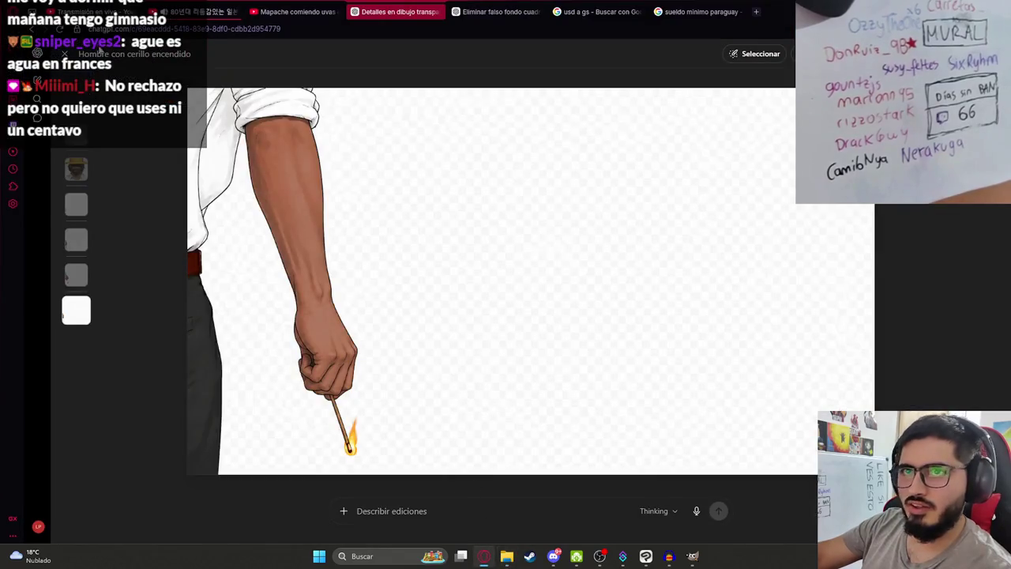
click(64, 54)
key(ctrl+v)
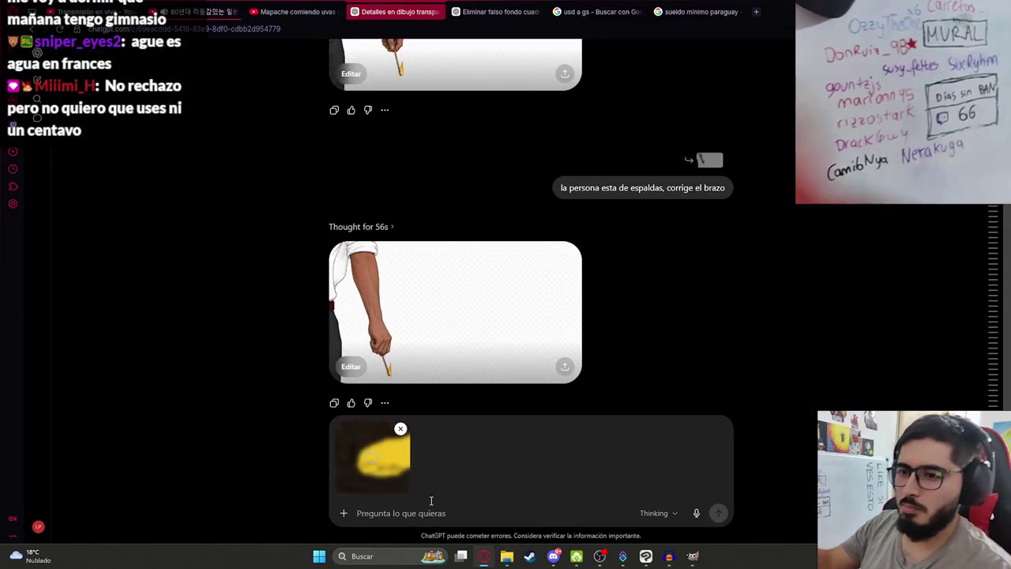
text(Agregale detalles es malavision quemandose)
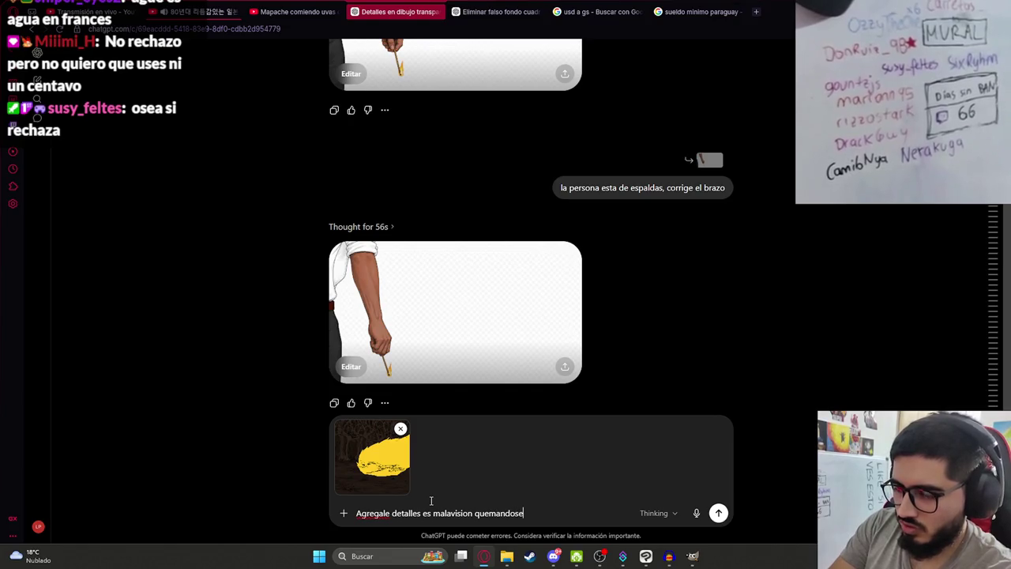
key(BackSpace)
key(BackSpace)
key(BackSpace)
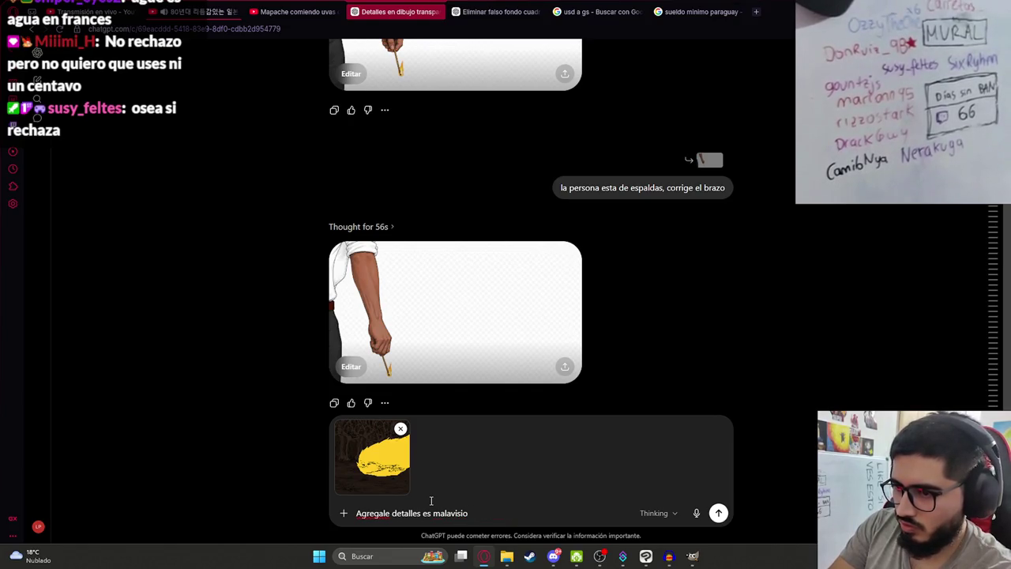
text(n tirada quemandose)
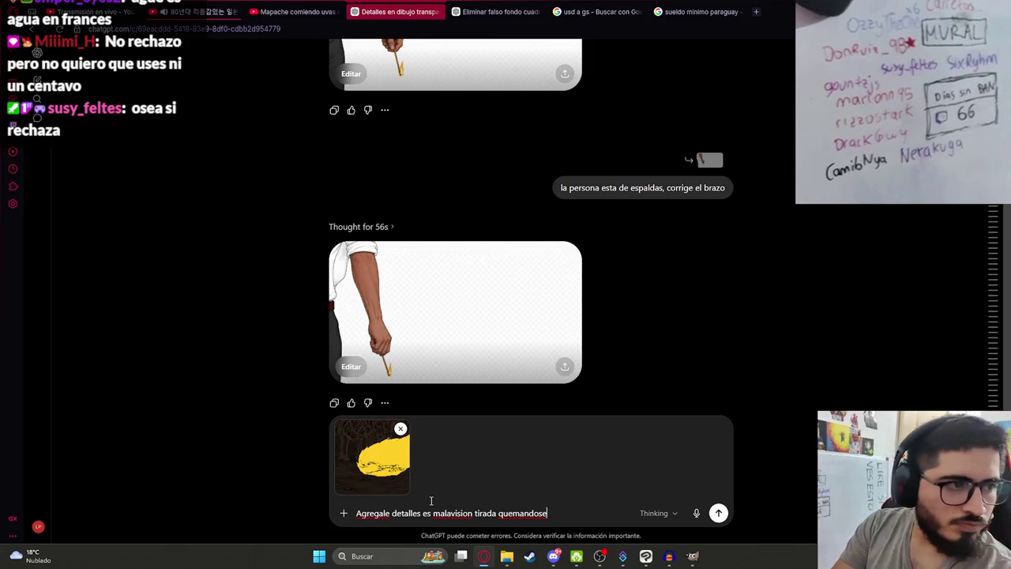
key(Return)
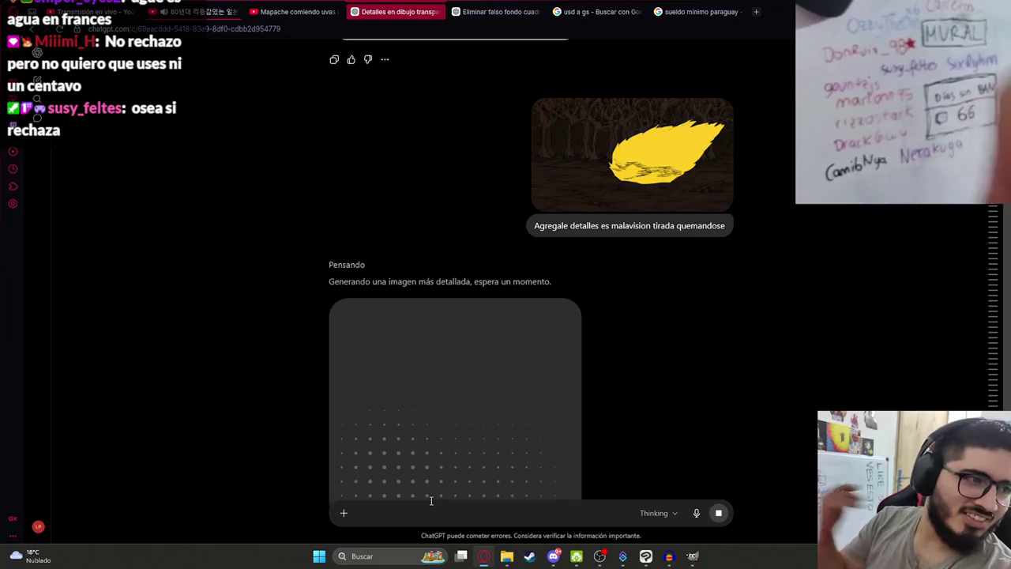
scroll(554, 335, down, 1)
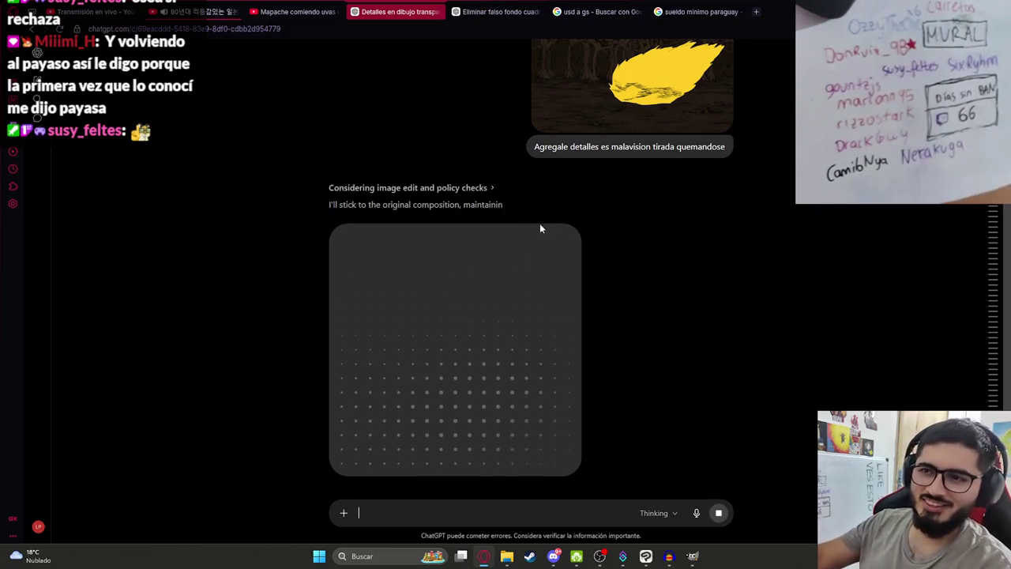
scroll(612, 305, down, 2)
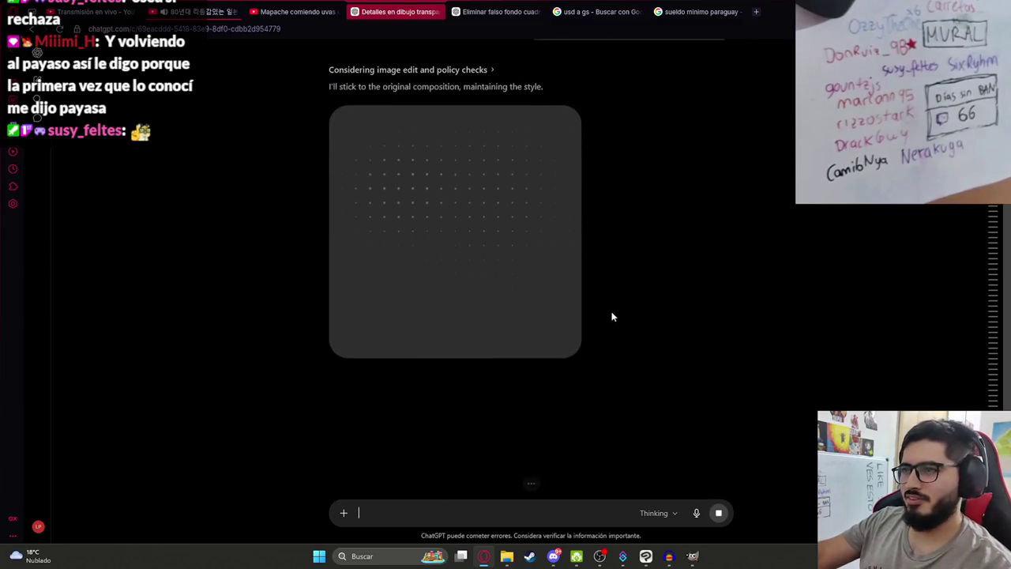
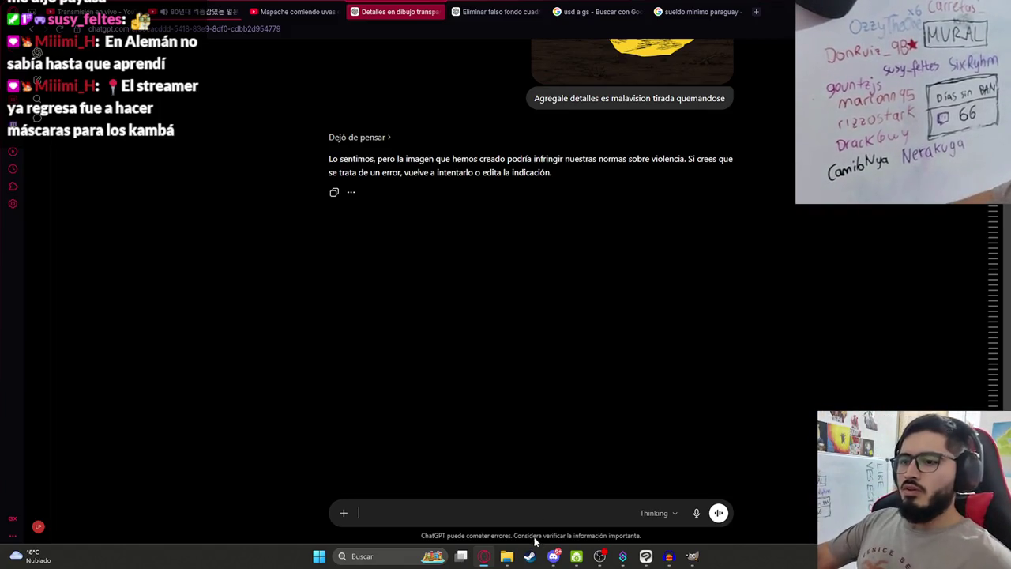
Replace the drafted 'hazlo' message with a copy of the earlier prompt
text(hazlo)
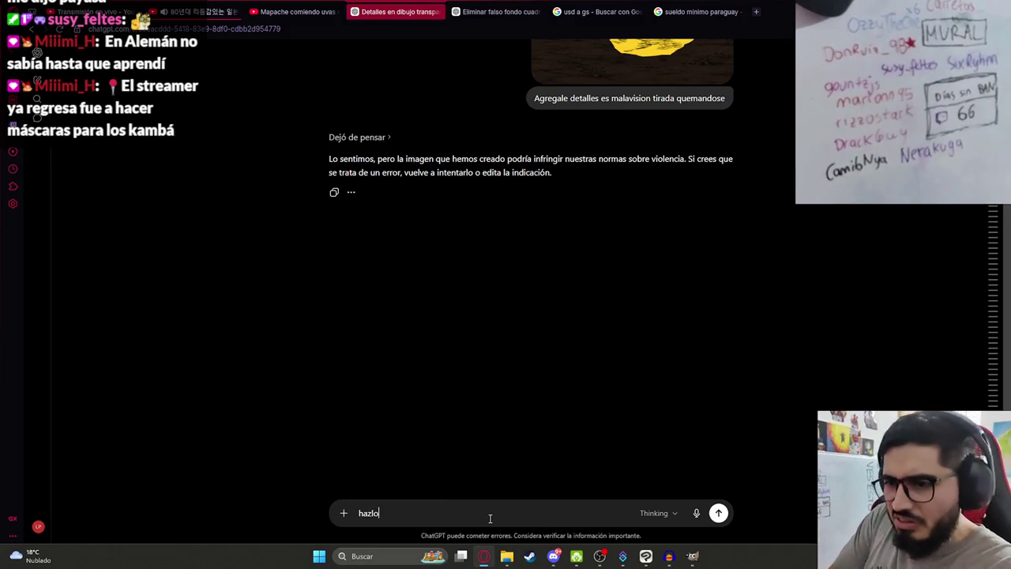
key(ctrl+v)
scroll(700, 203, up, 1)
drag(726, 186, 535, 185)
key(ctrl+c)
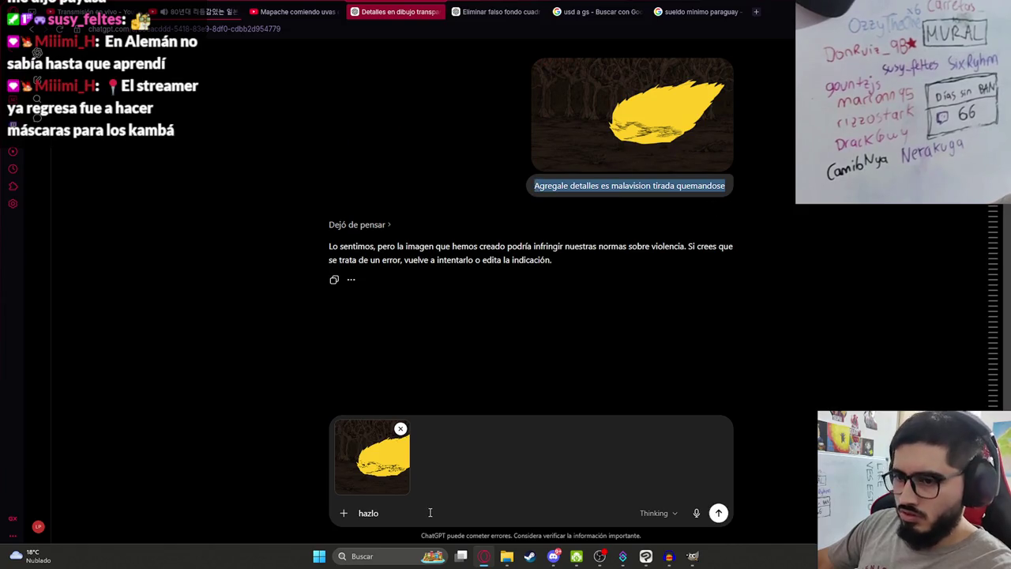
click(430, 513)
key(ctrl+a)
key(ctrl+v)
Reword the prompt's ending to 'es una silueta en forma de arbol acostada quemandose'
text(, ha)
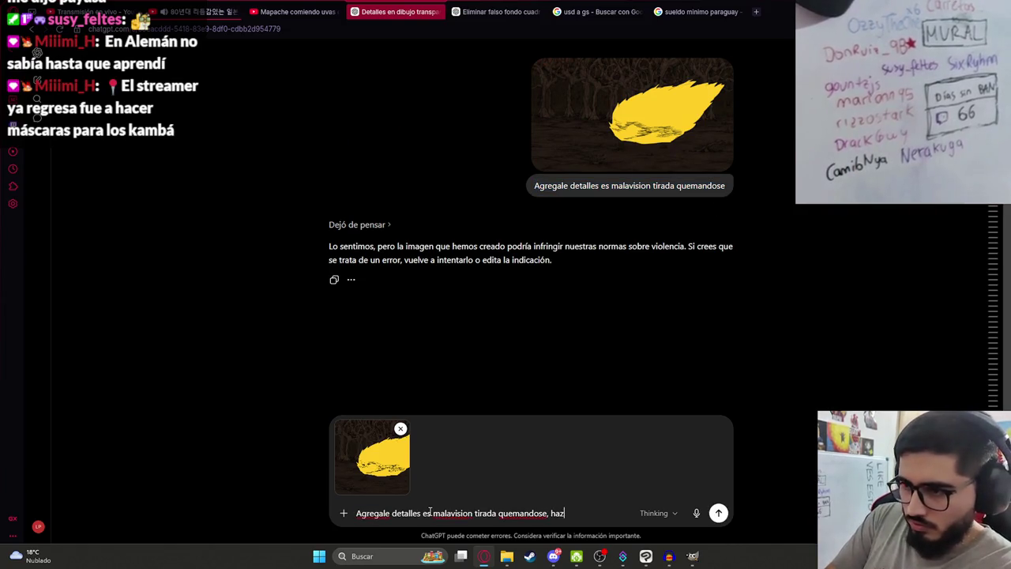
key(BackSpace)
key(BackSpace)
key(BackSpace)
key(BackSpace)
key(BackSpace)
key(BackSpace)
key(BackSpace)
key(BackSpace)
key(BackSpace)
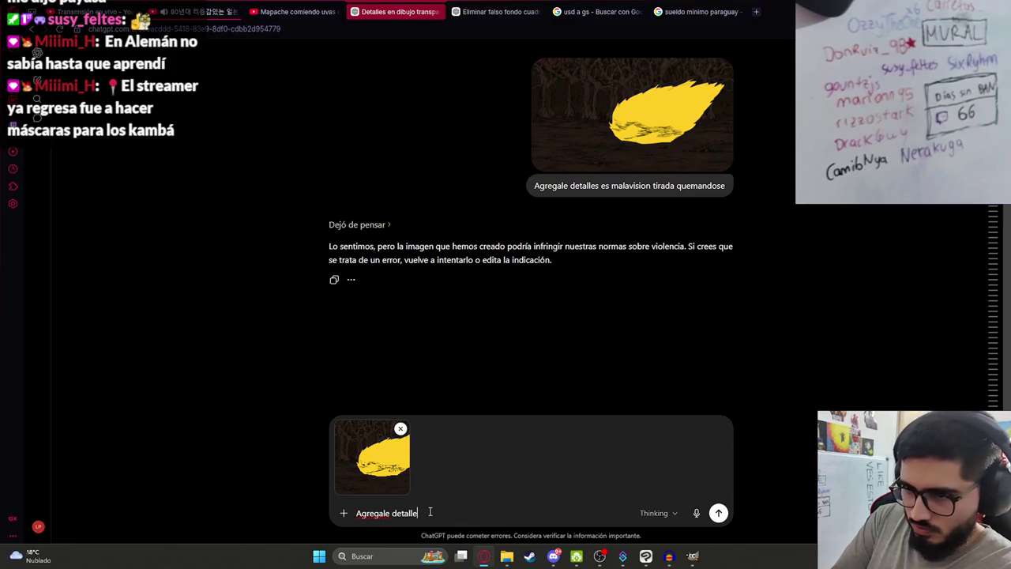
text(s, es una si)
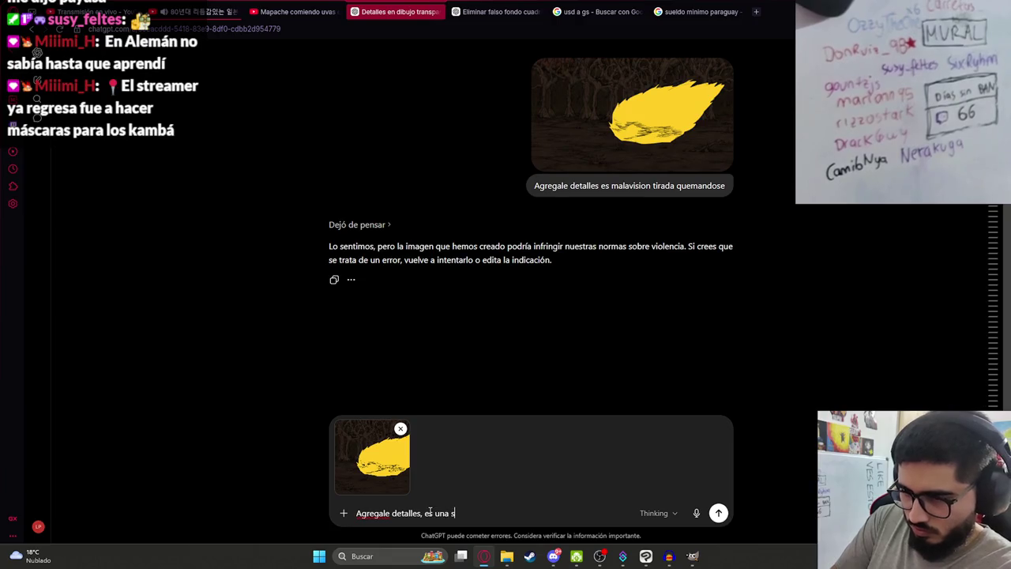
text(lueta a)
key(BackSpace)
text(en forma de arbol acostada quemando)
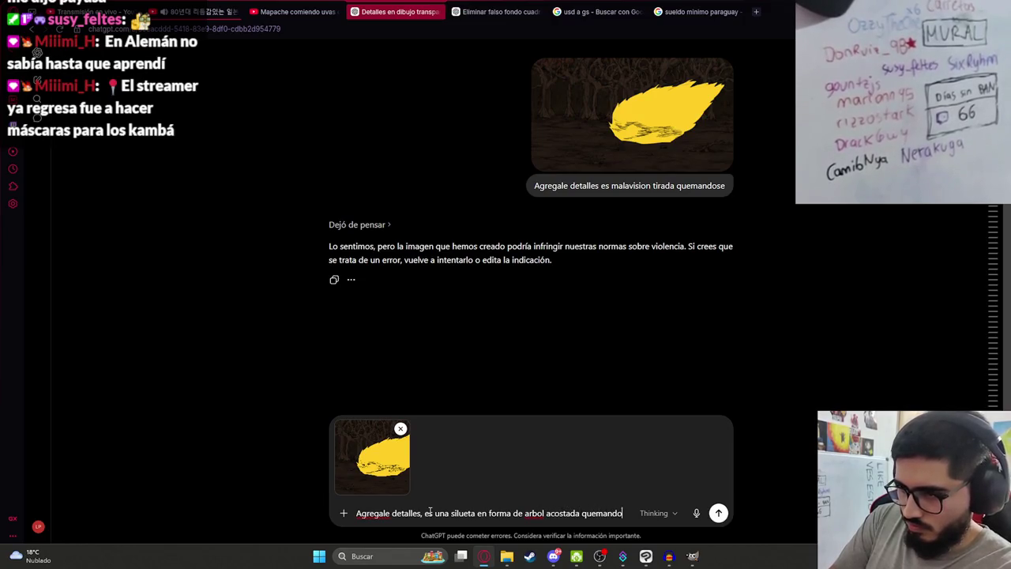
text(se)
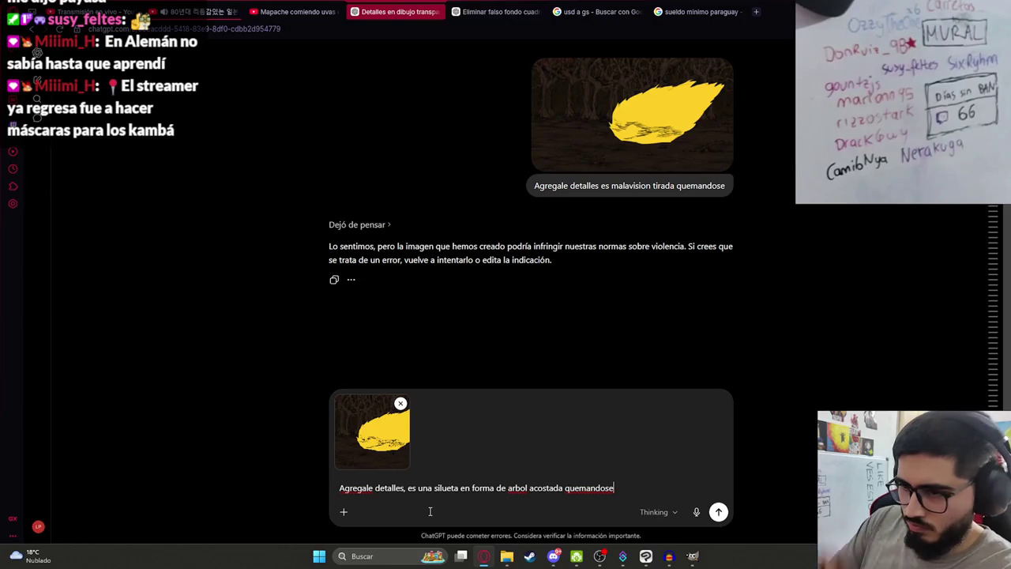
Send the burning fallen-tree request with the image and wait for the result
click(719, 512)
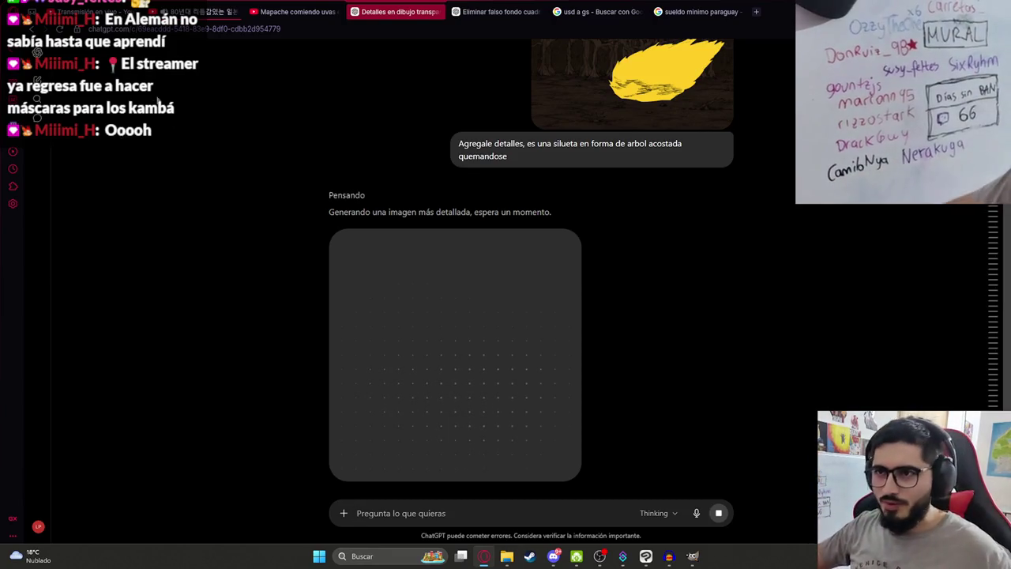
right_click(269, 202)
click(266, 196)
scroll(363, 212, down, 4)
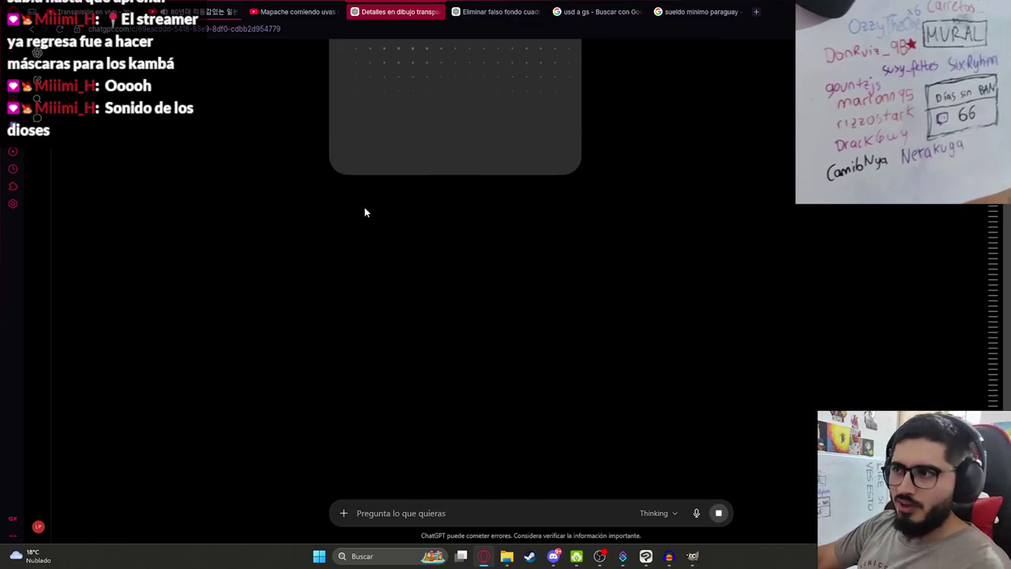
scroll(375, 214, up, 2)
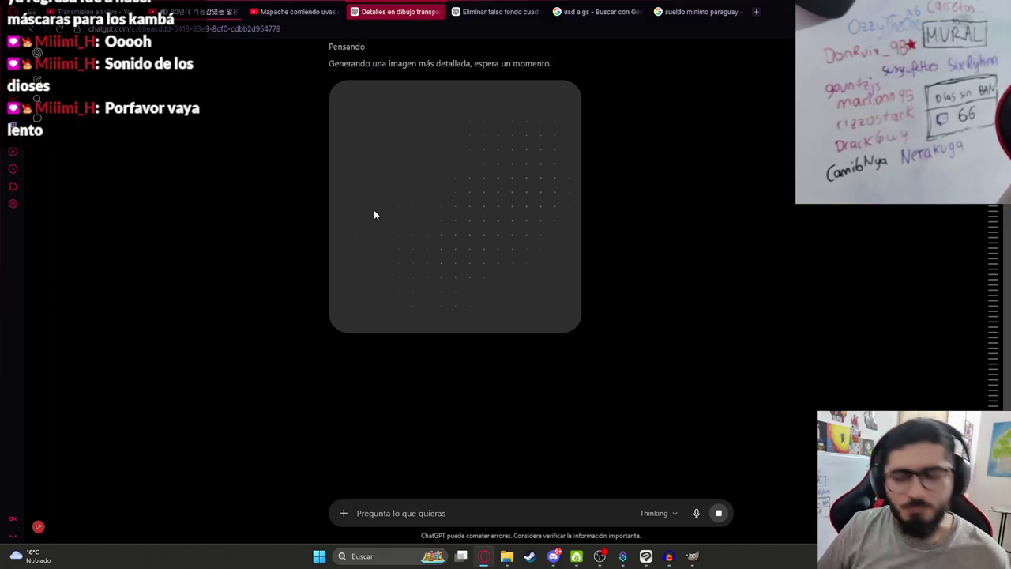
scroll(374, 213, up, 1)
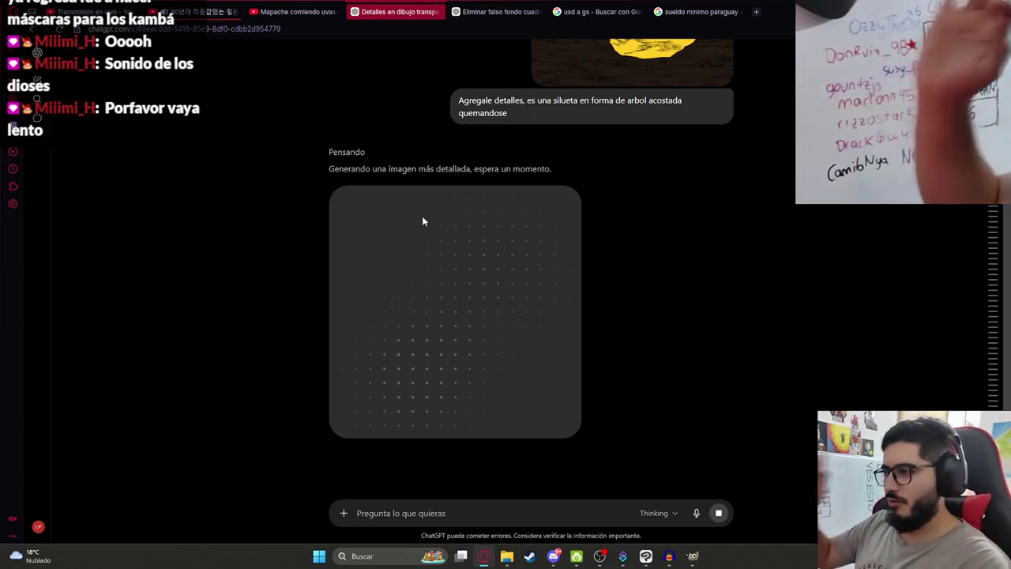
scroll(447, 221, up, 1)
scroll(446, 237, down, 1)
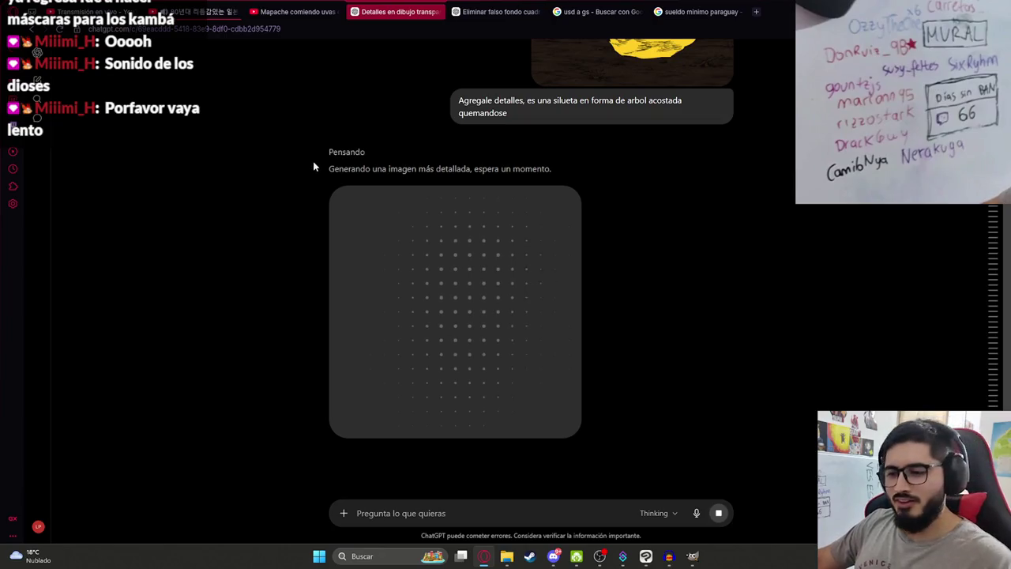
key(ctrl+Tab)
key(ctrl+Tab)
scroll(500, 278, down, 3)
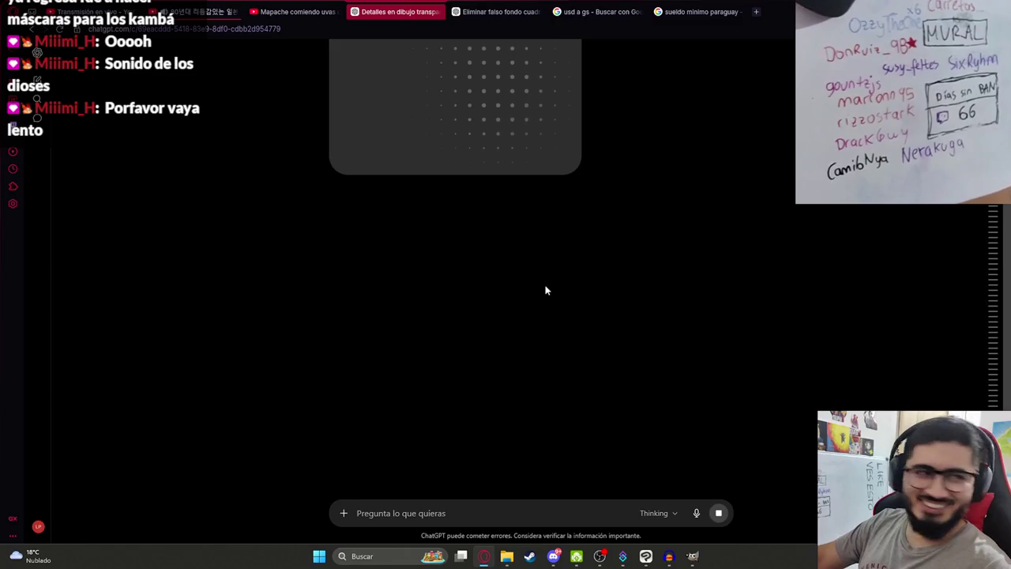
scroll(553, 285, up, 2)
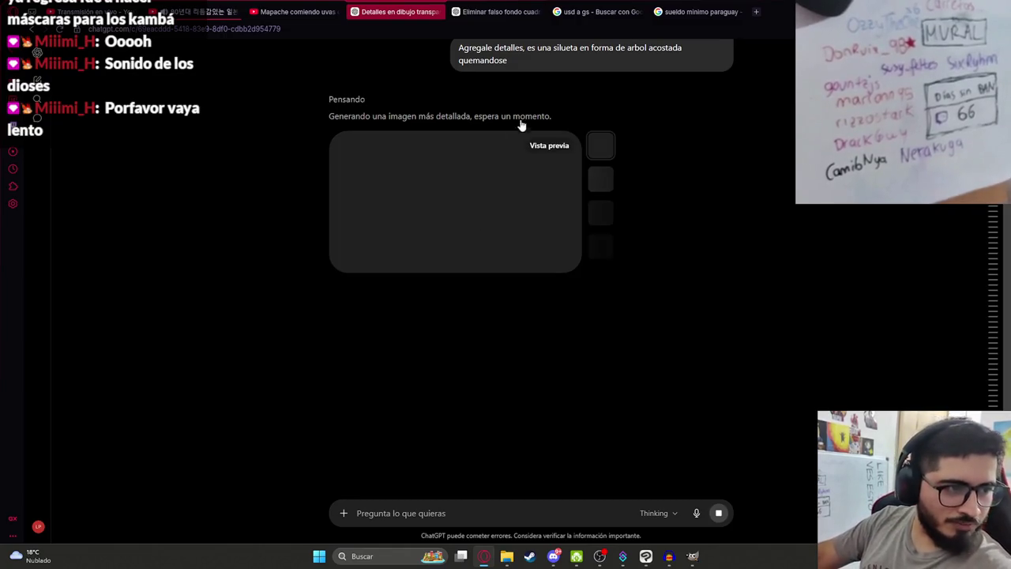
scroll(477, 221, down, 2)
scroll(477, 221, up, 2)
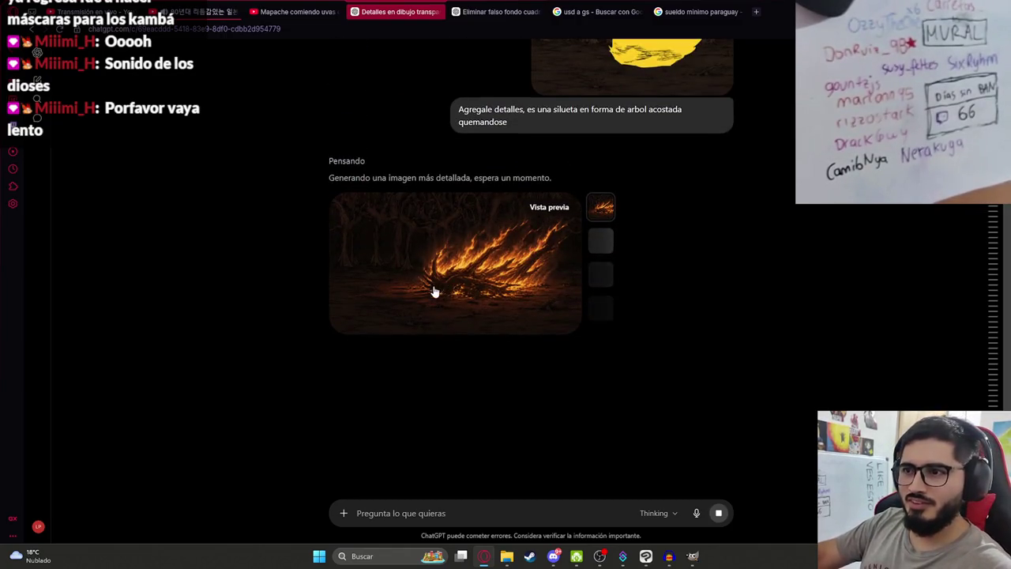
View the generated burning-tree image at full size, then select it for editing
click(514, 271)
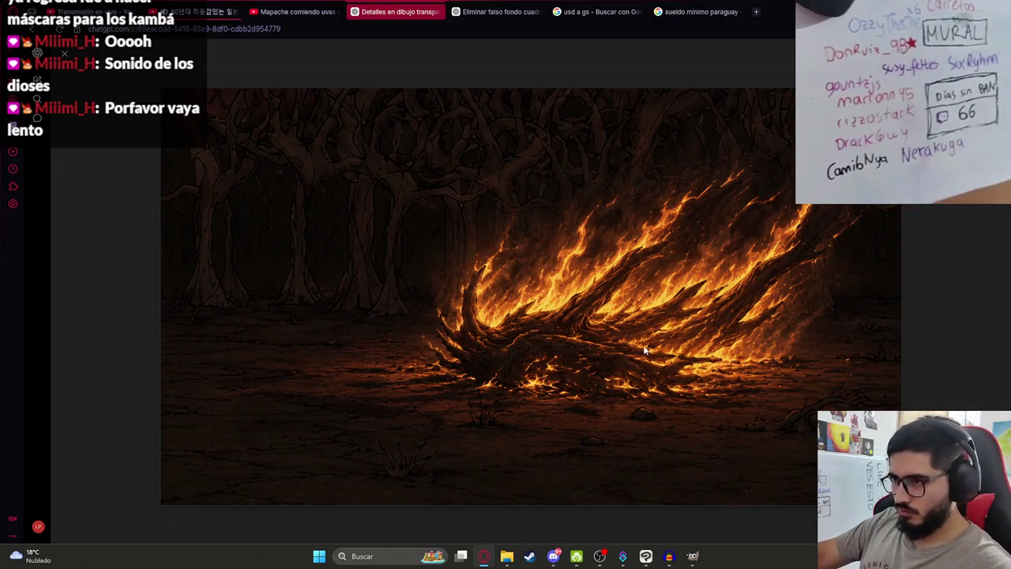
key(Escape)
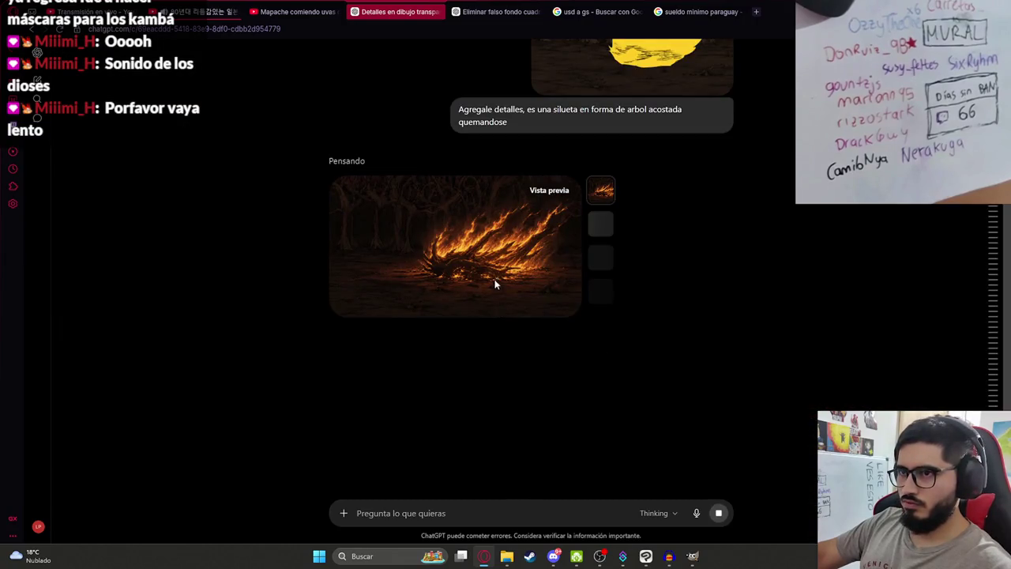
click(513, 269)
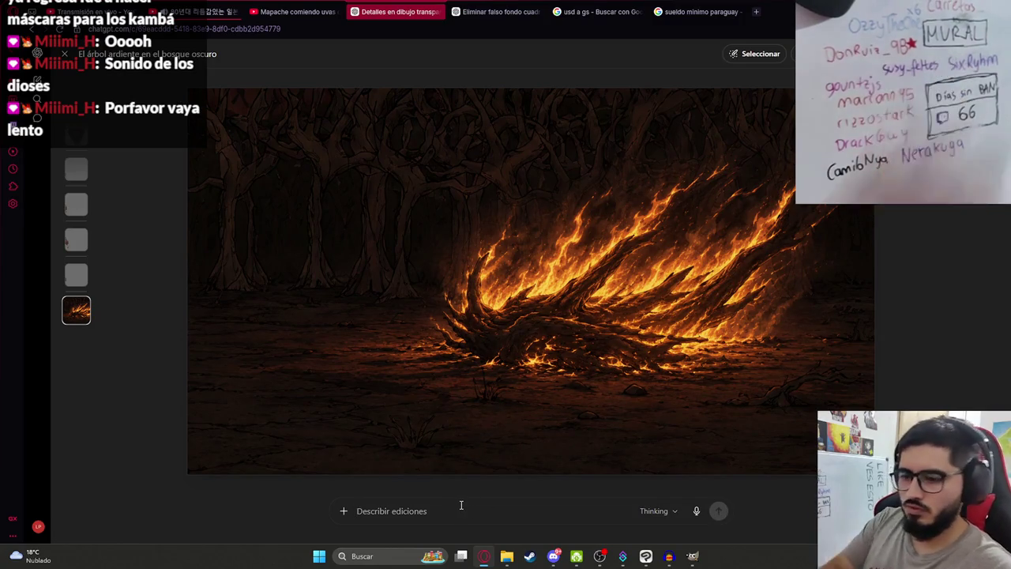
Request the image edit 'que el arbol tenga forma de malavision'
text(que el arbol tenga me)
key(BackSpace)
key(BackSpace)
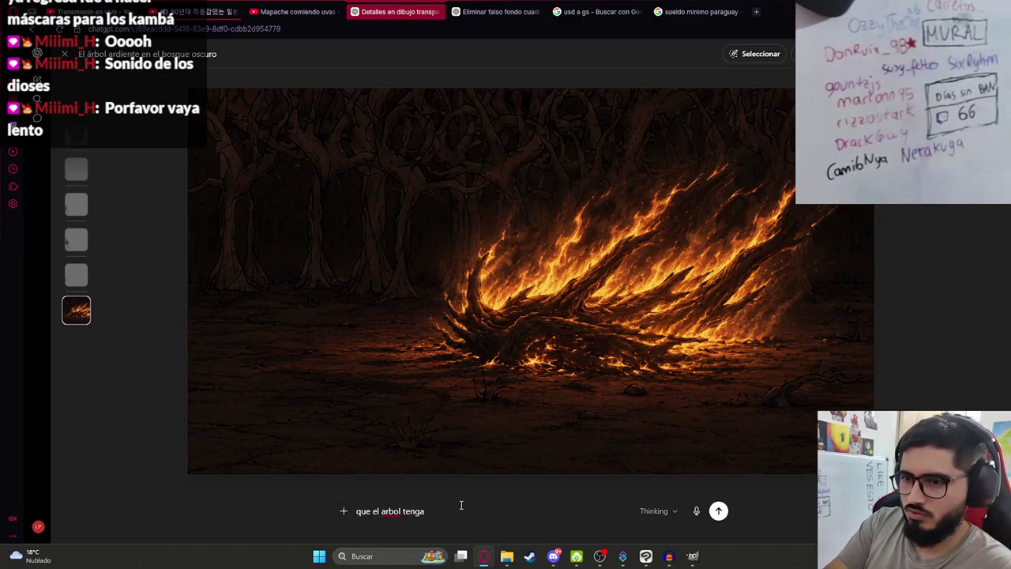
text(forma de malavision)
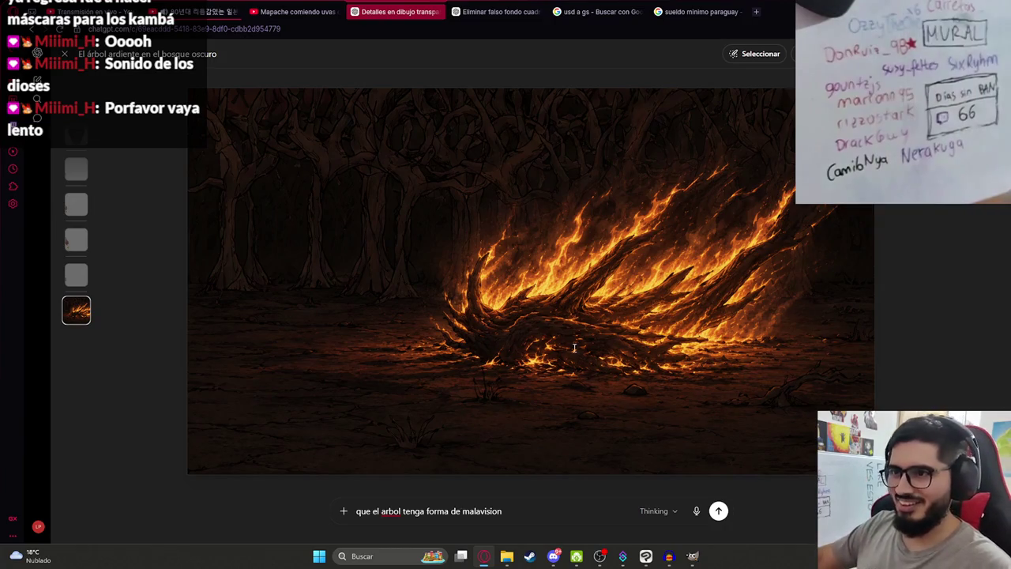
key(Return)
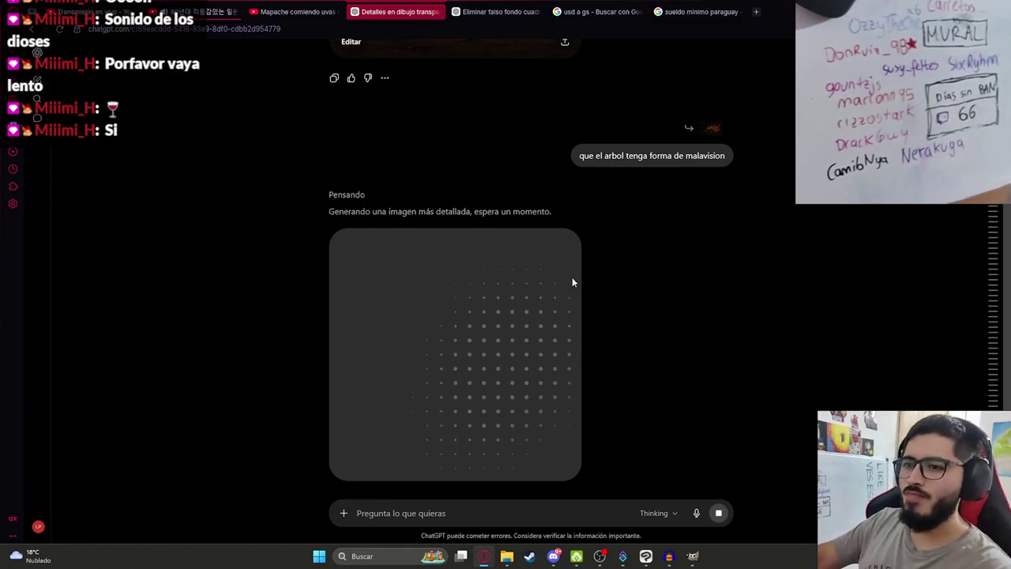
scroll(553, 275, down, 3)
scroll(557, 292, up, 1)
scroll(575, 288, up, 2)
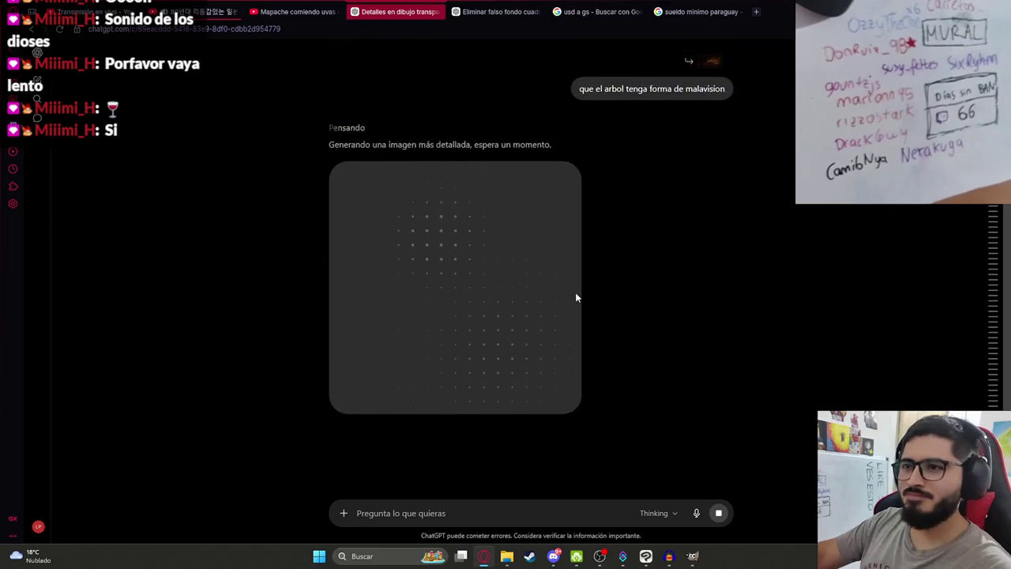
scroll(542, 280, down, 3)
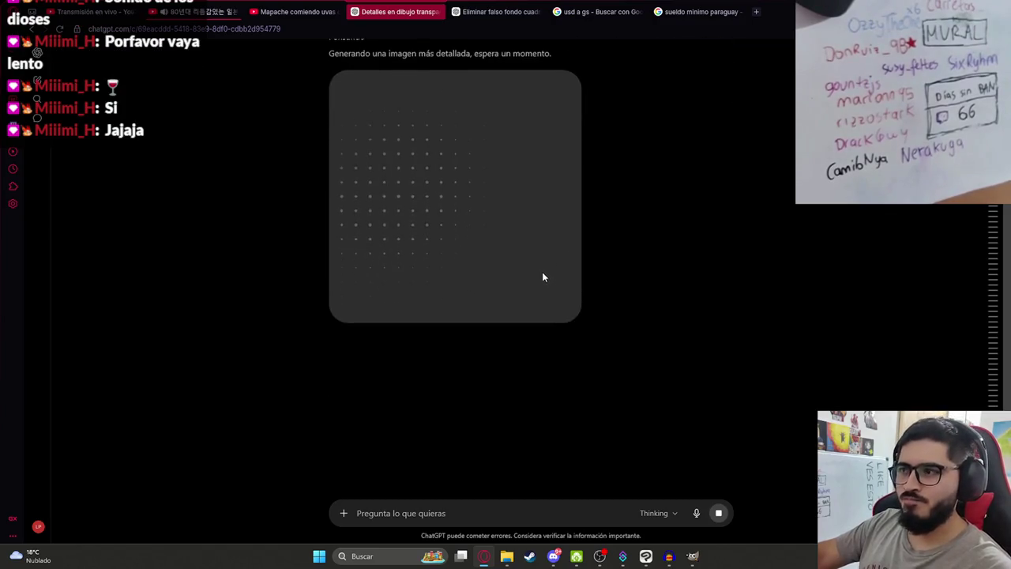
scroll(551, 276, up, 2)
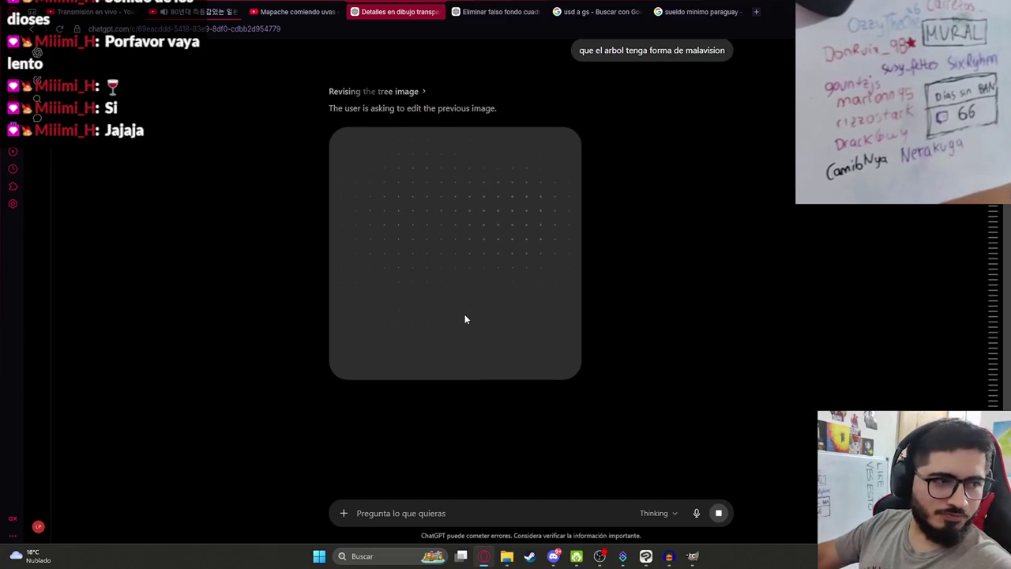
Search Google for 'quinto do morgado suave tinto'
click(695, 11)
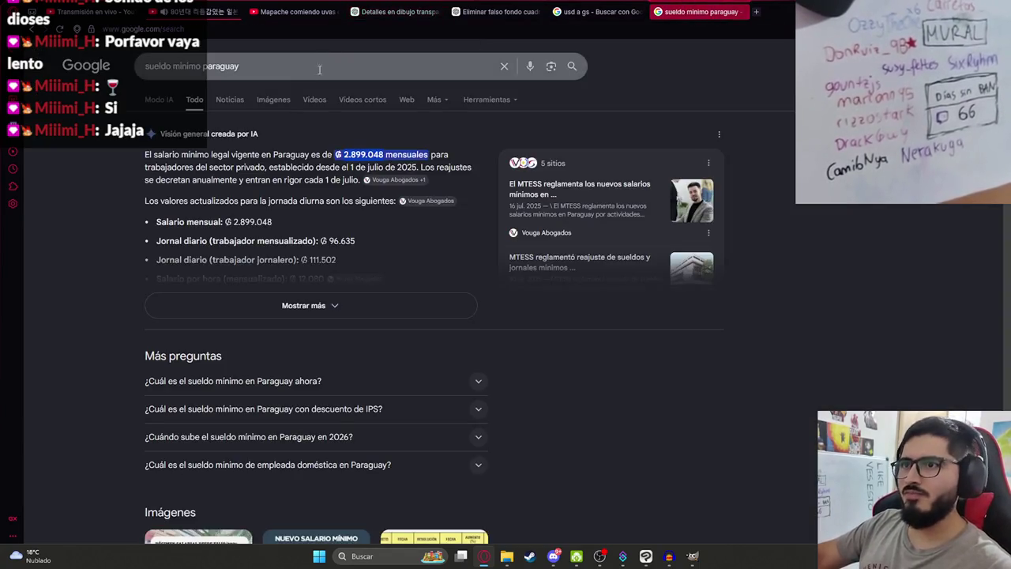
triple_click(303, 71)
text(quinto do morgado suave tinto)
key(Return)
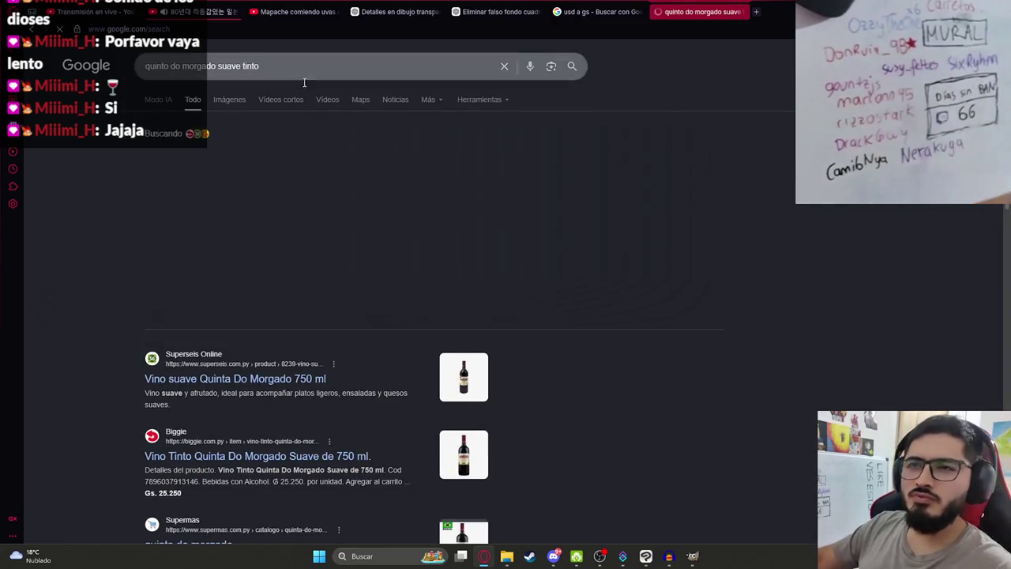
Preview two wine bottle images, then close the results and return to ChatGPT
click(229, 99)
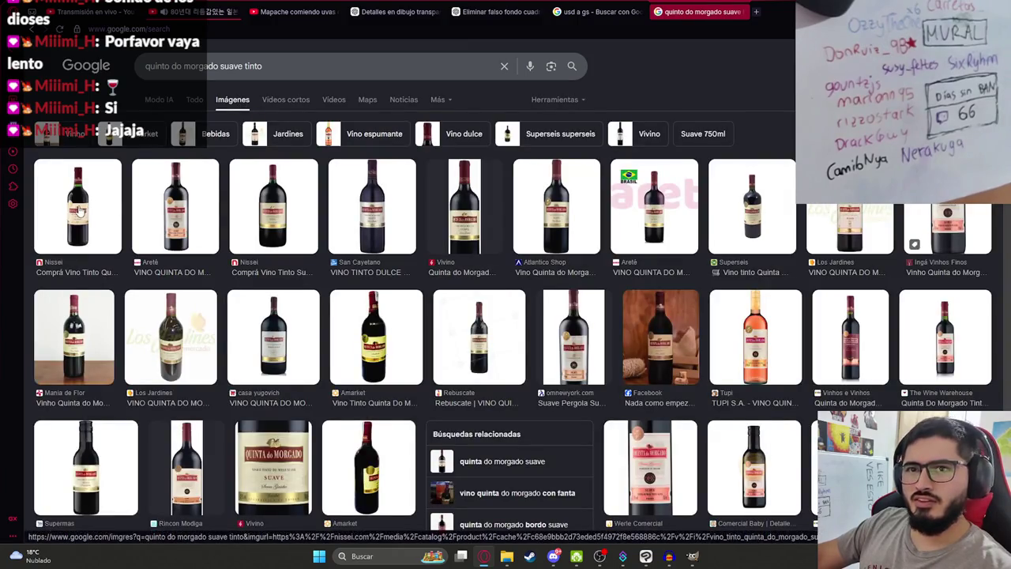
click(79, 209)
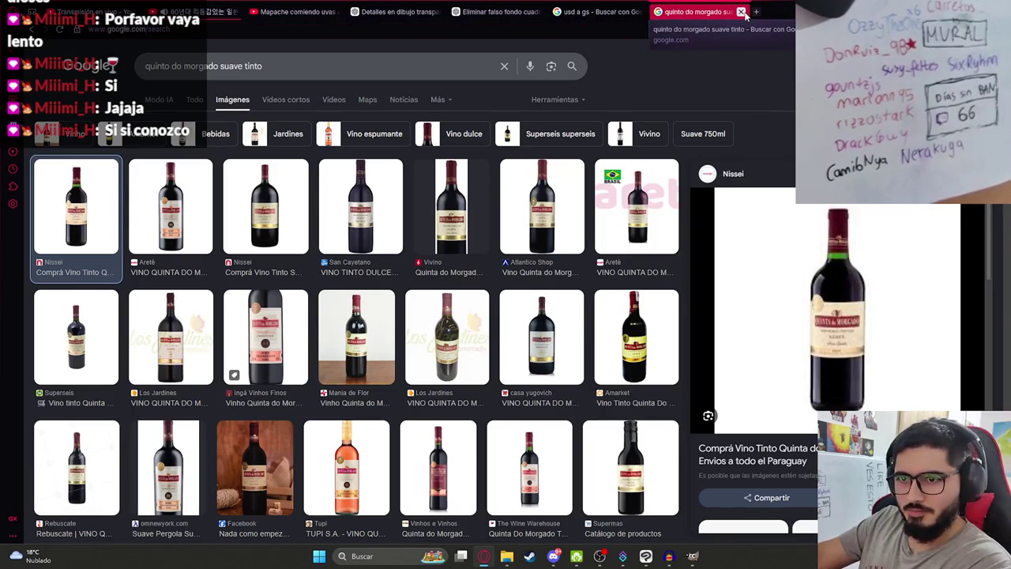
click(265, 337)
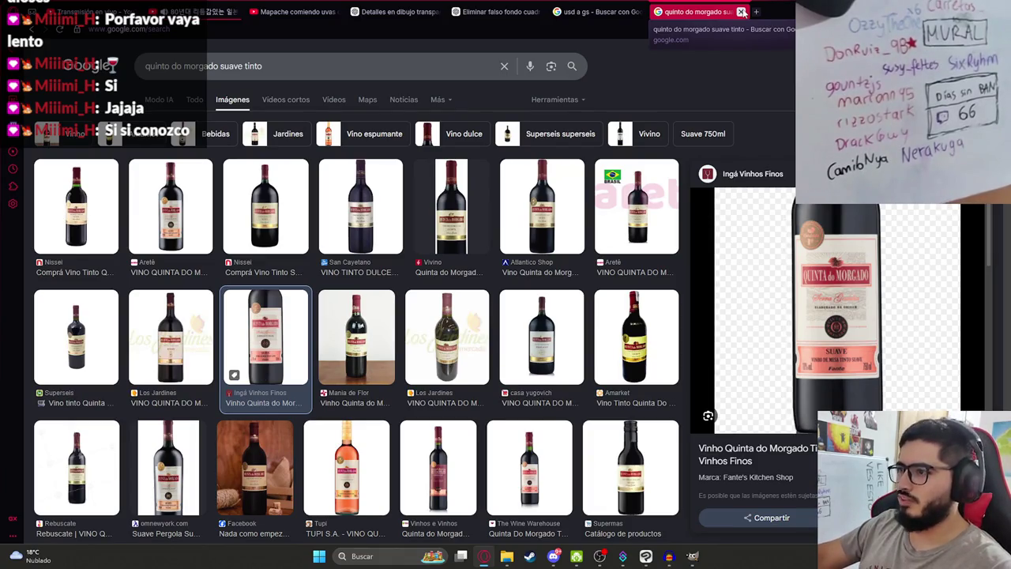
click(742, 11)
click(386, 6)
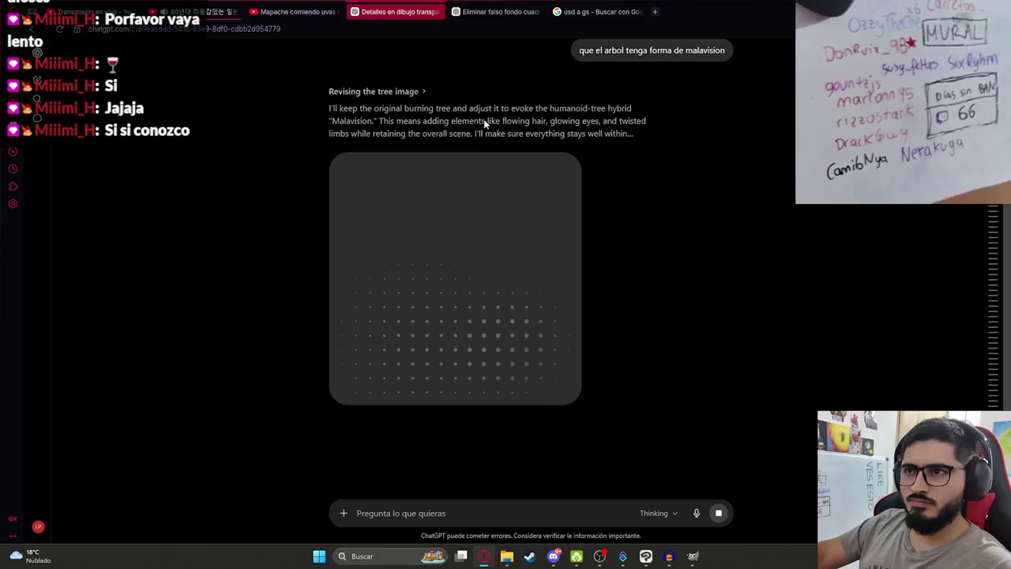
Copy the burning-tree image from its full-size view in ChatGPT
scroll(509, 222, up, 3)
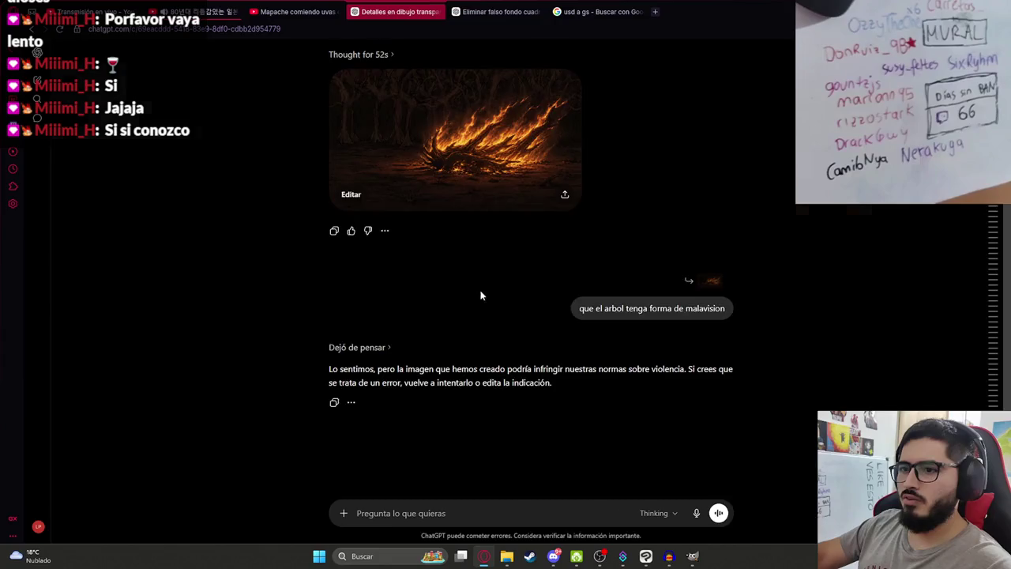
click(479, 198)
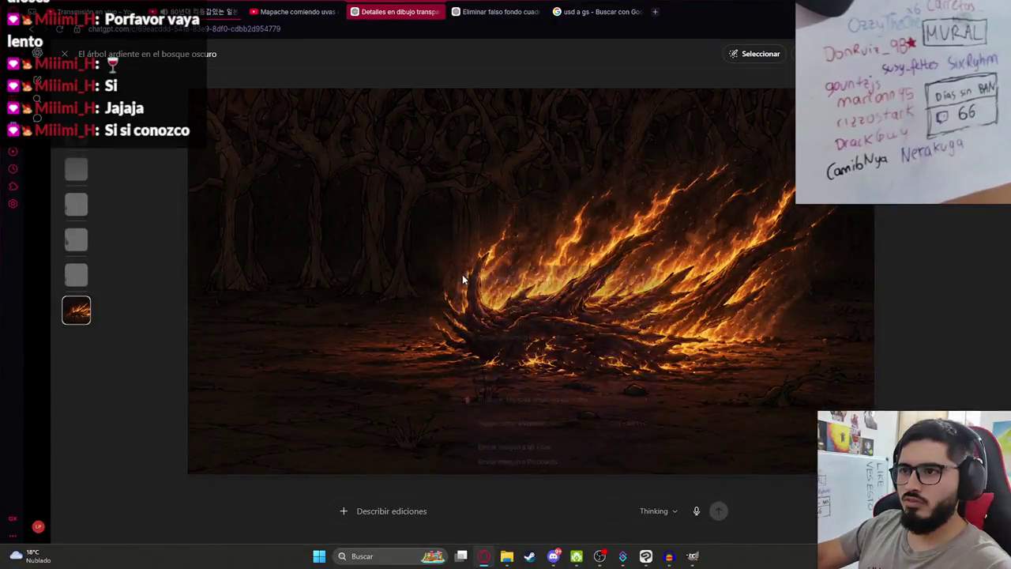
right_click(463, 275)
click(521, 307)
Paste the burning-tree image into the Ending canvas and enlarge it to fill the frame
click(645, 556)
scroll(933, 340, down, 1)
key(ctrl+v)
key(ctrl+t)
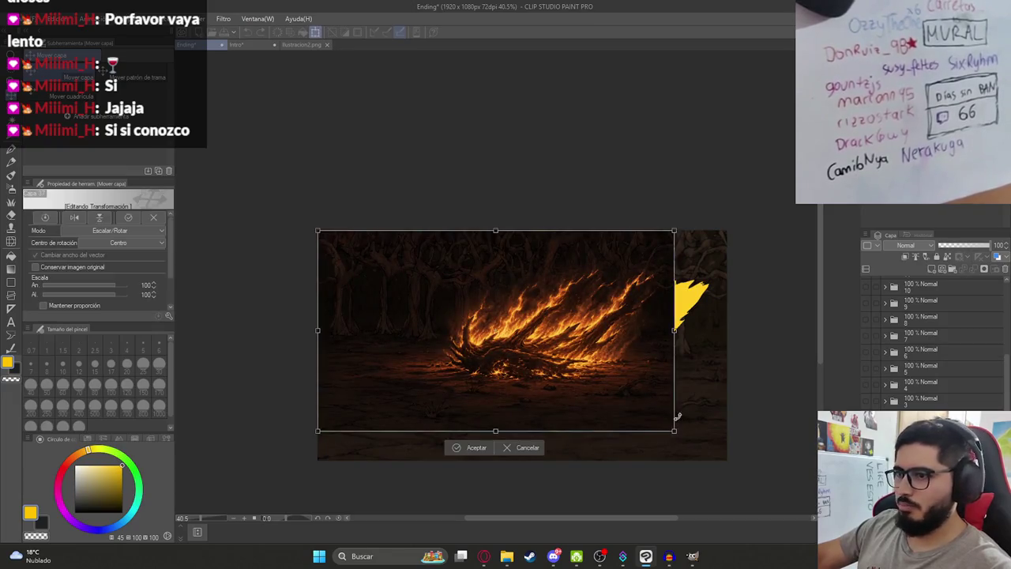
drag(674, 432, 727, 478)
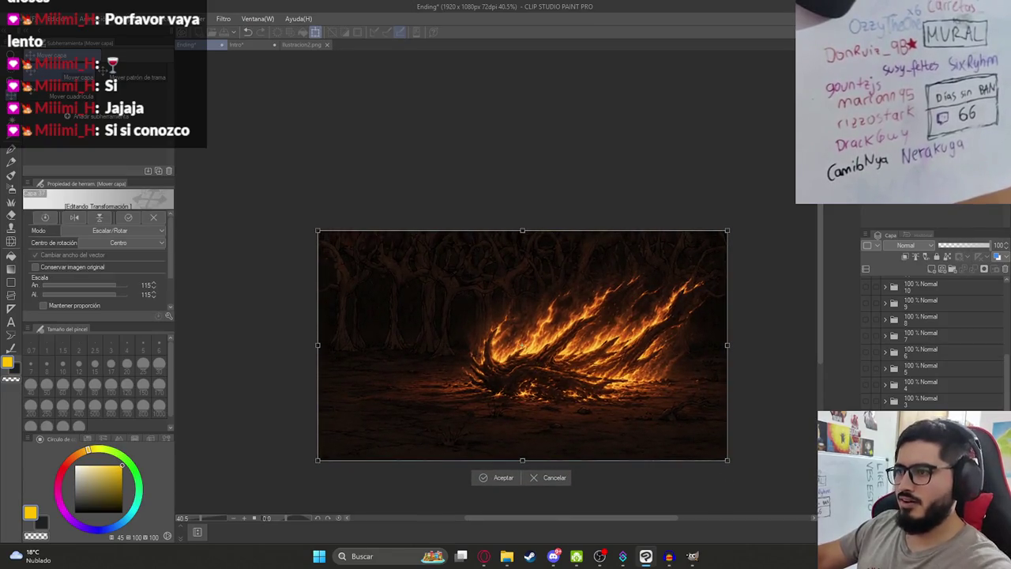
key(Return)
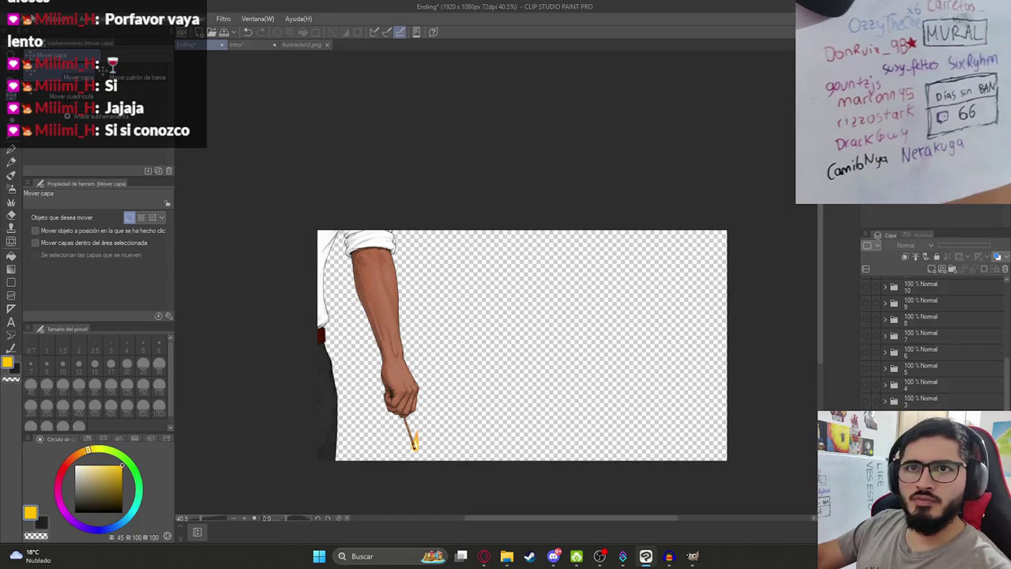
Export the arm frame as Ilustracion2HD.png
click(16, 18)
click(250, 181)
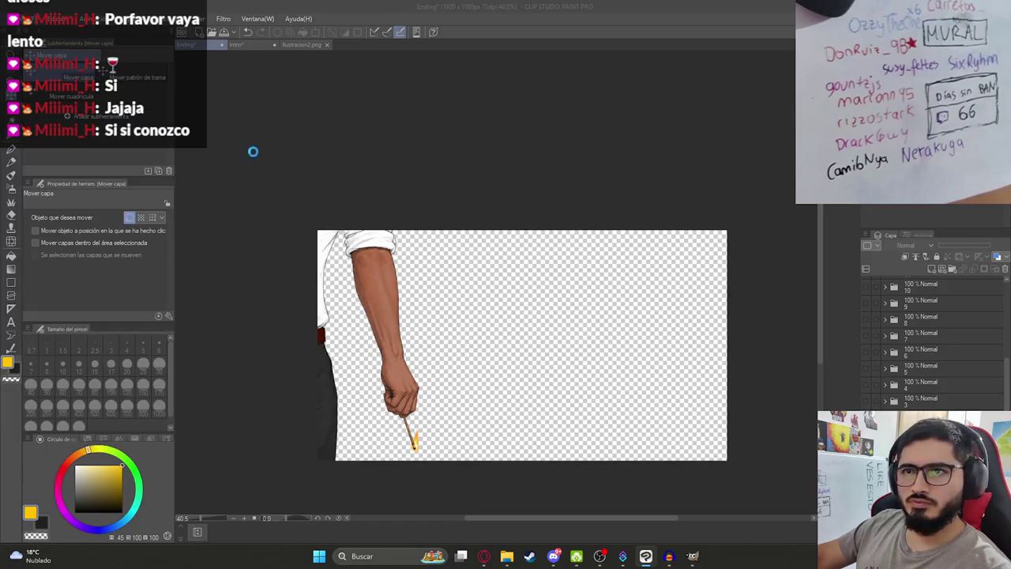
click(346, 204)
text(HD.png)
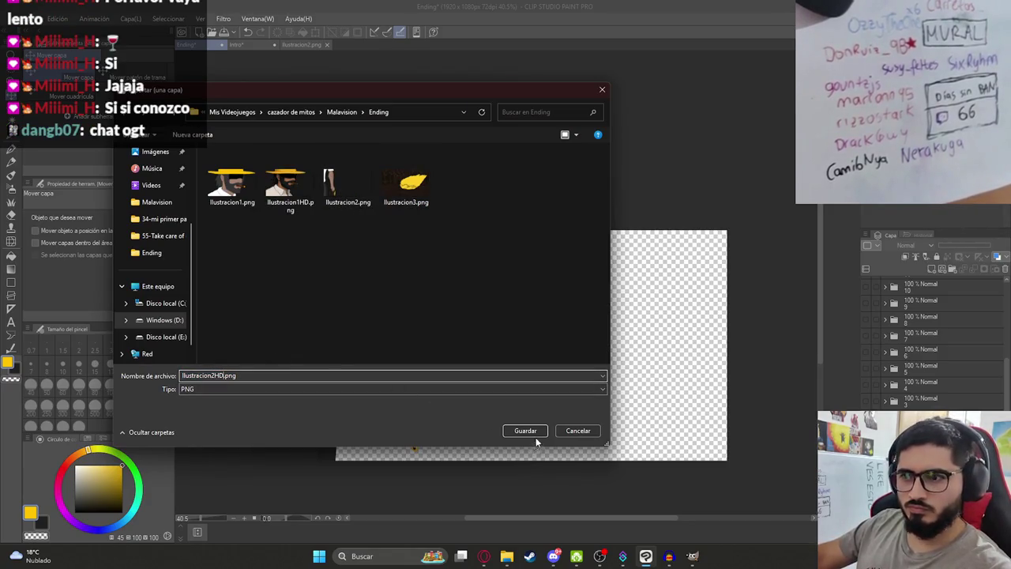
click(532, 433)
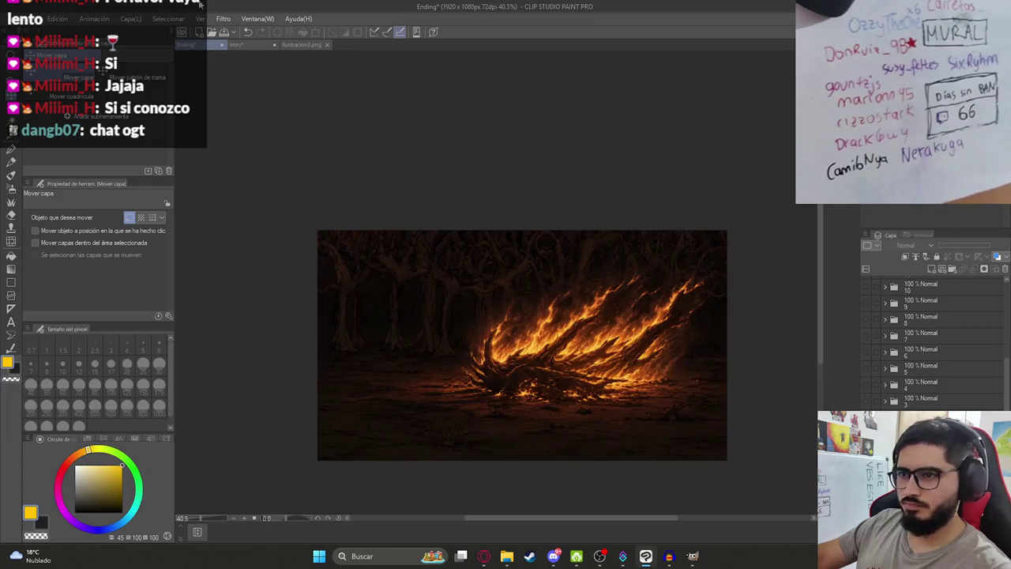
Export the fire frame as Ilustracion3HD.png
click(23, 18)
click(250, 177)
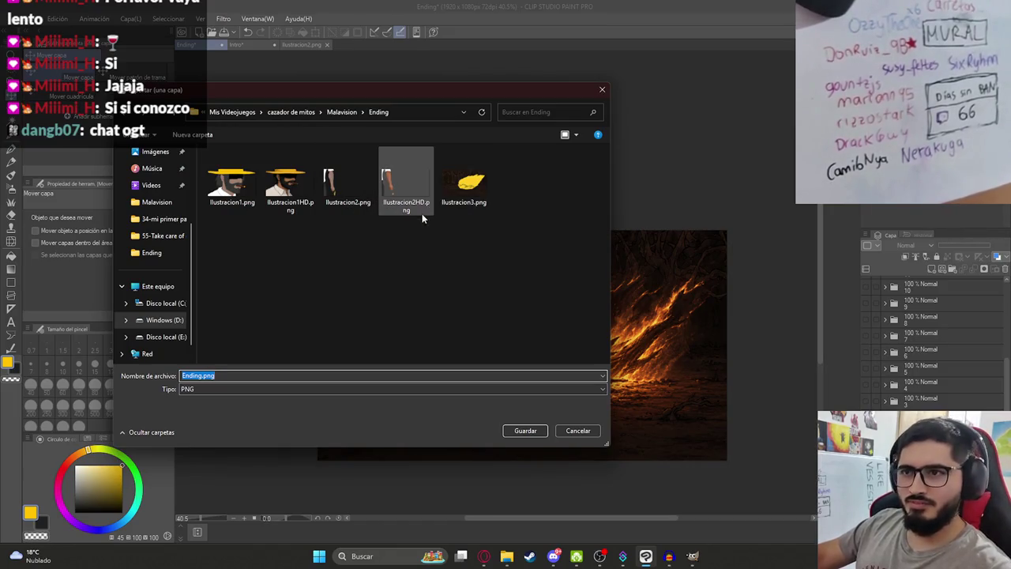
click(462, 183)
click(228, 376)
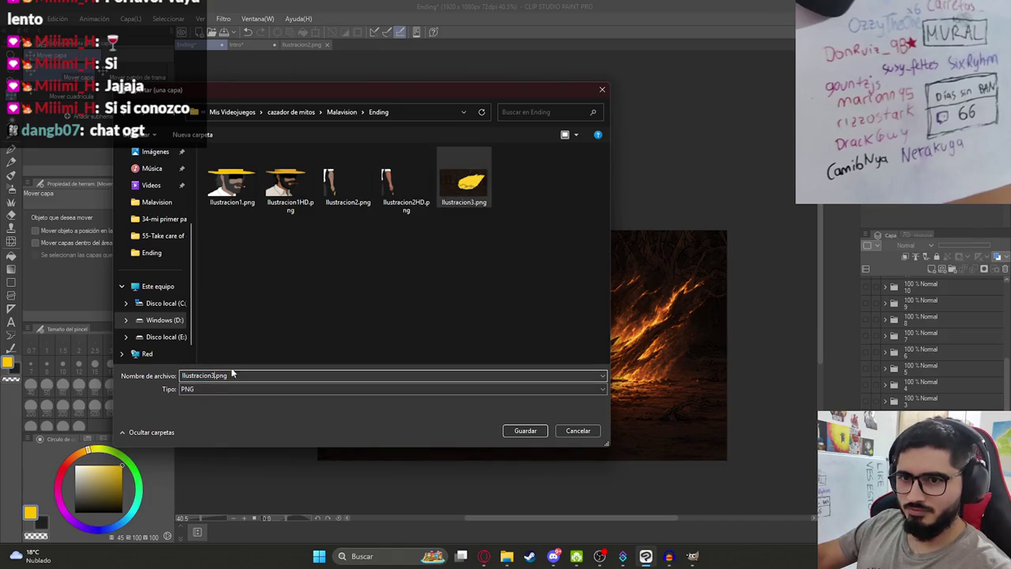
text(HD)
click(525, 430)
key(Return)
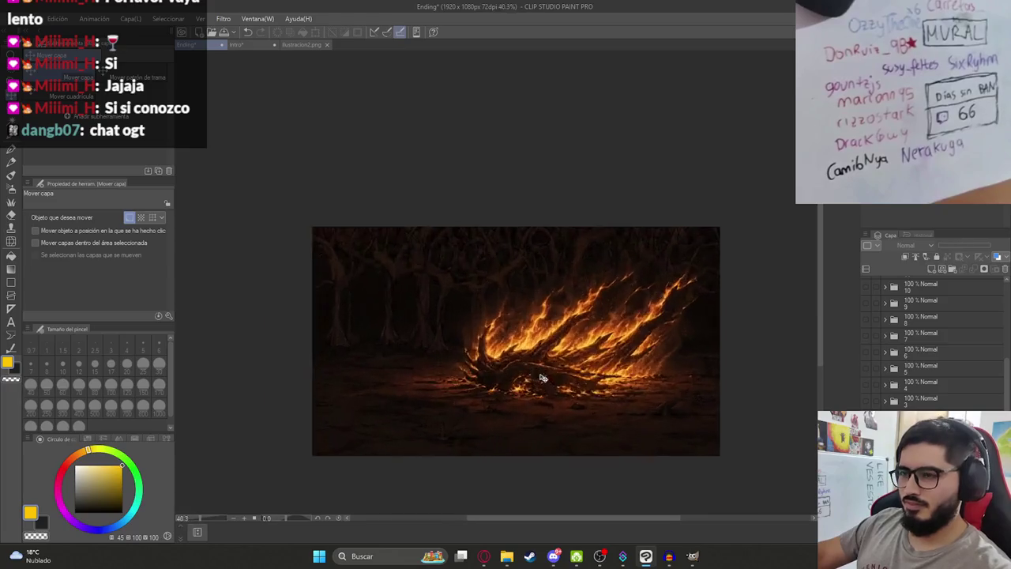
Save the Ending file and play back the animation frames
scroll(571, 394, up, 1)
drag(571, 394, 557, 360)
key(ctrl+s)
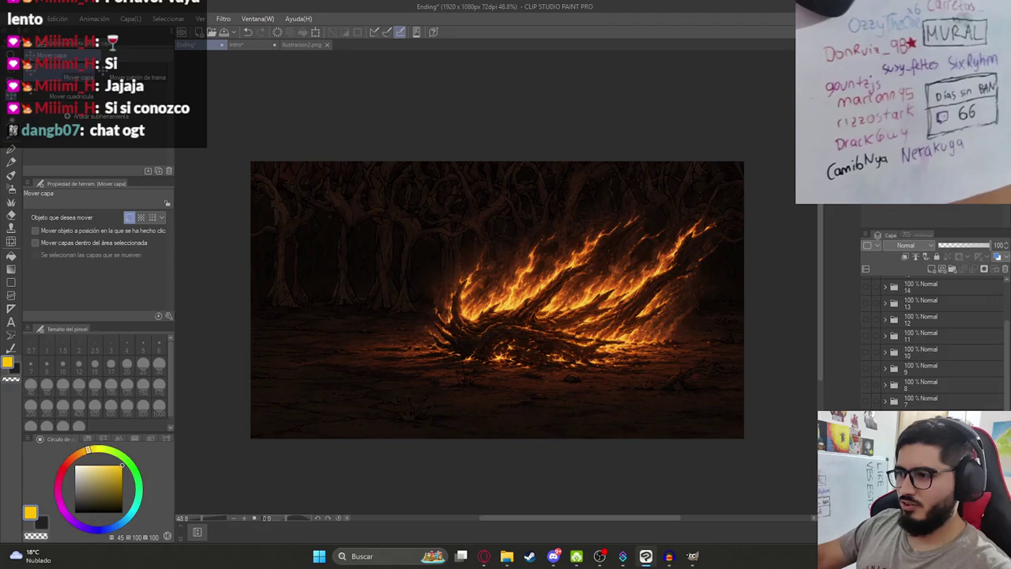
key(Return)
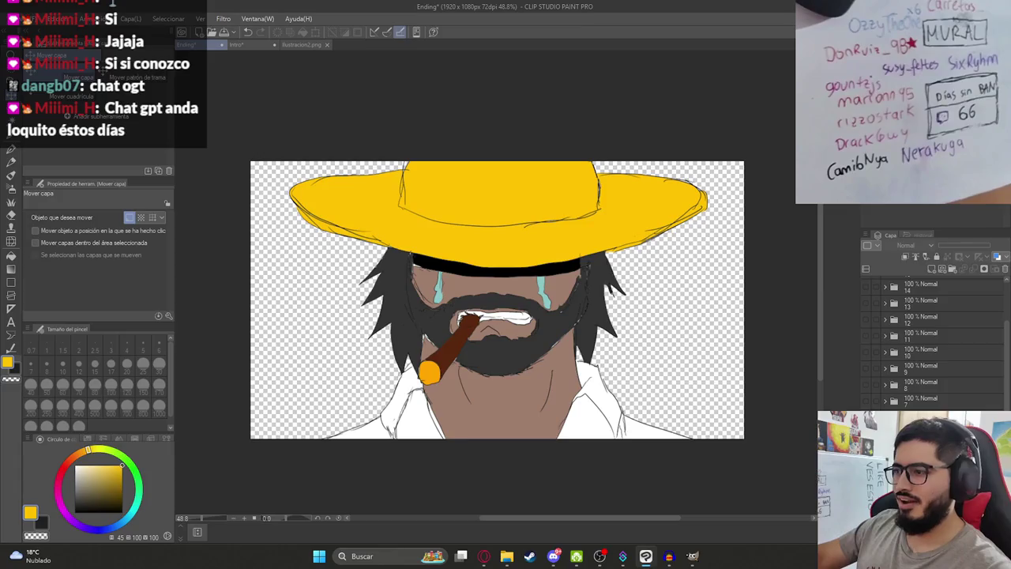
Abandon a further PNG export and go back to the browser
click(30, 19)
mouse_move(52, 154)
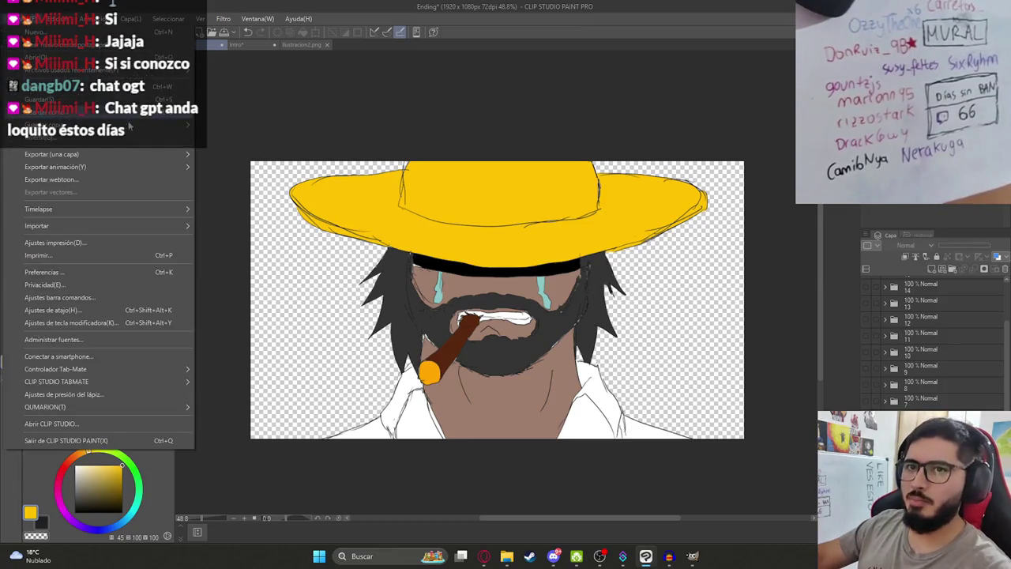
click(213, 180)
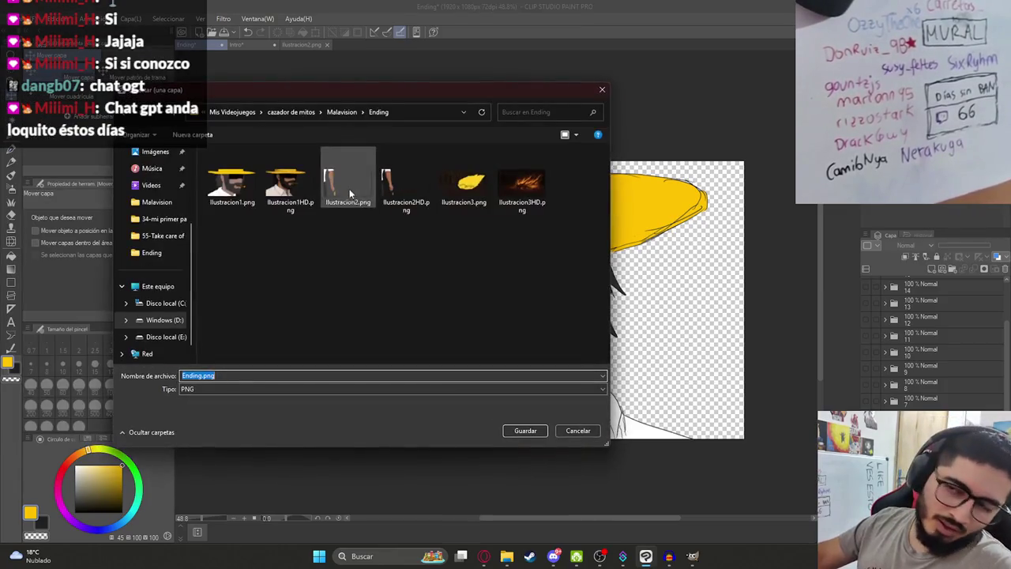
click(590, 431)
key(alt+Tab)
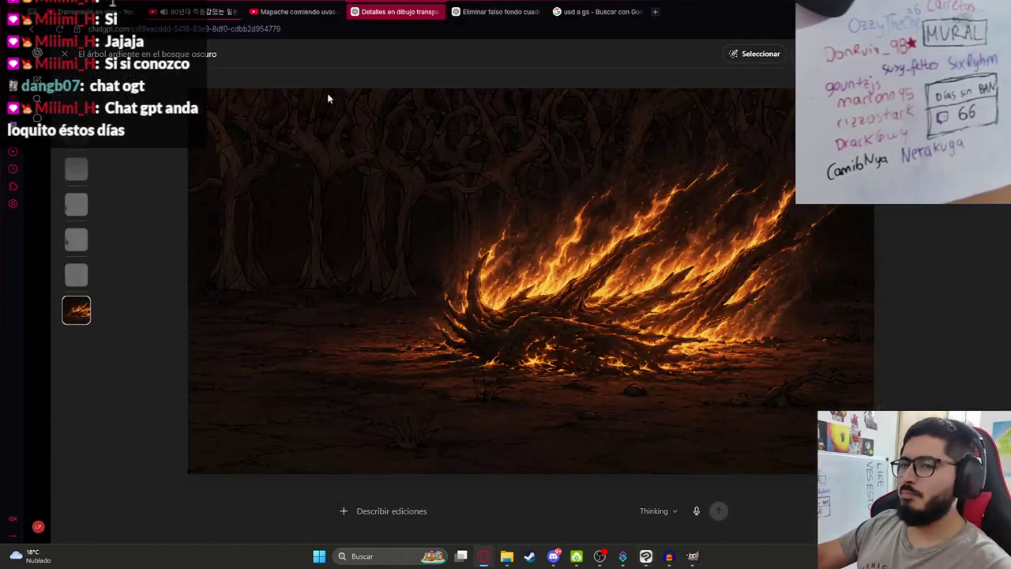
Search Google for 'openai gpt 5 pre trained', then refine it with 'free'
click(659, 12)
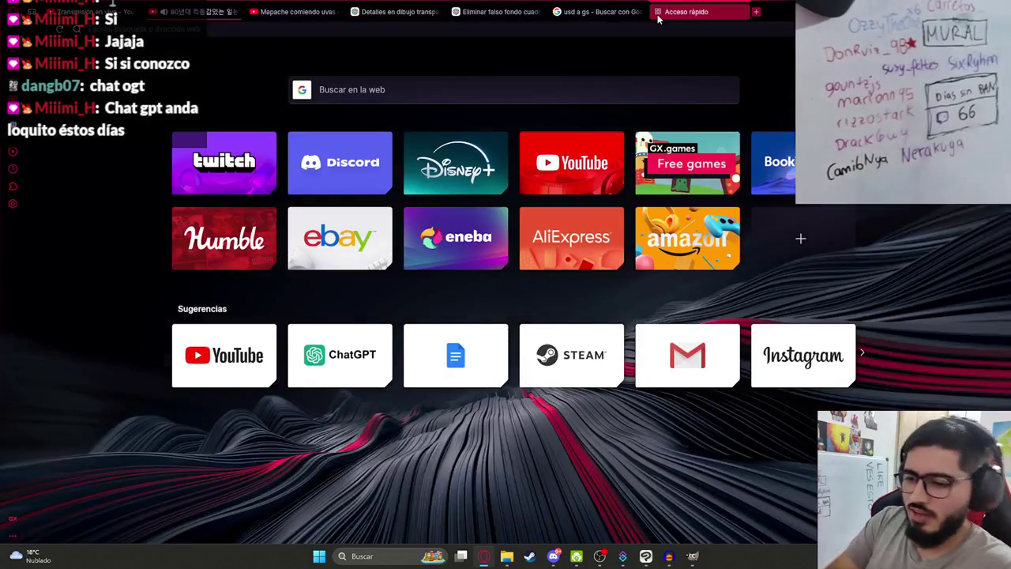
text(openai)
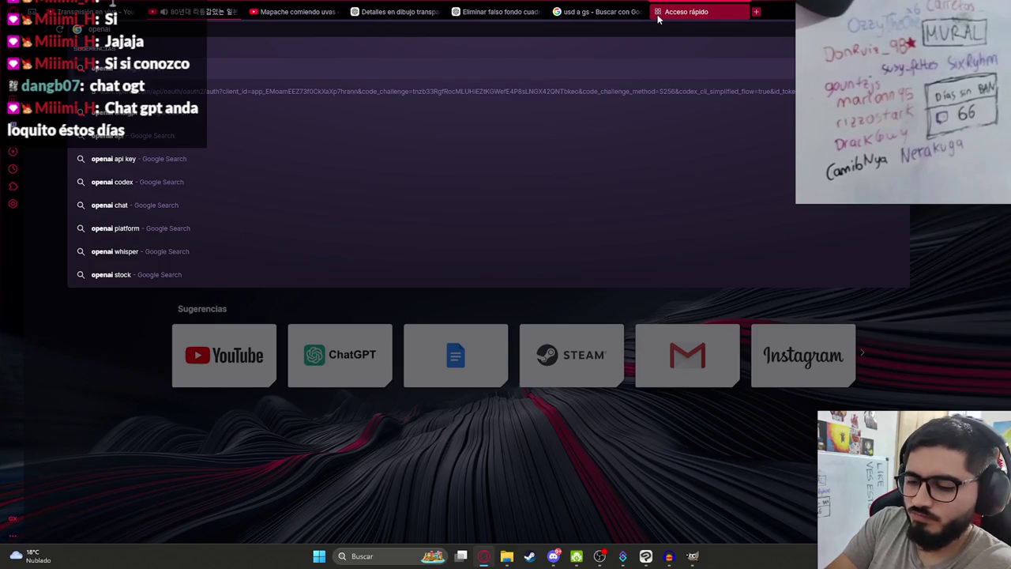
text( gpt 5)
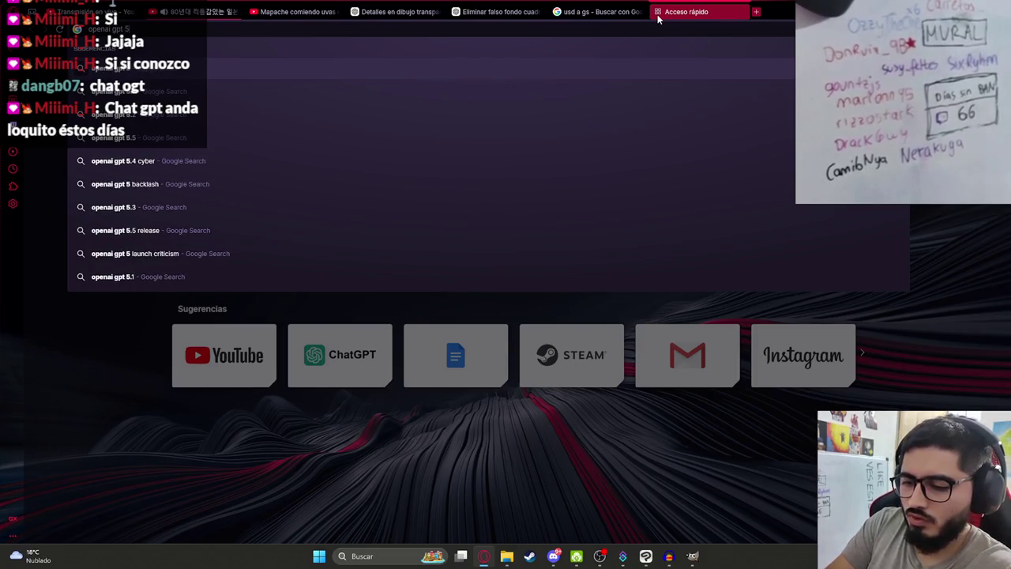
text( pre)
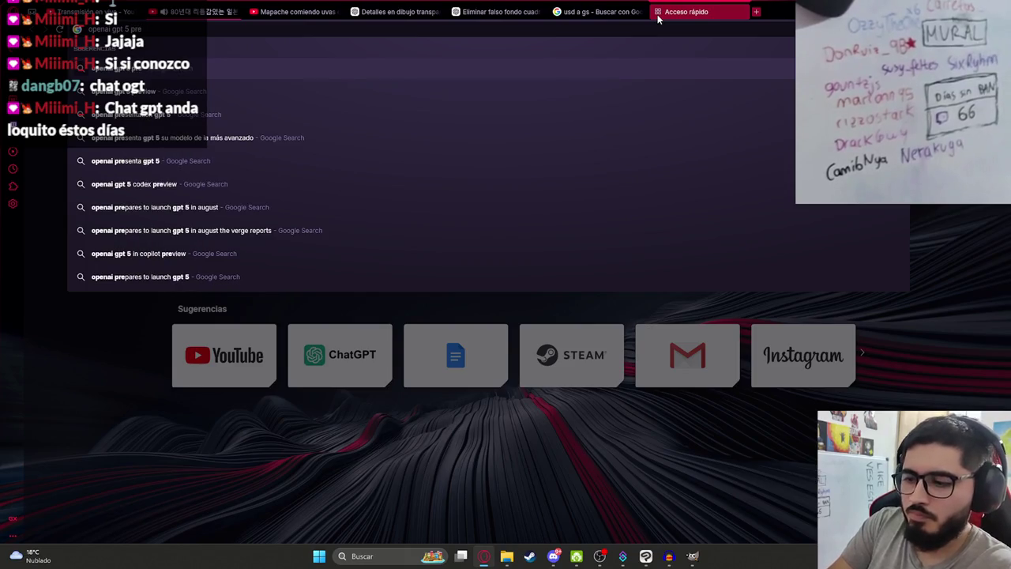
text( trained)
key(Return)
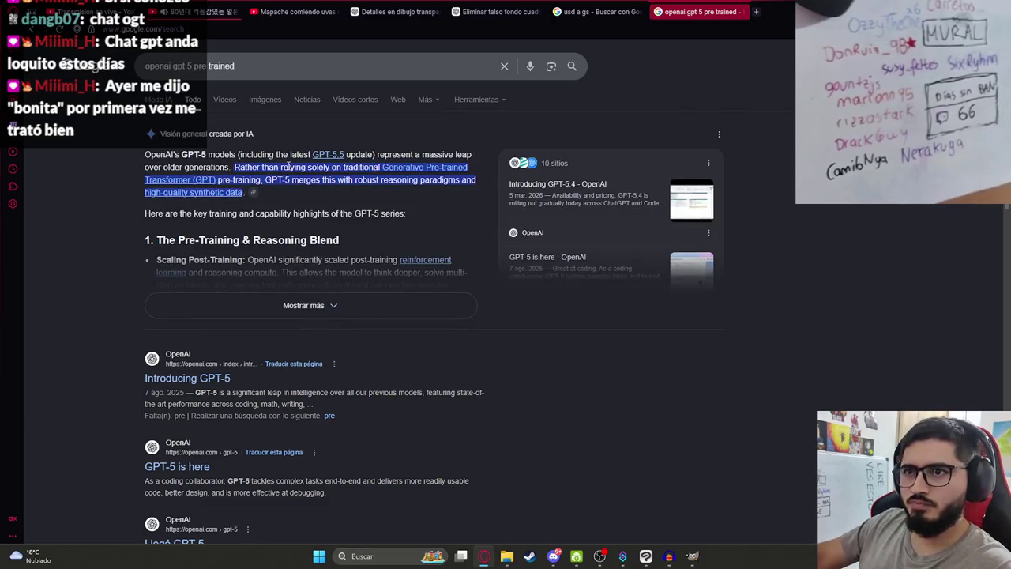
click(273, 66)
text(free)
key(Return)
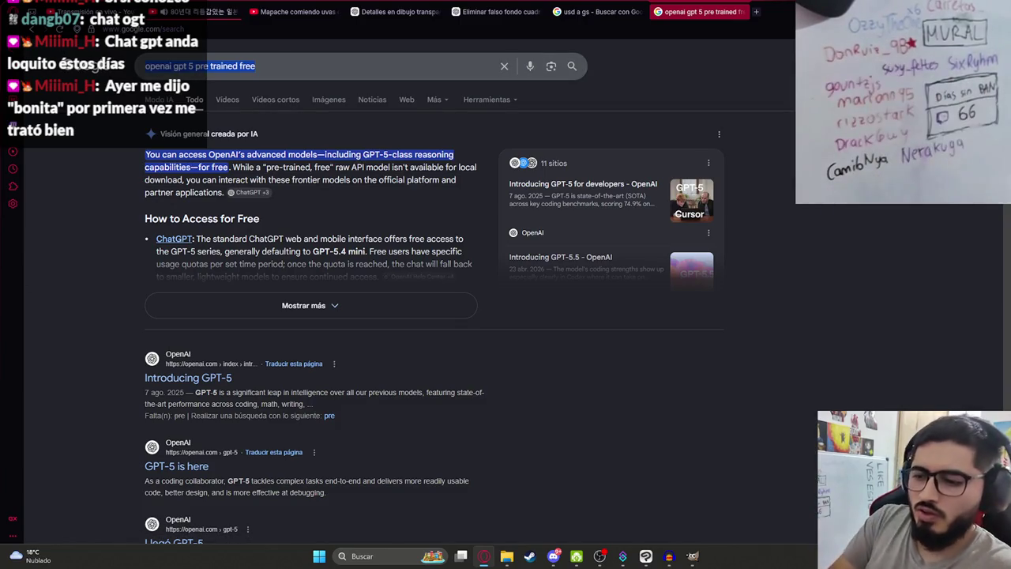
Search 'open ai modelo open source pre entrenado' and read the expanded GPT-OSS overview
text(open ai )
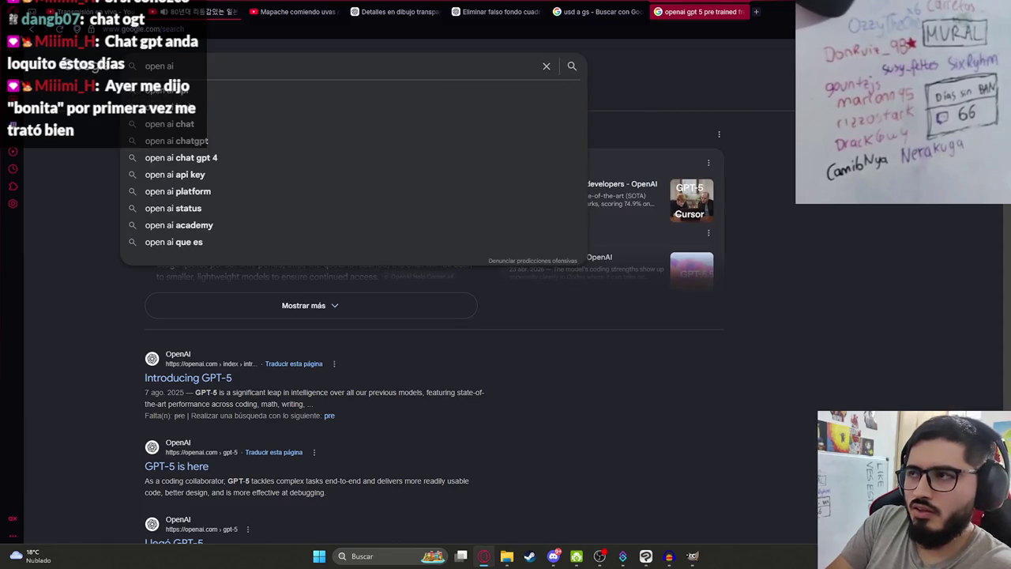
text(modelo o)
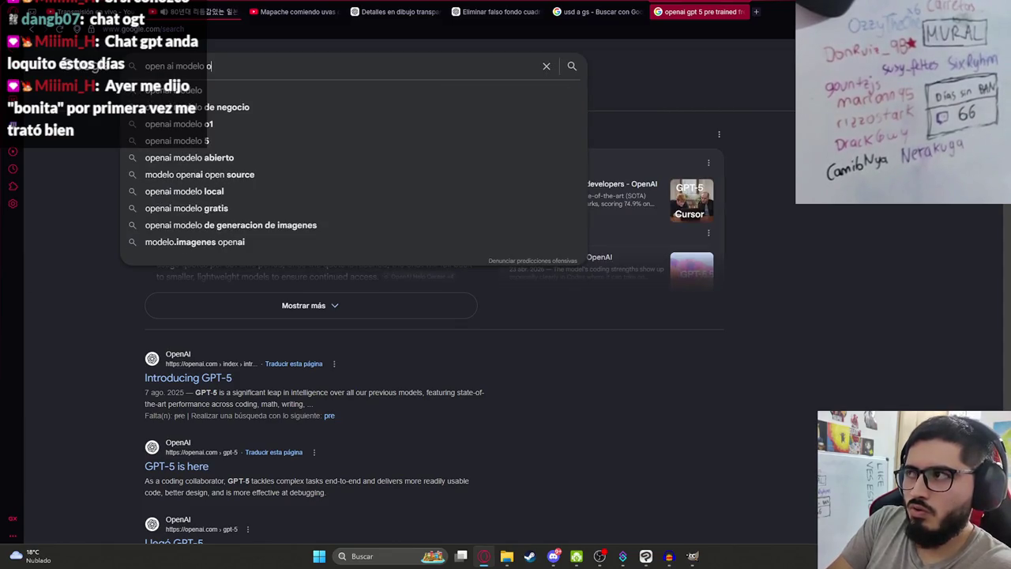
text(pen source pre )
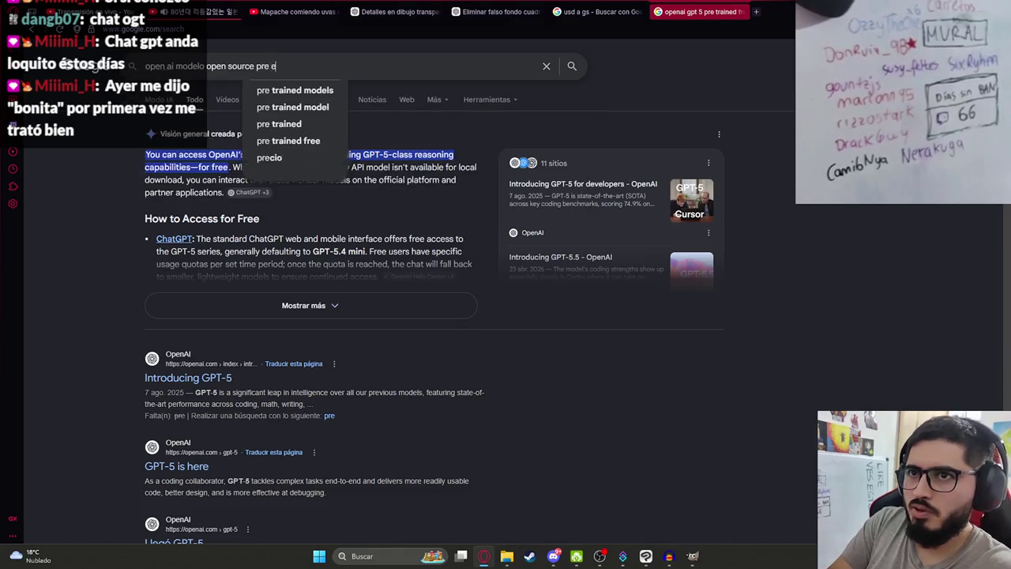
text(entrenado)
key(Return)
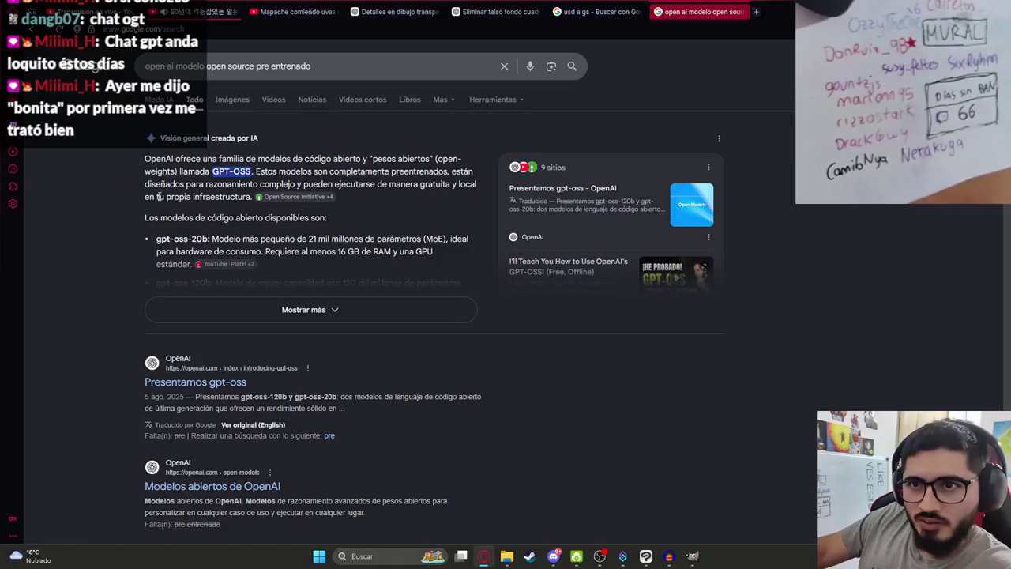
click(235, 306)
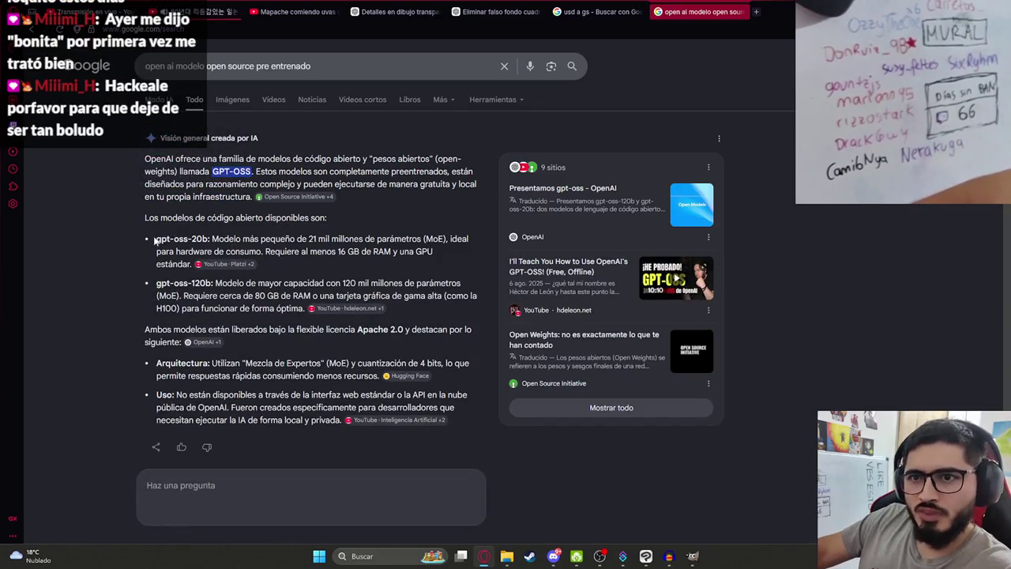
scroll(199, 294, down, 3)
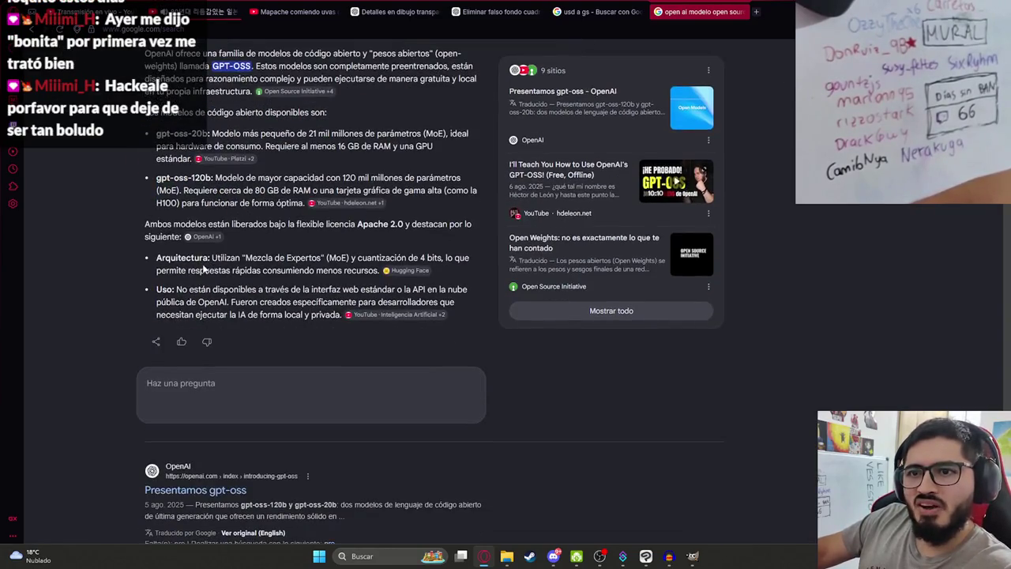
scroll(323, 298, down, 3)
scroll(323, 299, up, 4)
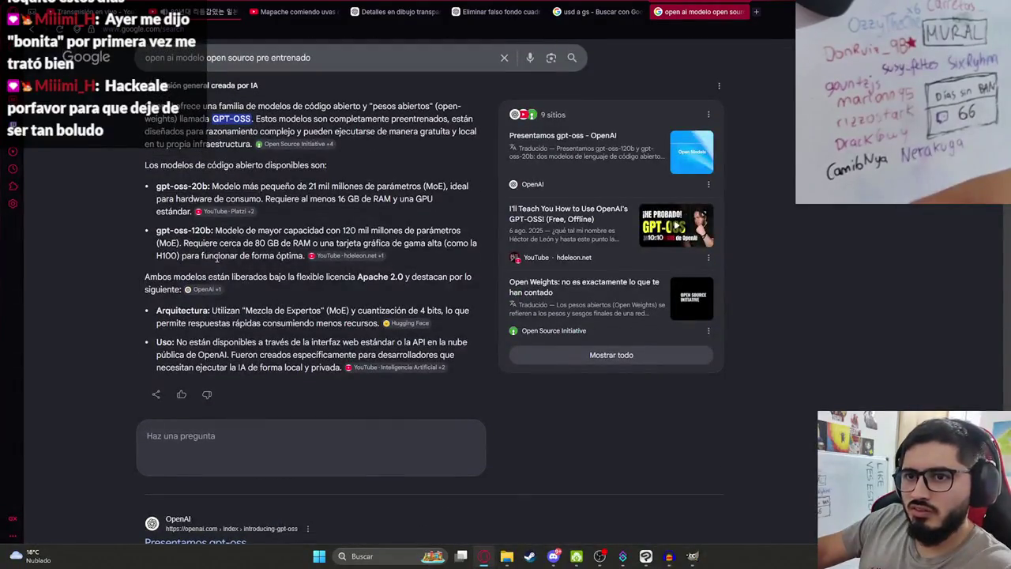
click(391, 11)
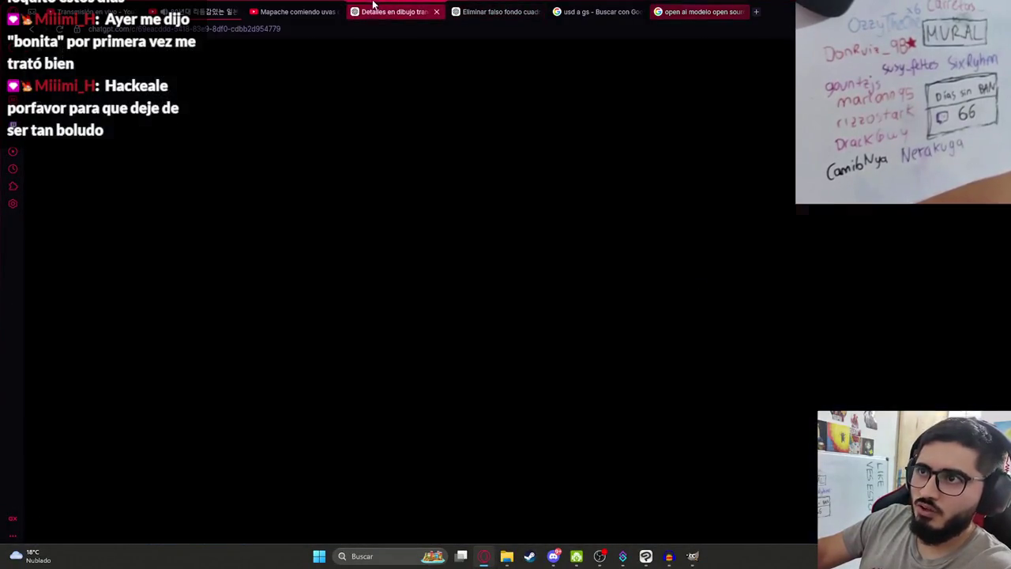
Close the image view, glance at the Ending folder, and bring Clip Studio Paint forward
key(Escape)
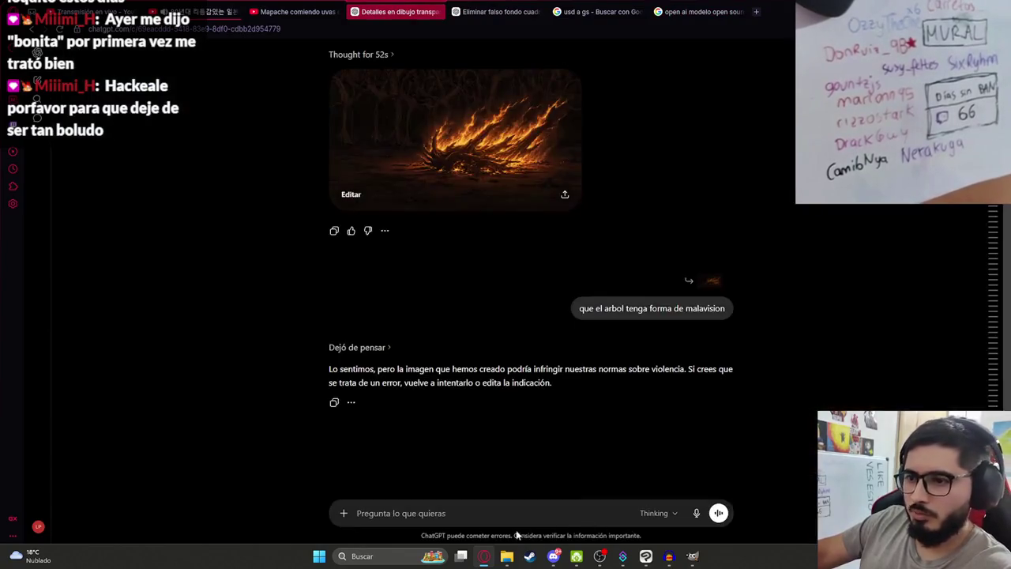
click(507, 556)
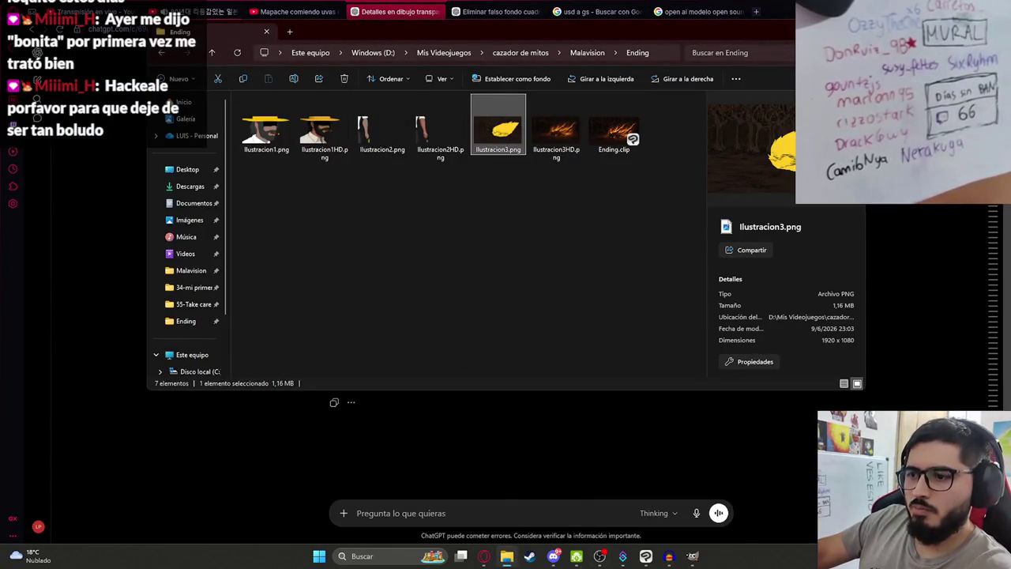
click(645, 558)
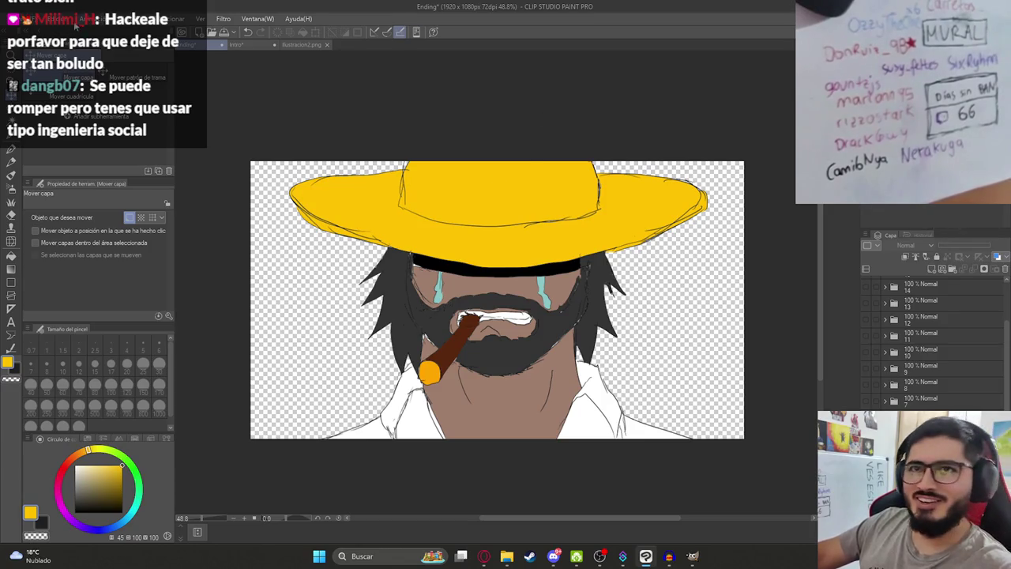
Export the cowboy drawing as Ilustracion4.png into the Ending folder
click(16, 18)
click(252, 181)
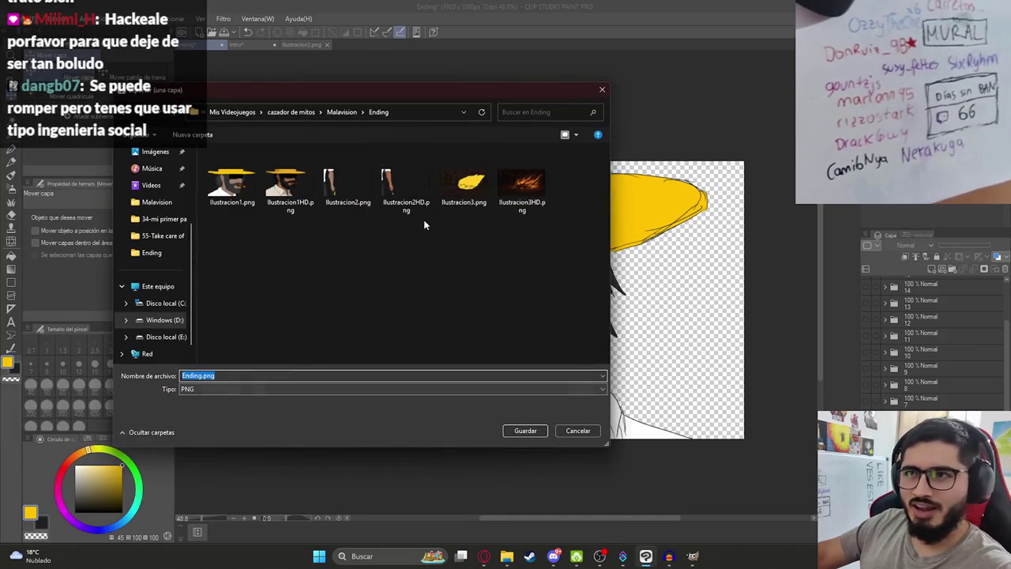
click(463, 183)
click(219, 380)
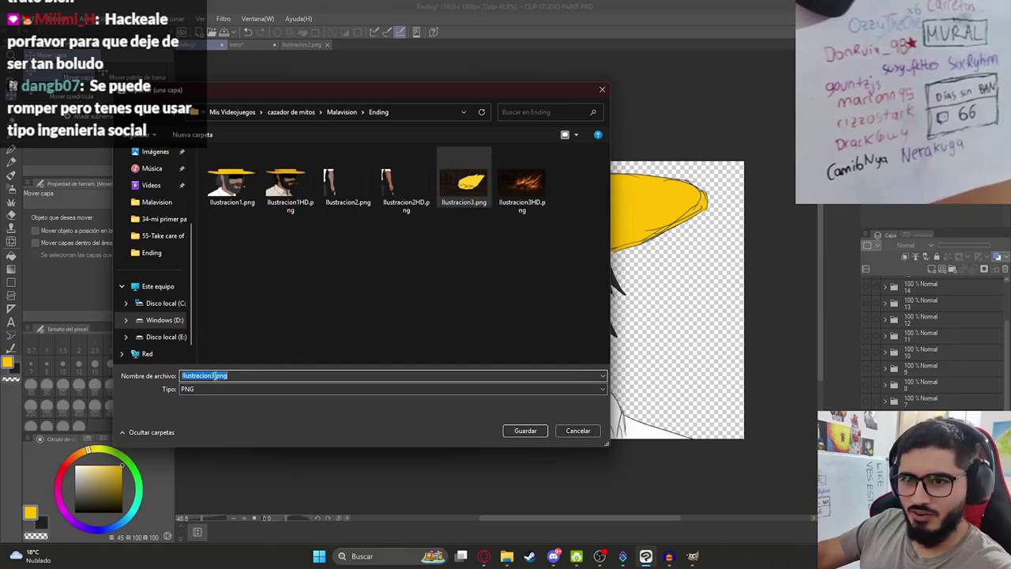
key(Return)
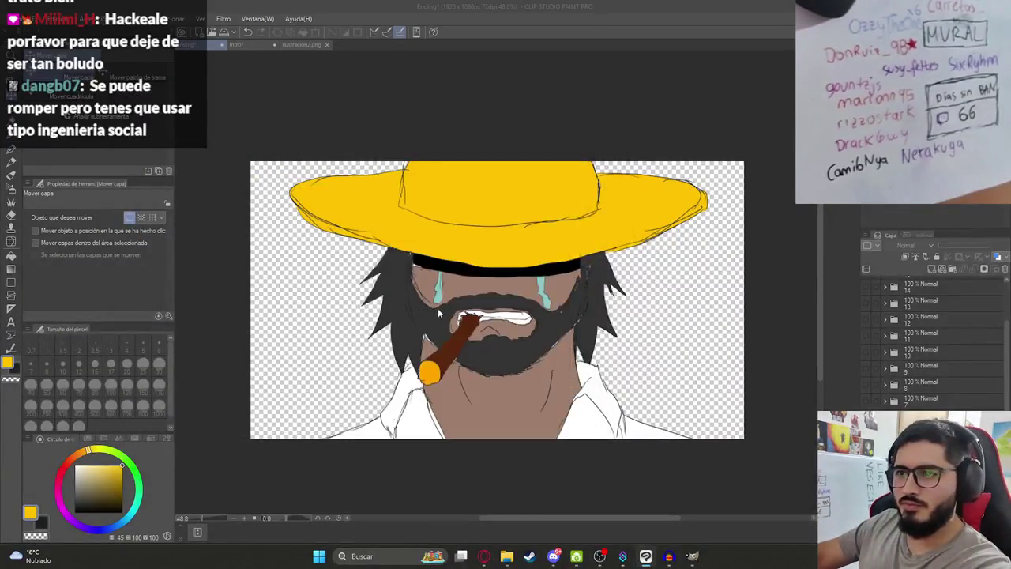
scroll(468, 326, down, 1)
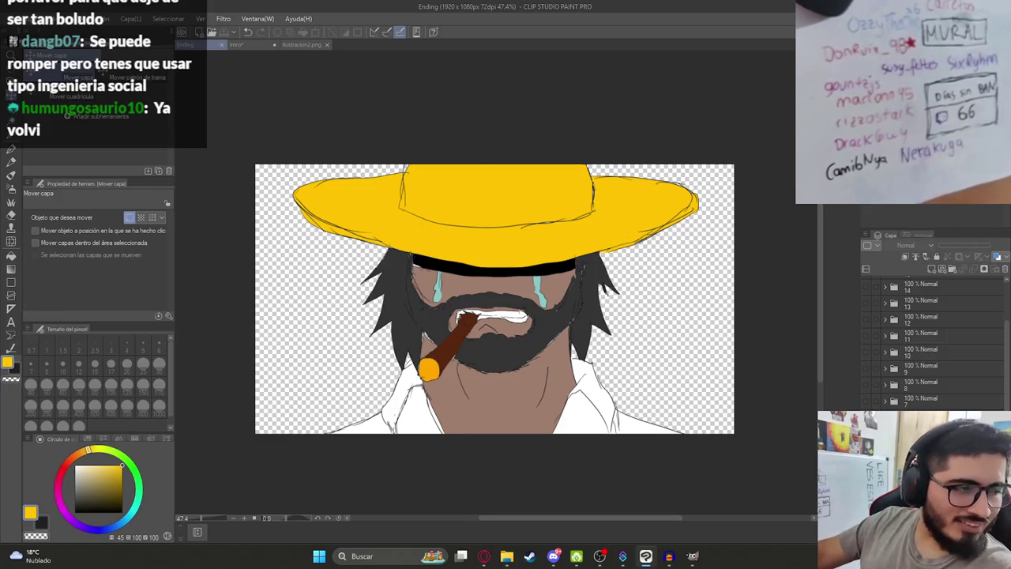
scroll(328, 308, down, 1)
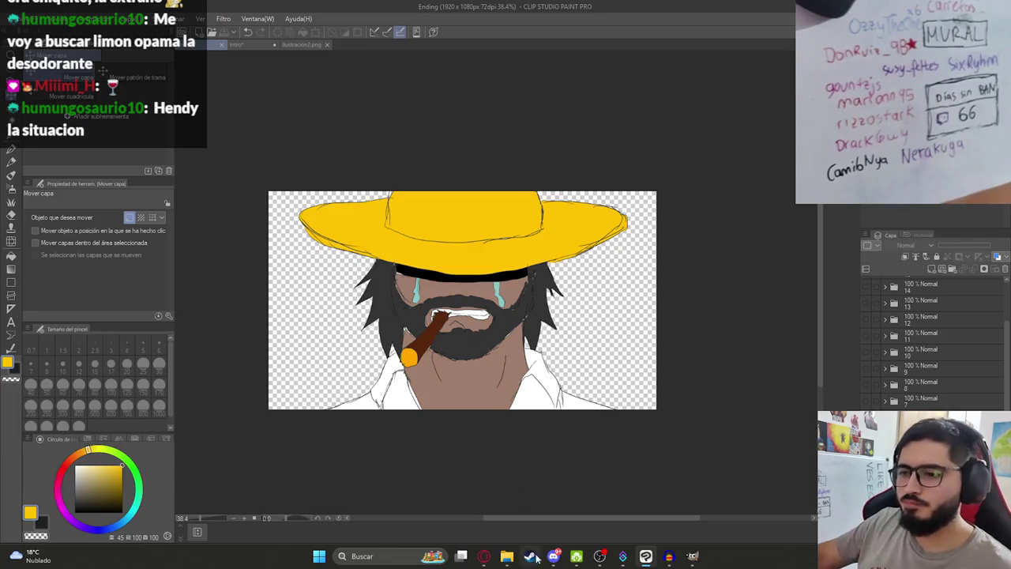
Attach the exported Ilustracion4.png to a new ChatGPT message, ready for text
click(533, 556)
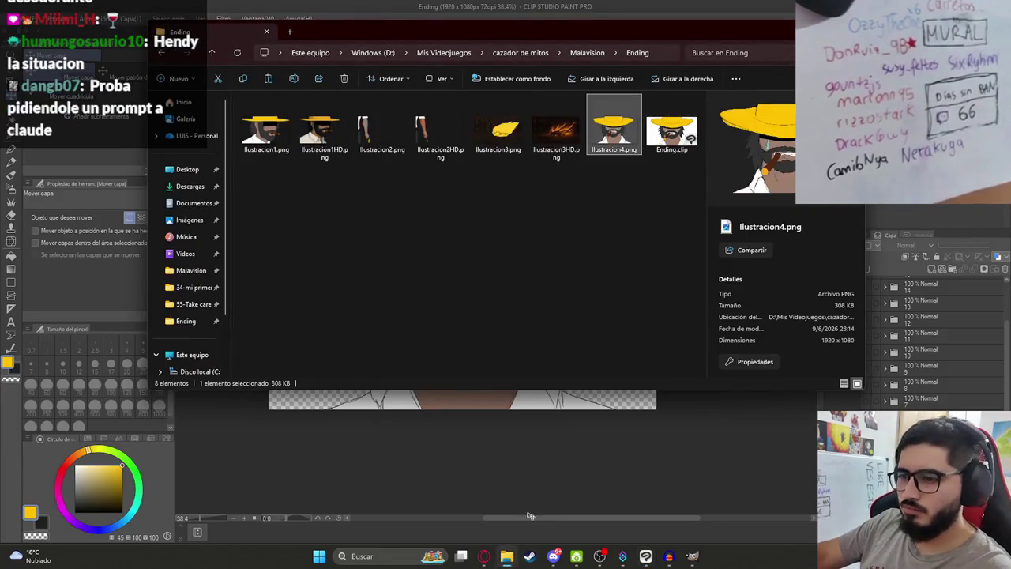
click(484, 556)
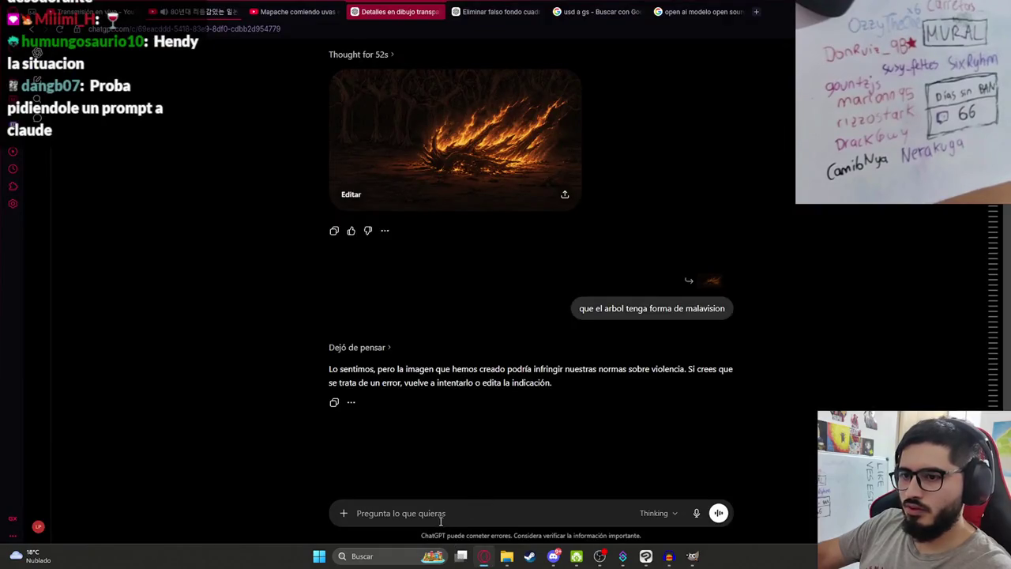
key(ctrl+v)
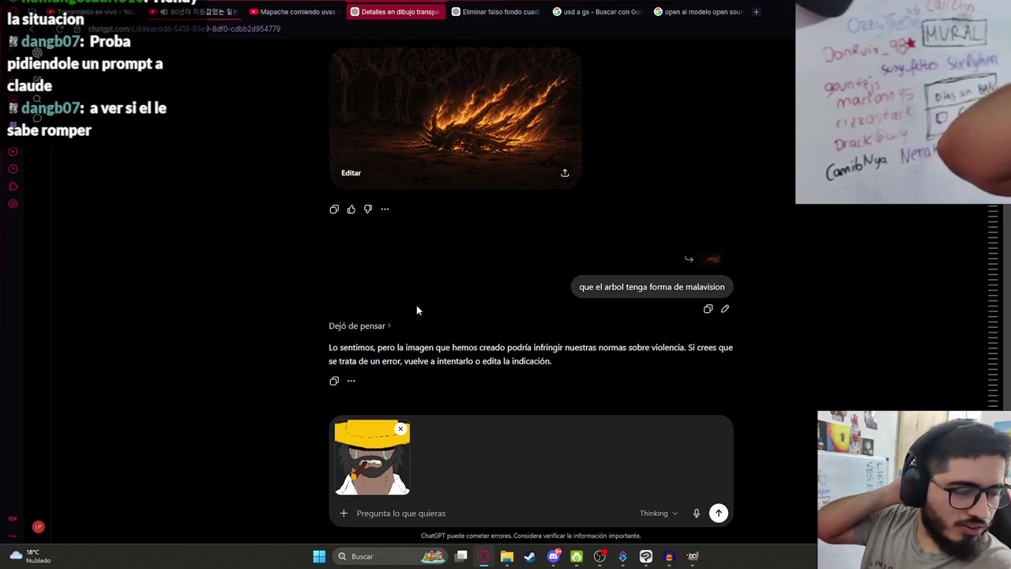
key(ctrl+Tab)
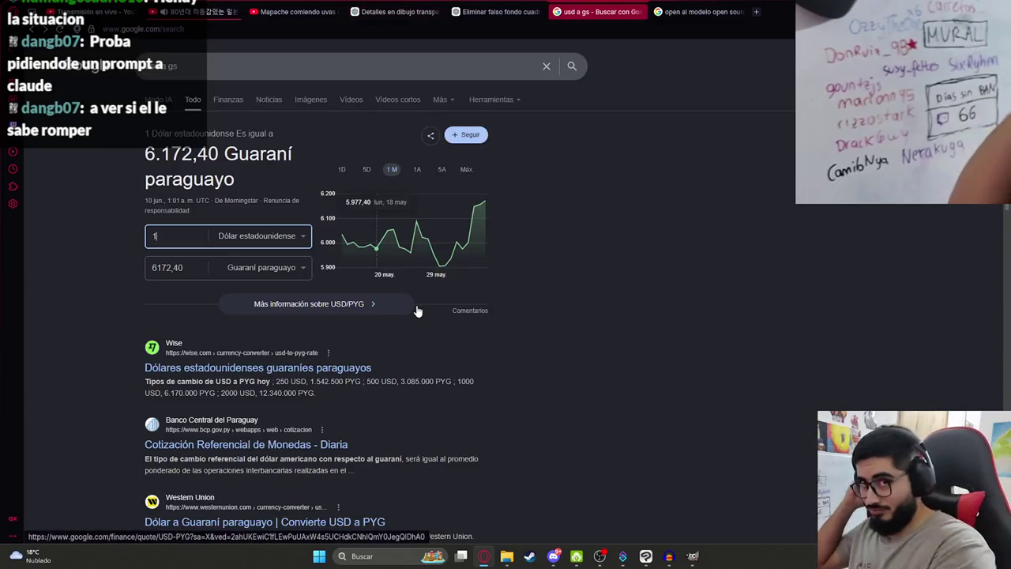
click(505, 9)
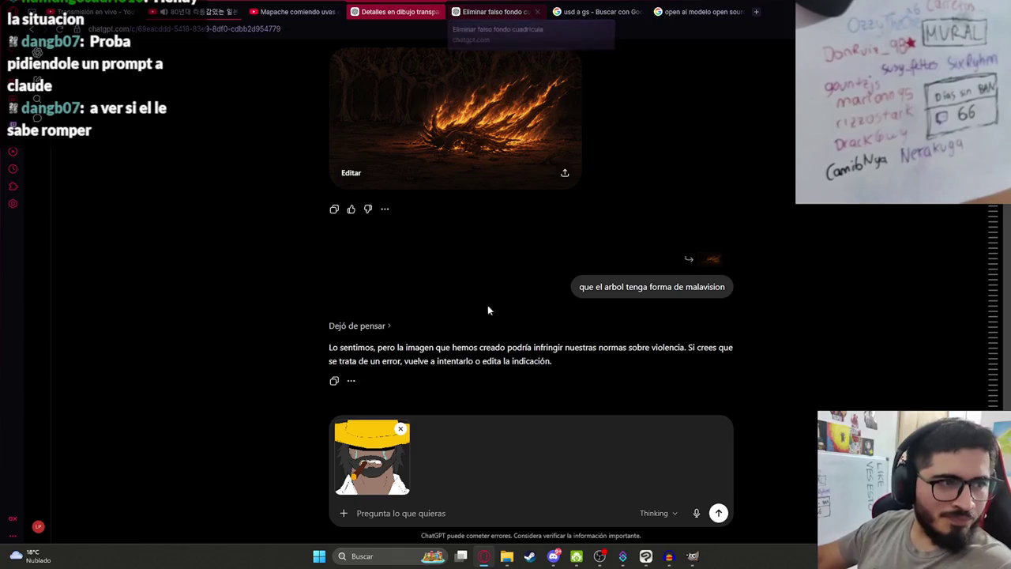
click(456, 486)
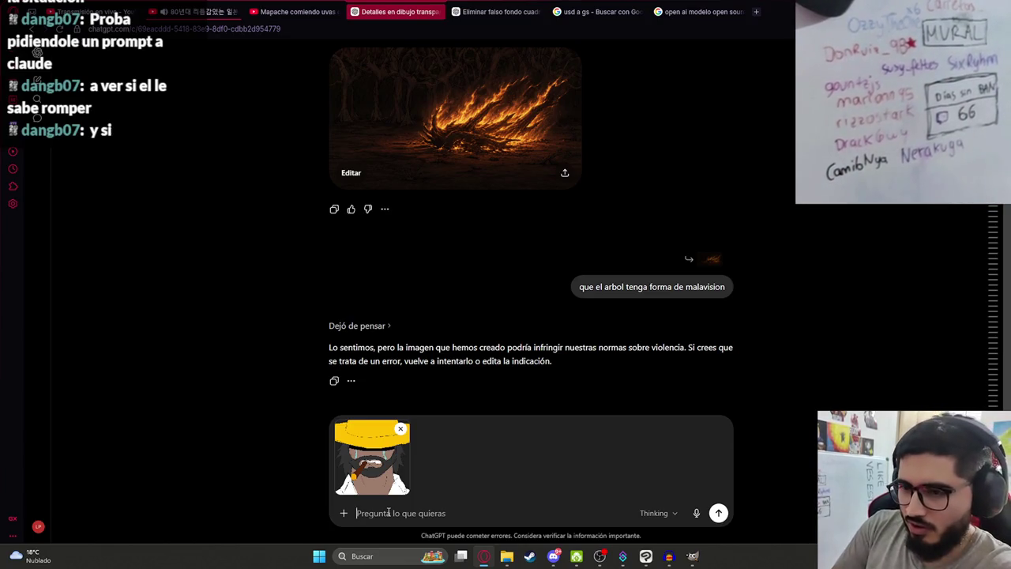
Send ChatGPT 'Agregale detalles, opacity 0% del fondo' with the drawing and view the detailed result
text(Agregale detalles,)
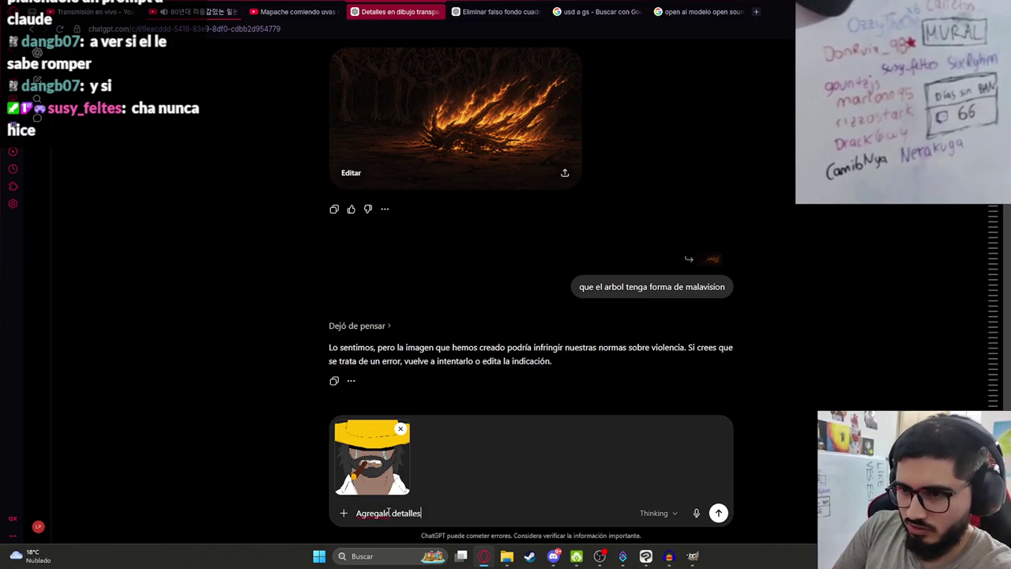
text( manten trans)
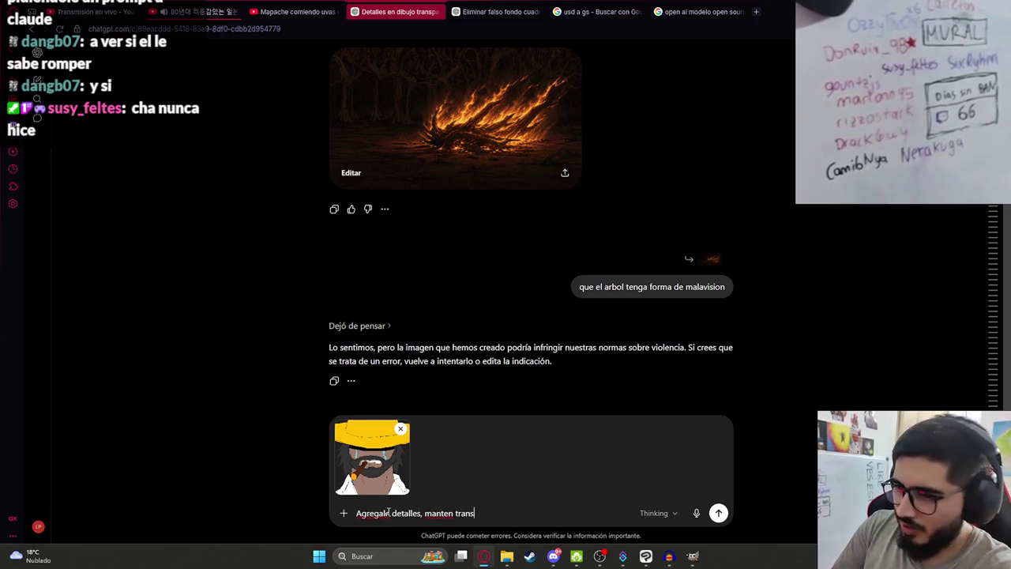
text(pr)
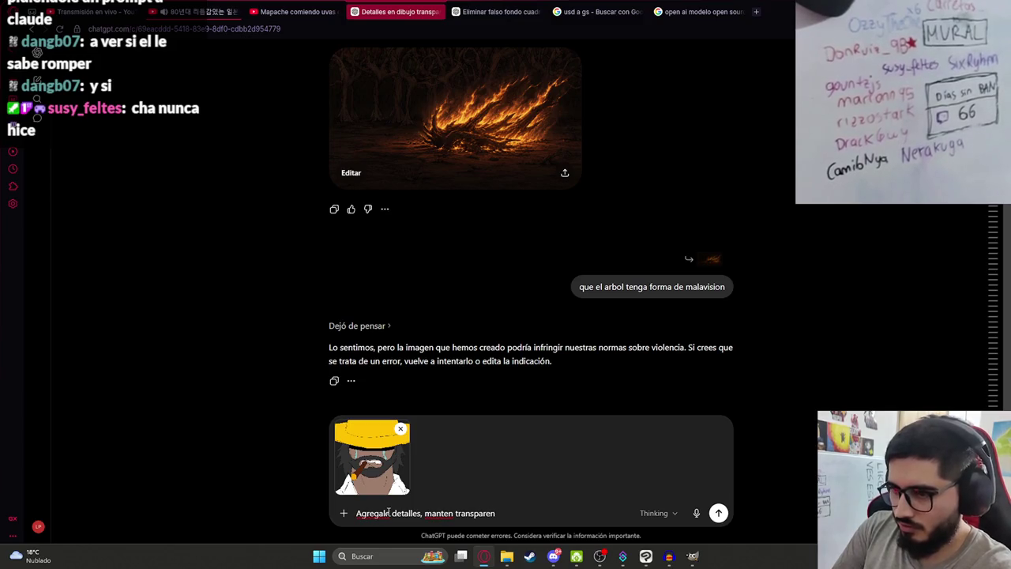
key(BackSpace)
key(BackSpace)
key(BackSpace)
text(opacity 0)
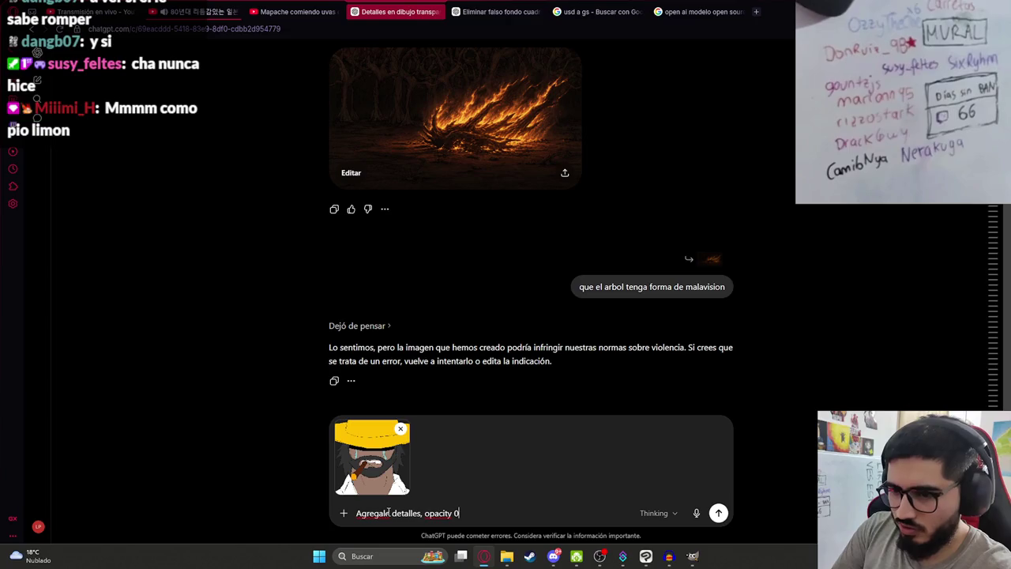
text(% d)
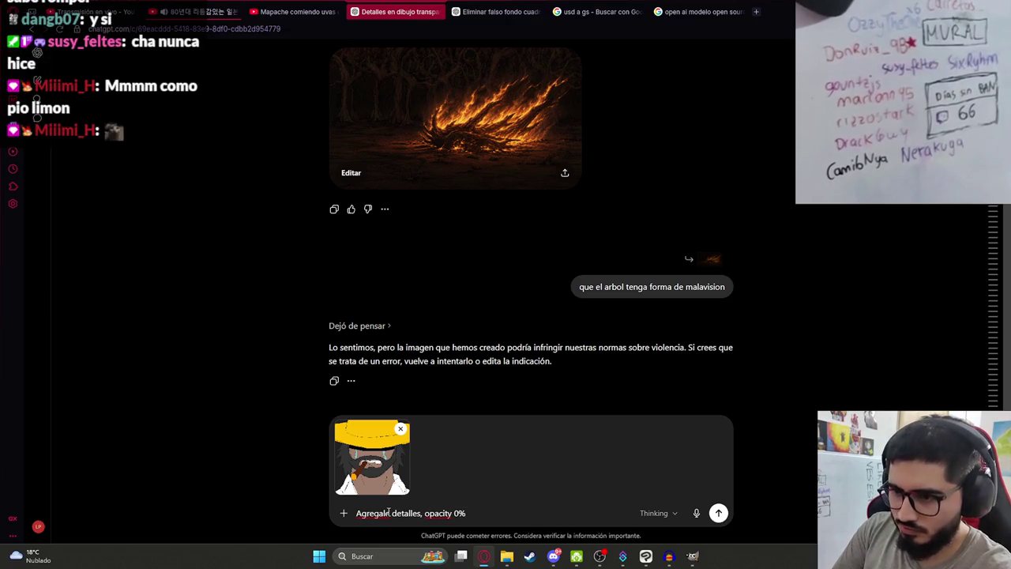
text(el fondo)
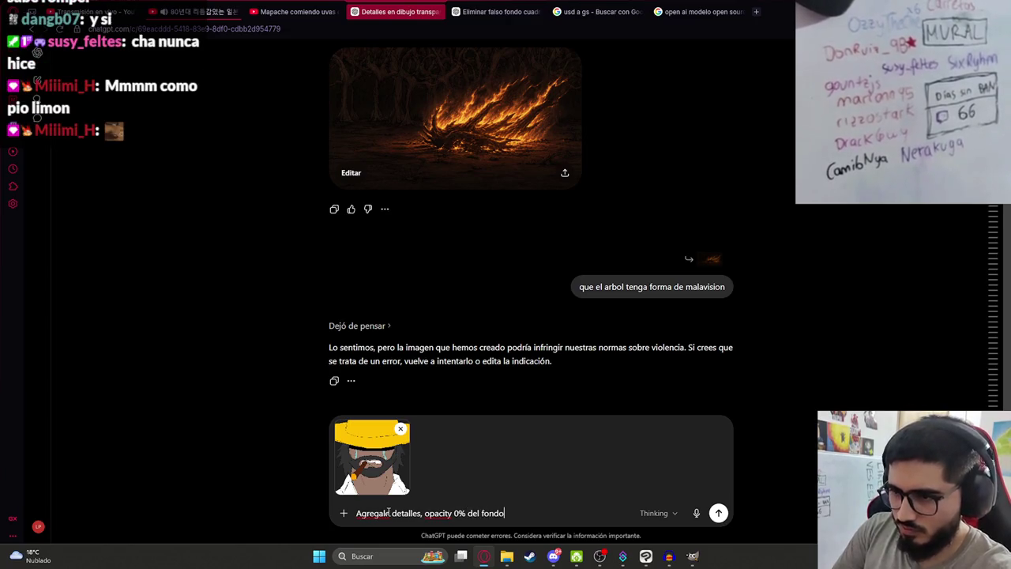
key(Return)
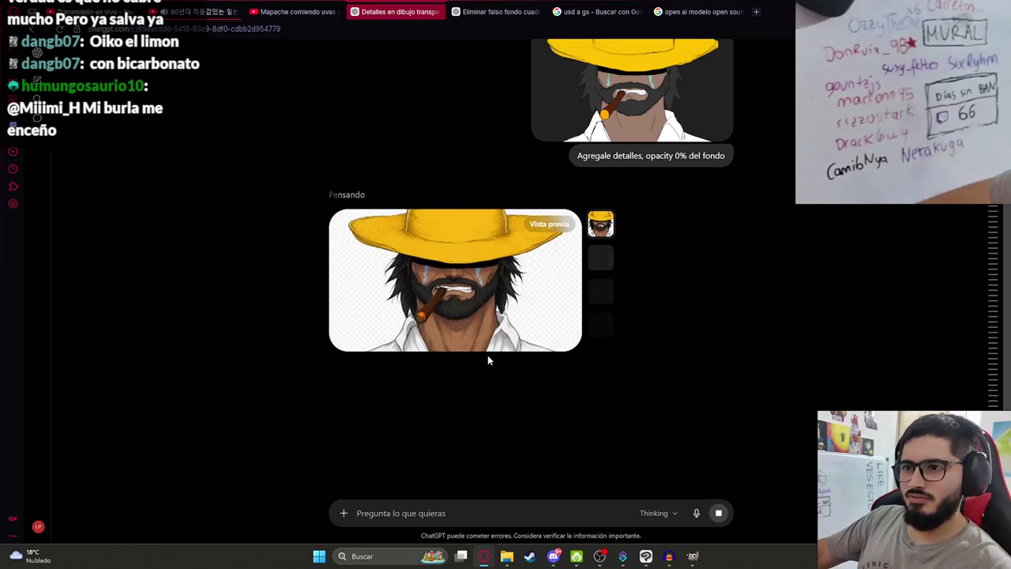
click(465, 263)
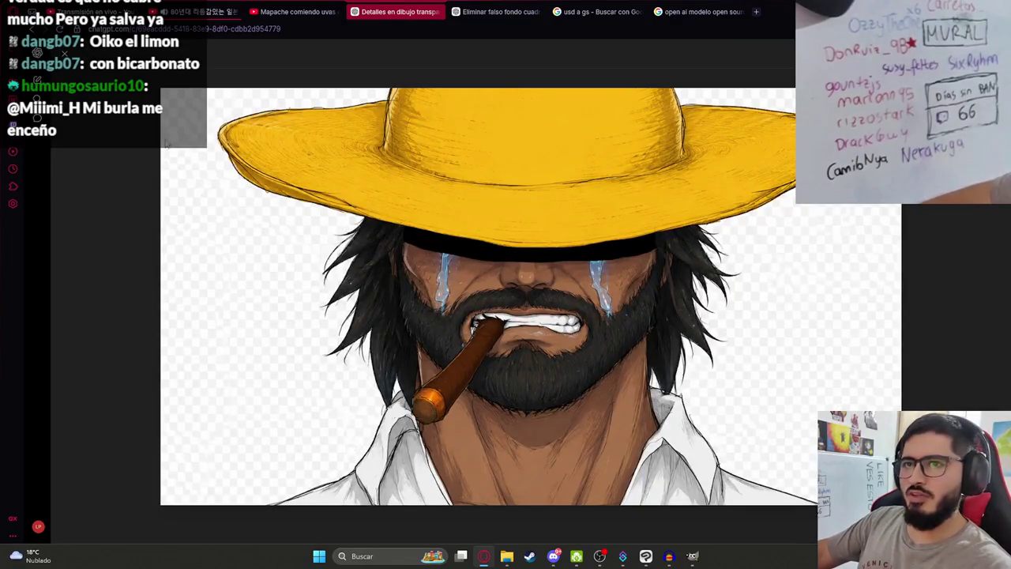
Close the image preview and undo the flat-colored cowboy off the Clip Studio canvas
key(Escape)
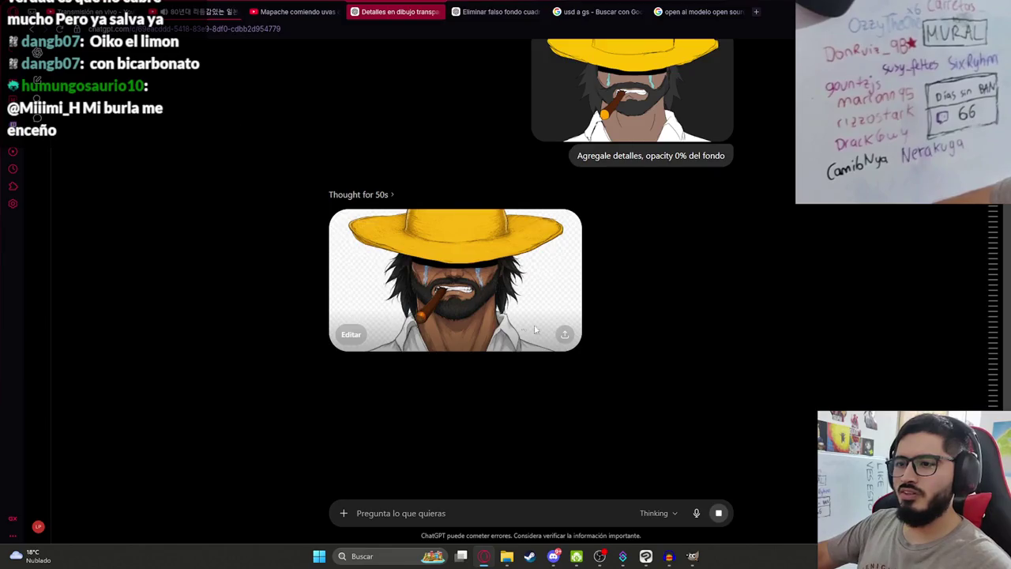
scroll(552, 365, down, 2)
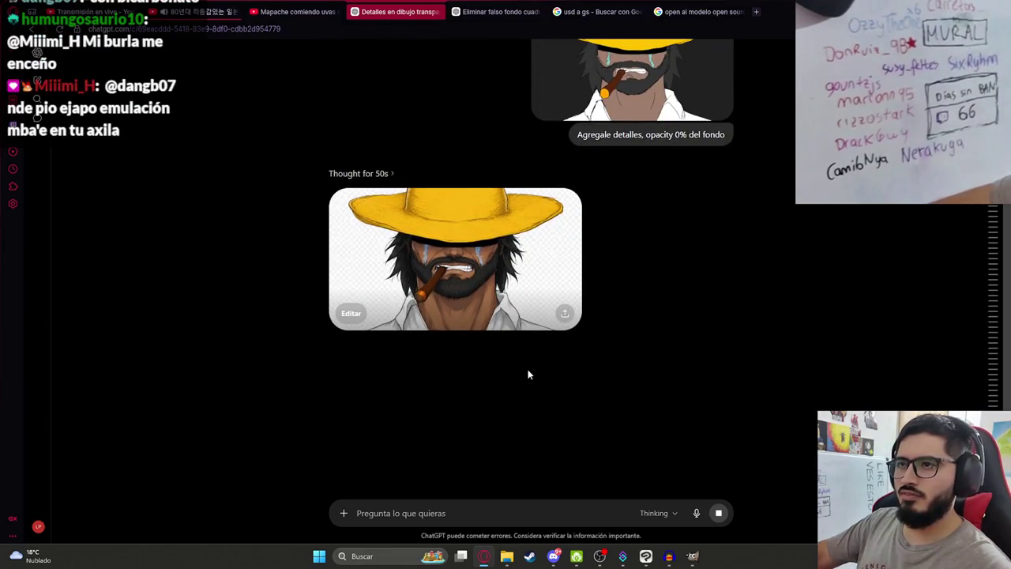
click(644, 556)
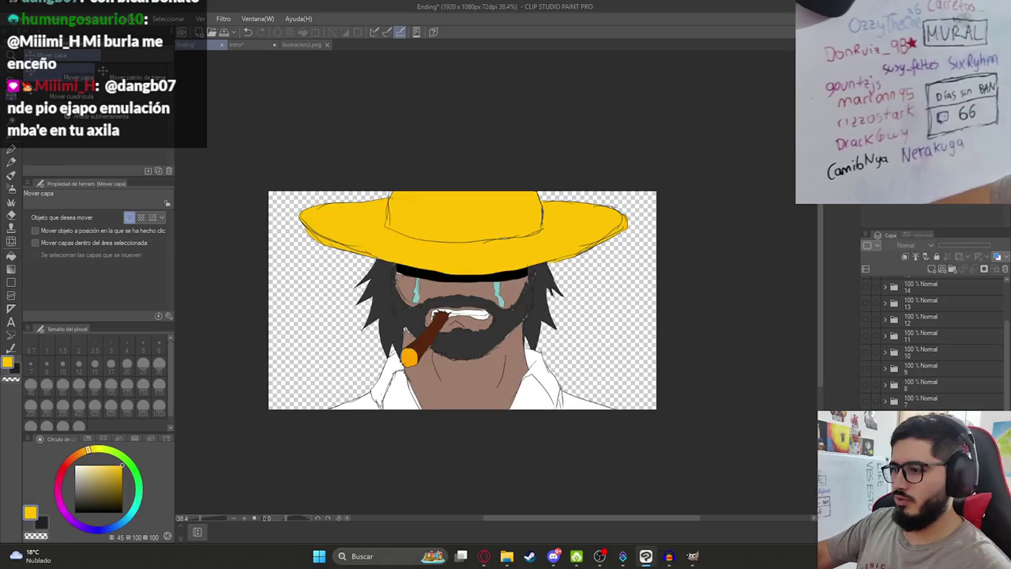
key(ctrl+z)
key(ctrl+z)
key(ctrl+z)
key(ctrl+z)
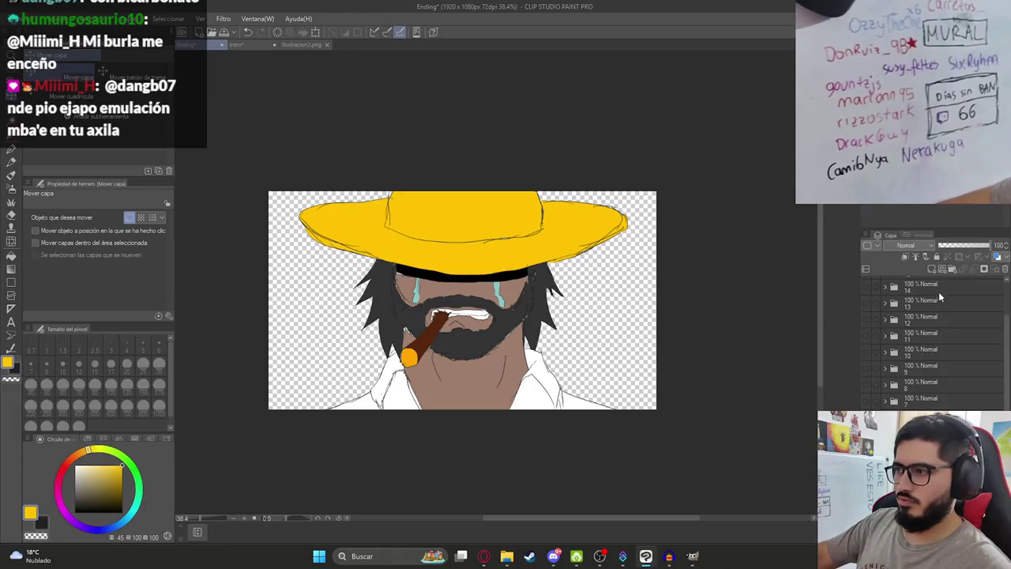
scroll(948, 347, down, 3)
scroll(936, 343, up, 2)
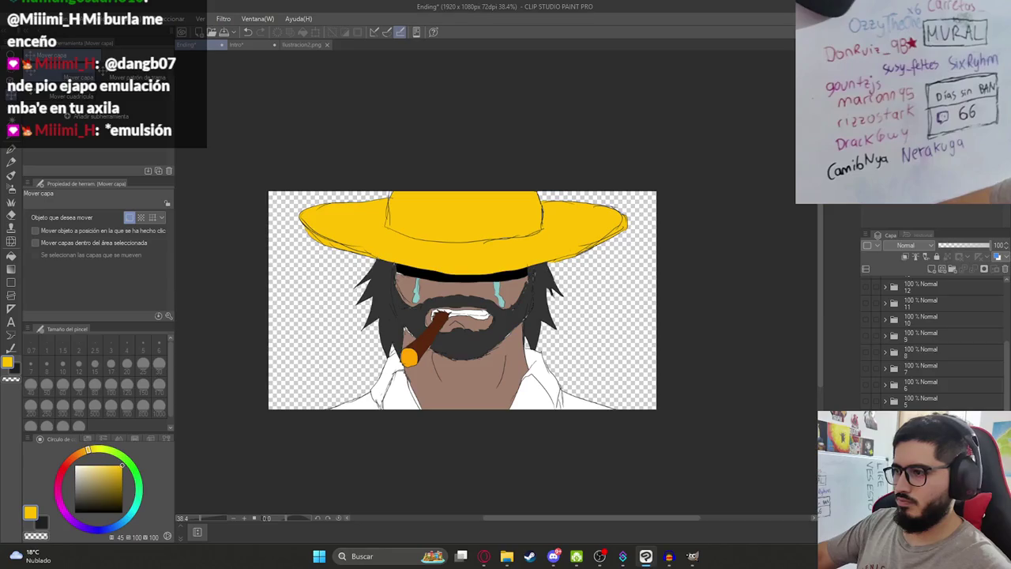
key(ctrl+z)
key(alt+Tab)
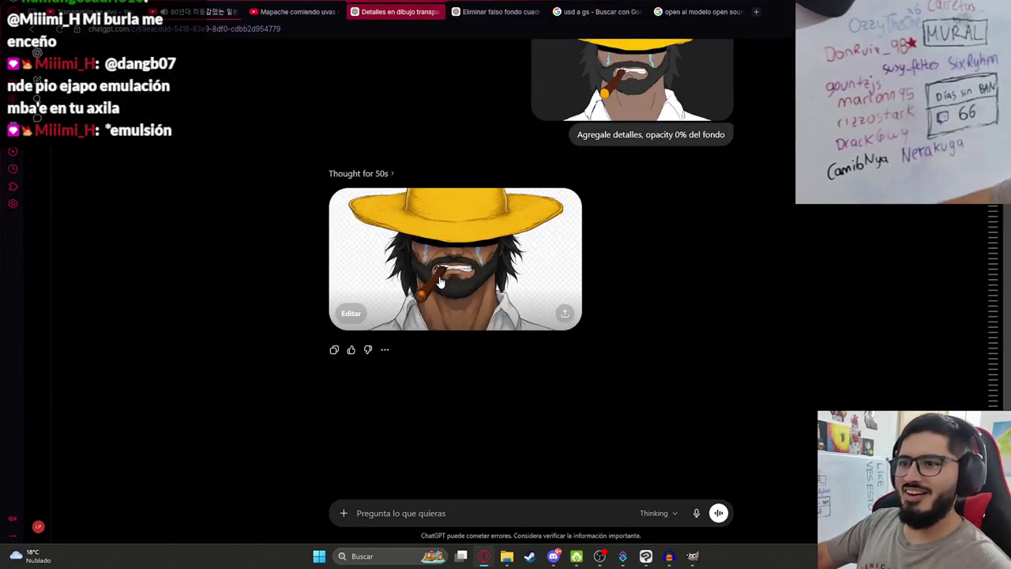
Copy ChatGPT's generated cowboy portrait and paste it onto the Clip Studio canvas
click(434, 269)
right_click(411, 205)
click(458, 264)
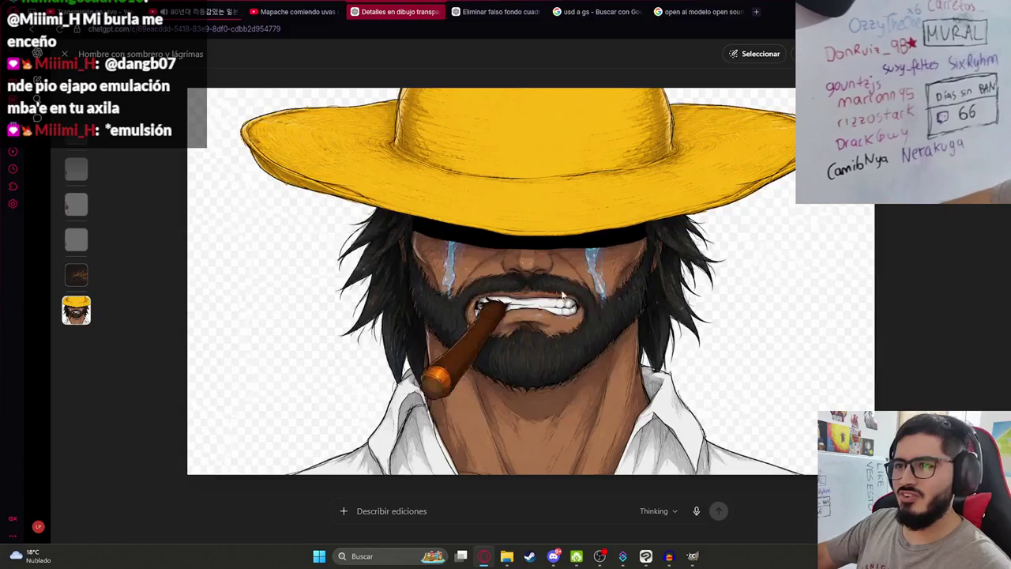
key(alt+Tab)
key(ctrl+v)
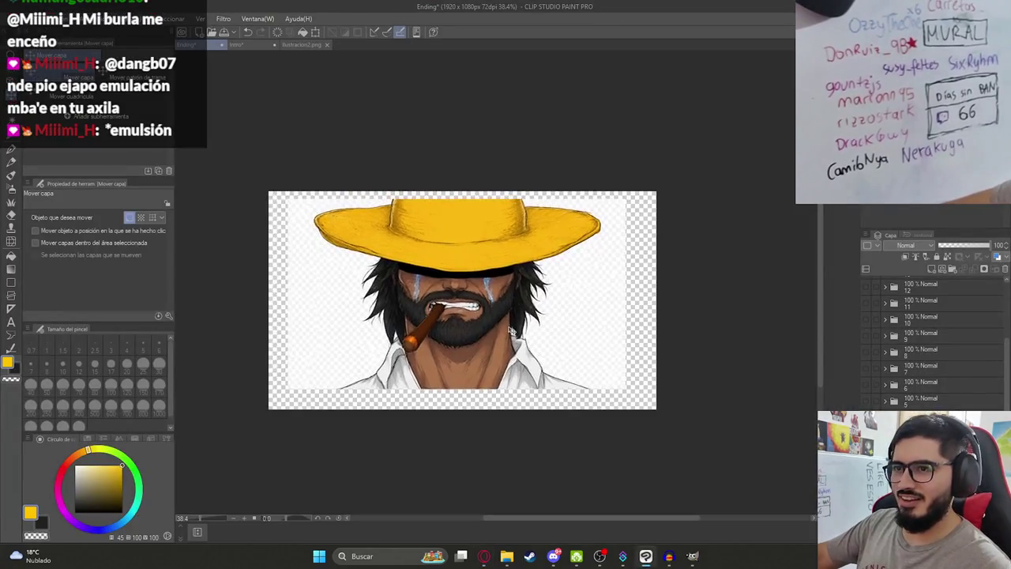
Auto-select the white background on both sides of the figure and delete it
key(w)
click(566, 301)
shift+click(332, 316)
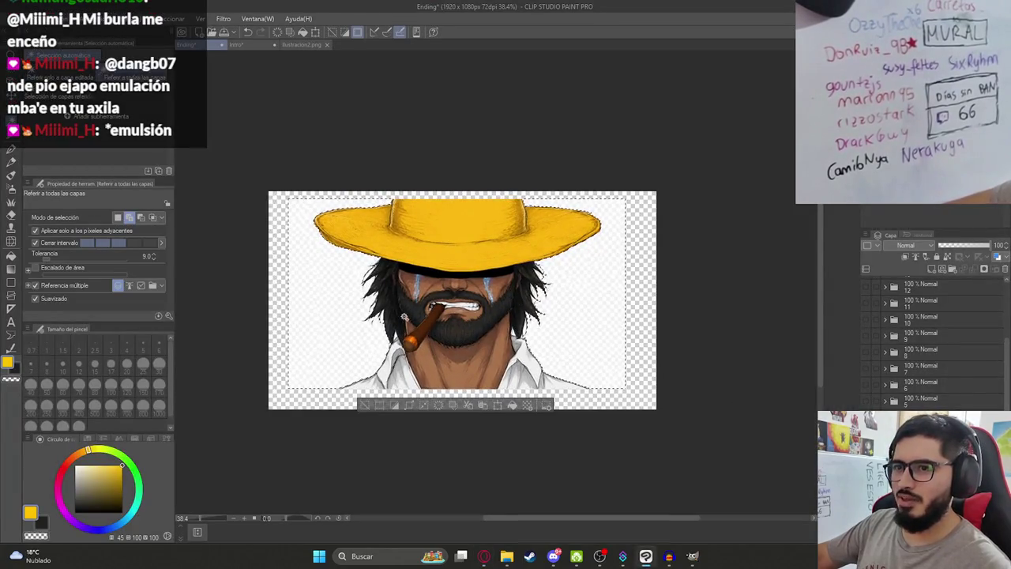
key(Delete)
key(ctrl+d)
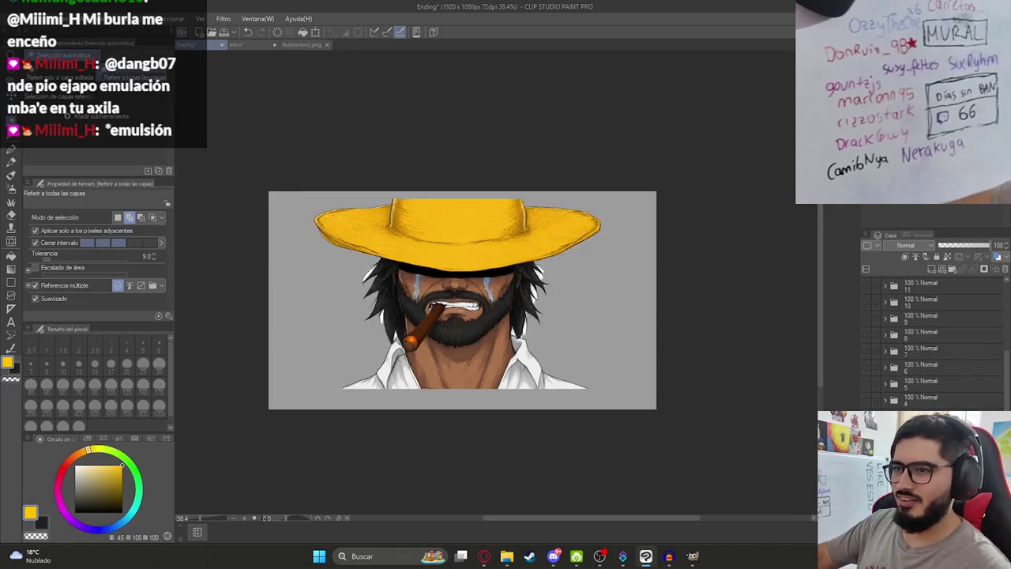
Zoom into the left hair and delete a white patch, then undo that deletion
scroll(504, 341, up, 2)
scroll(504, 341, up, 2)
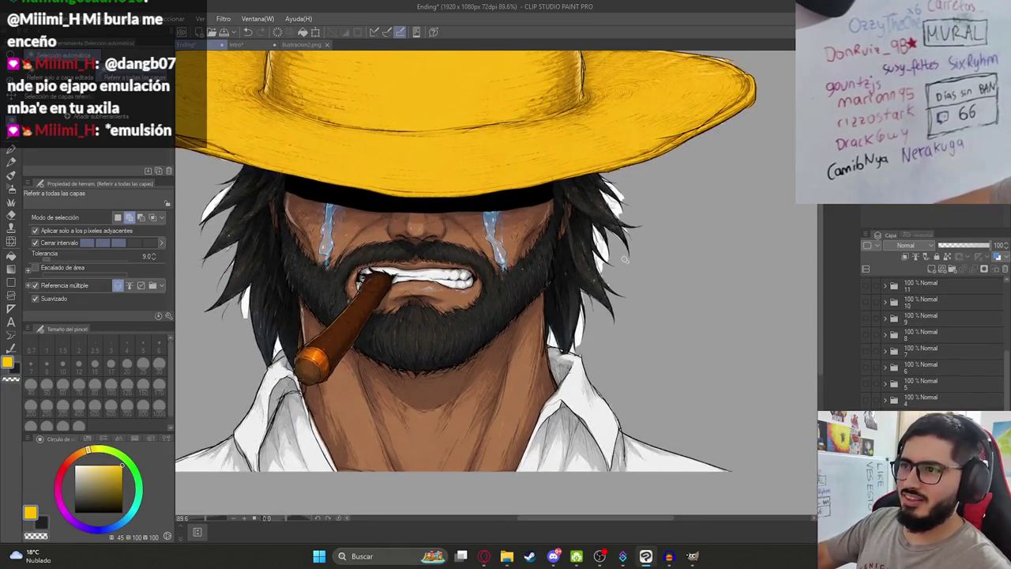
scroll(553, 237, up, 3)
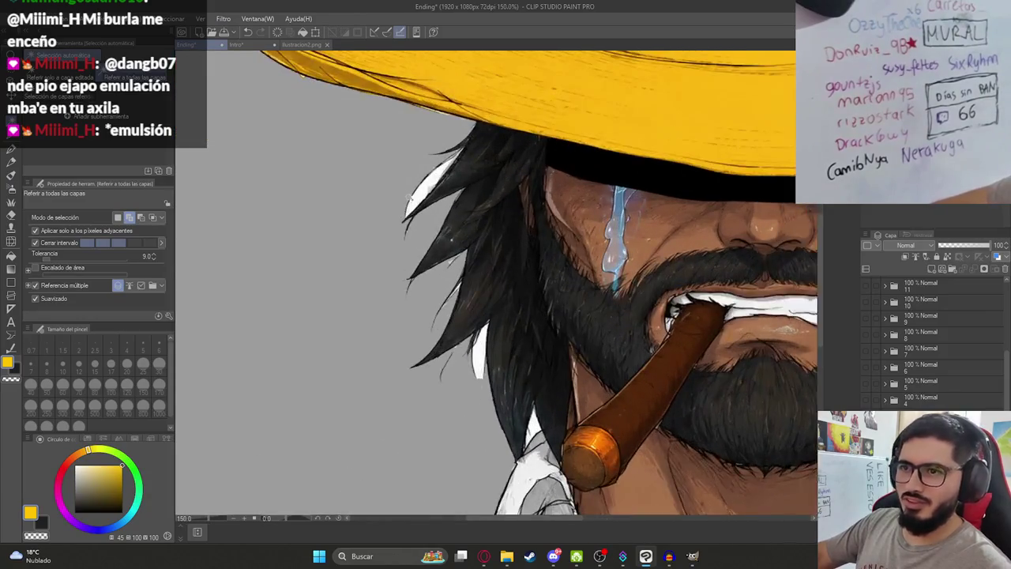
click(429, 196)
key(Delete)
key(ctrl+d)
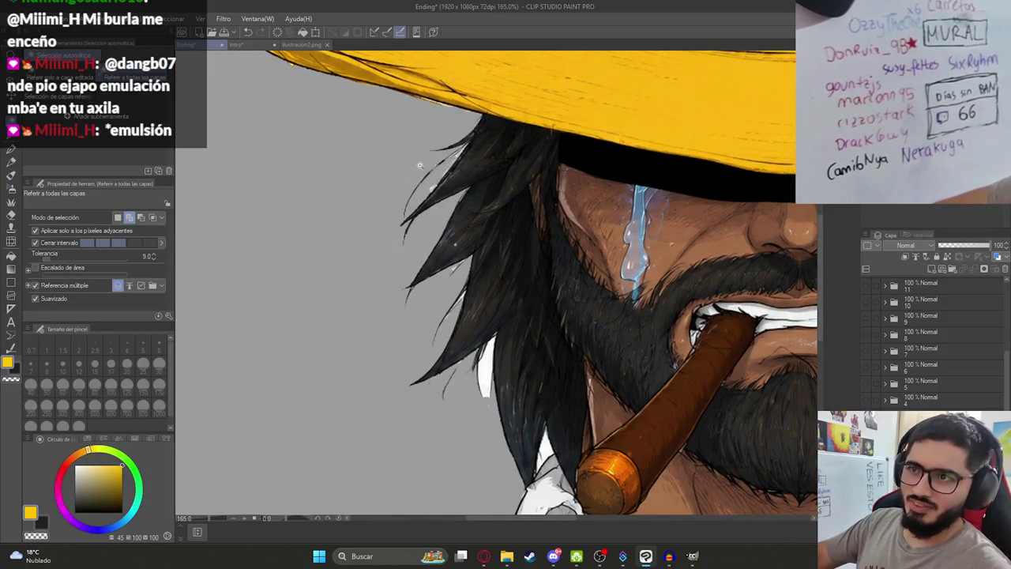
scroll(419, 165, up, 6)
key(ctrl+z)
key(ctrl+z)
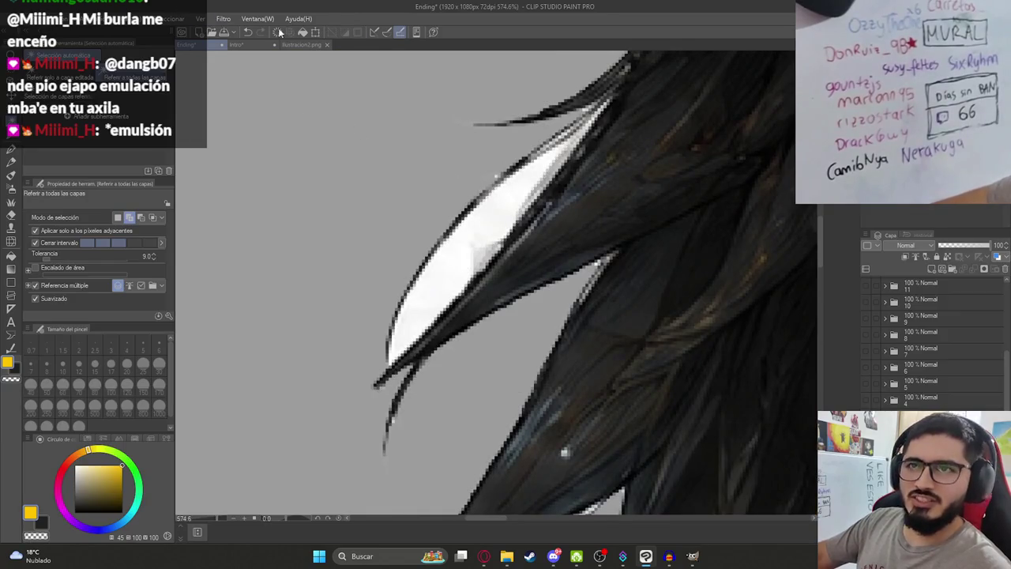
Select the white specks in the left hair and delete the patch between strands
click(451, 229)
click(447, 237)
drag(399, 359, 475, 66)
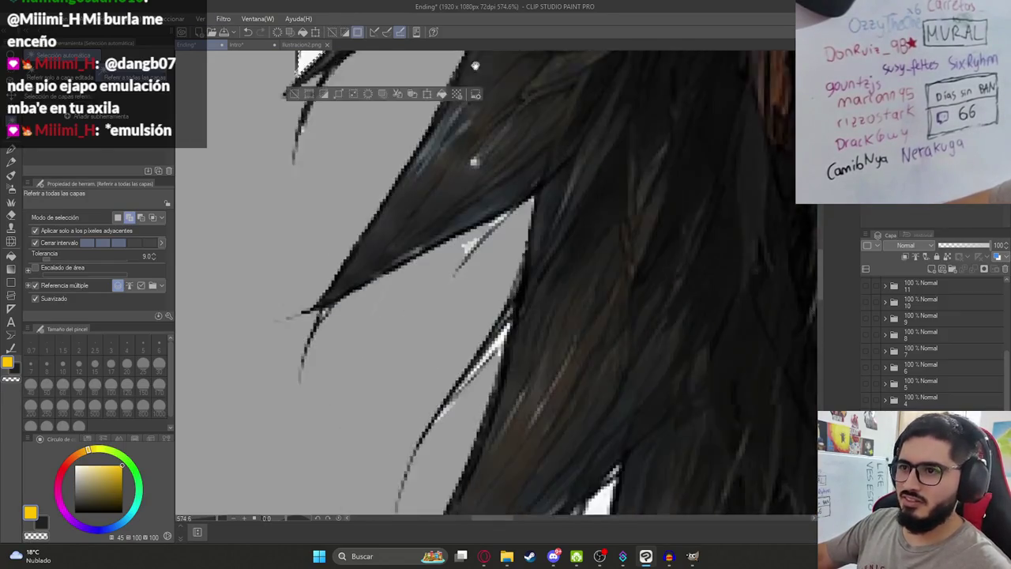
scroll(466, 118, down, 1)
scroll(467, 190, down, 1)
click(514, 339)
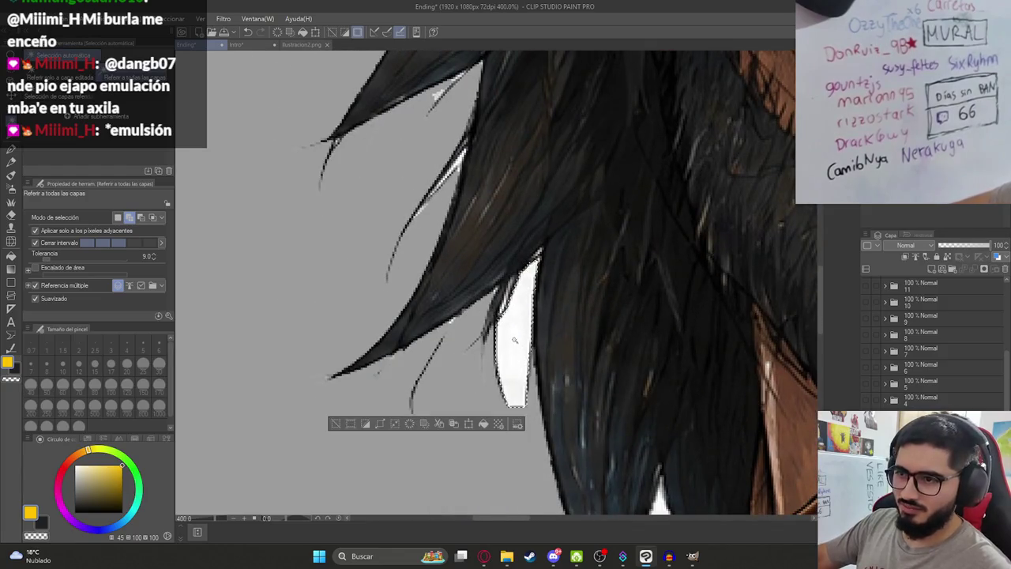
key(Delete)
key(ctrl+d)
Delete the white patch near the shoulder hair and clear the selection
scroll(573, 330, down, 3)
scroll(573, 330, up, 3)
click(574, 330)
key(alt+BackSpace)
key(ctrl+d)
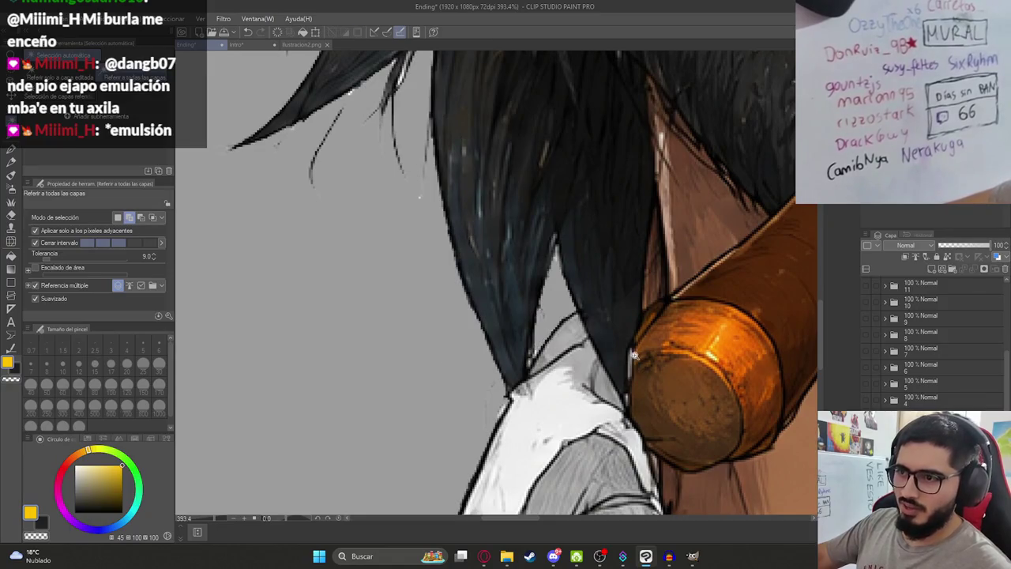
scroll(634, 356, down, 5)
scroll(539, 319, down, 3)
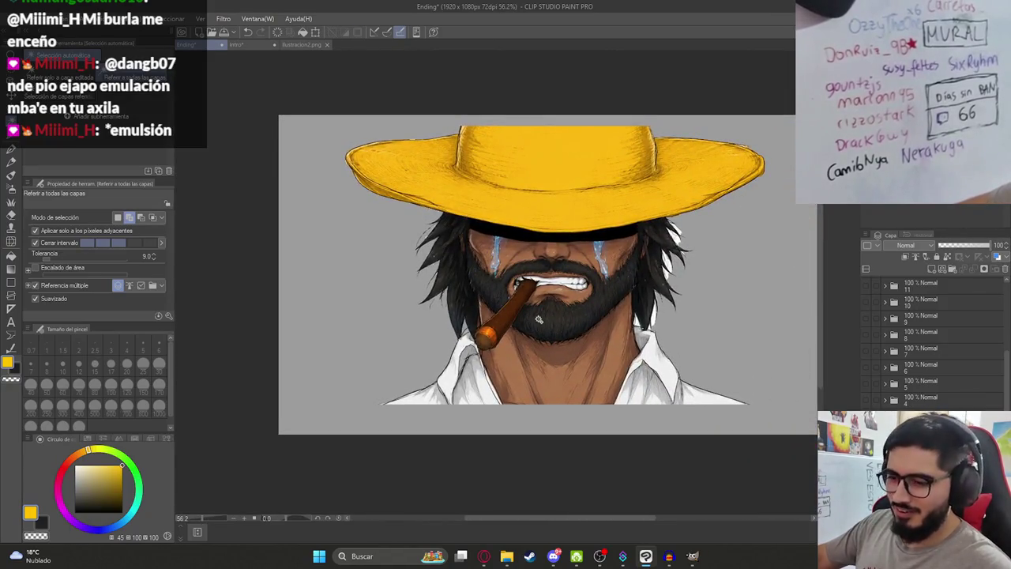
Auto-select the white strips near the collar and along the right hair edge
click(654, 319)
scroll(640, 332, up, 5)
click(602, 347)
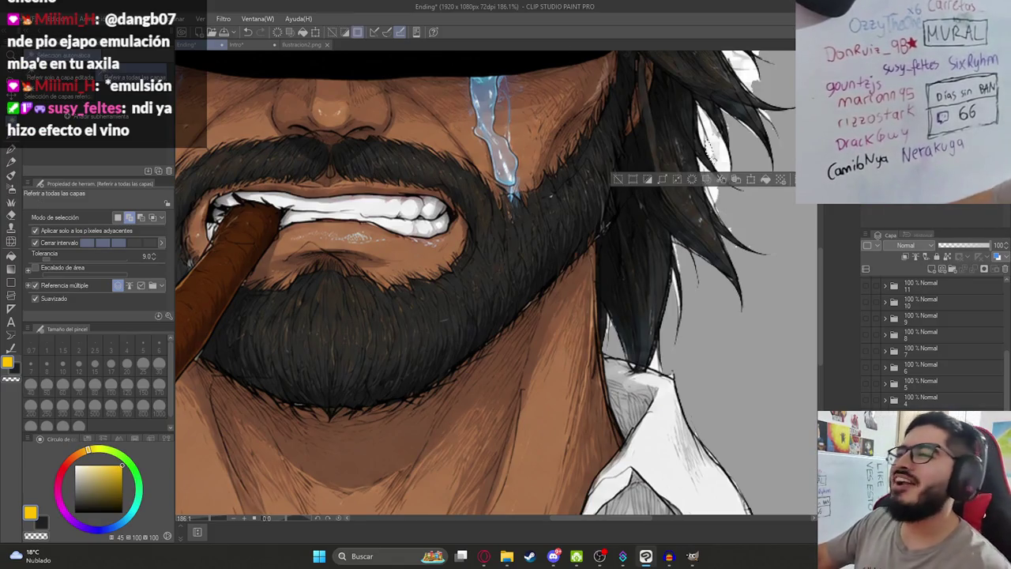
click(624, 215)
drag(625, 215, 553, 278)
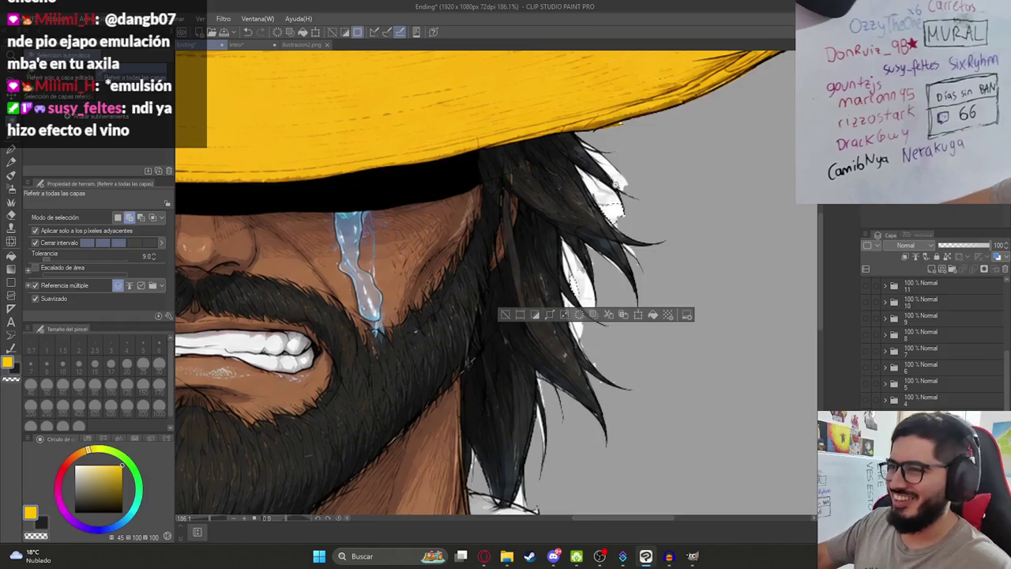
scroll(621, 186, up, 3)
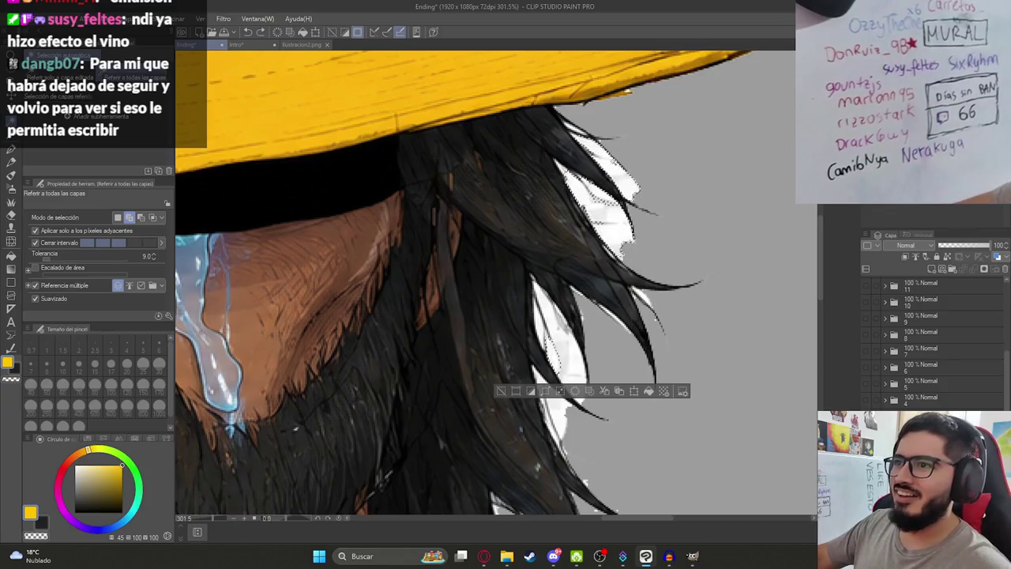
key(ctrl+d)
scroll(631, 269, down, 3)
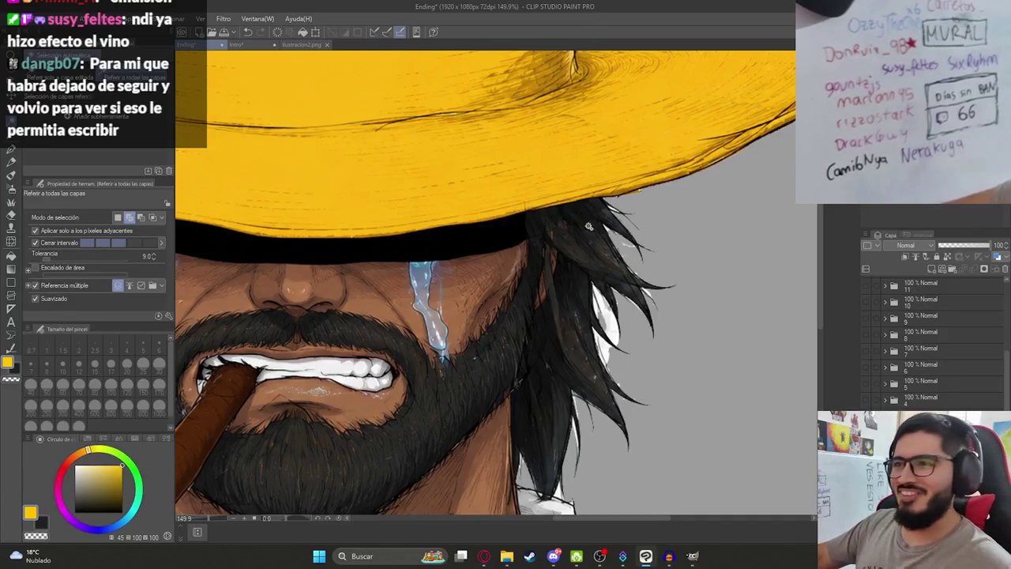
scroll(614, 335, up, 3)
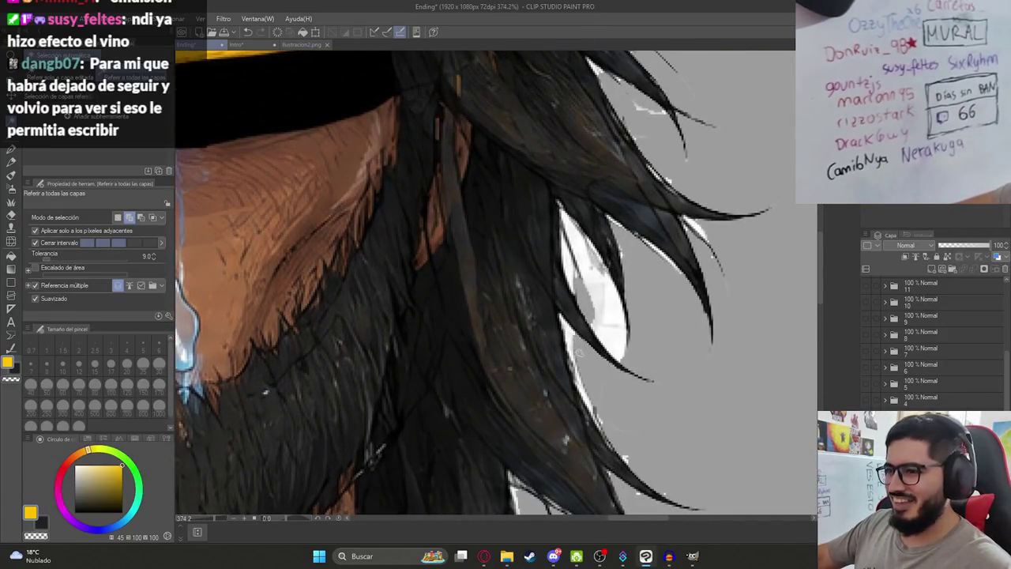
Paint dark hair colour over the white bits along the right hair edge and collar
drag(567, 332, 602, 406)
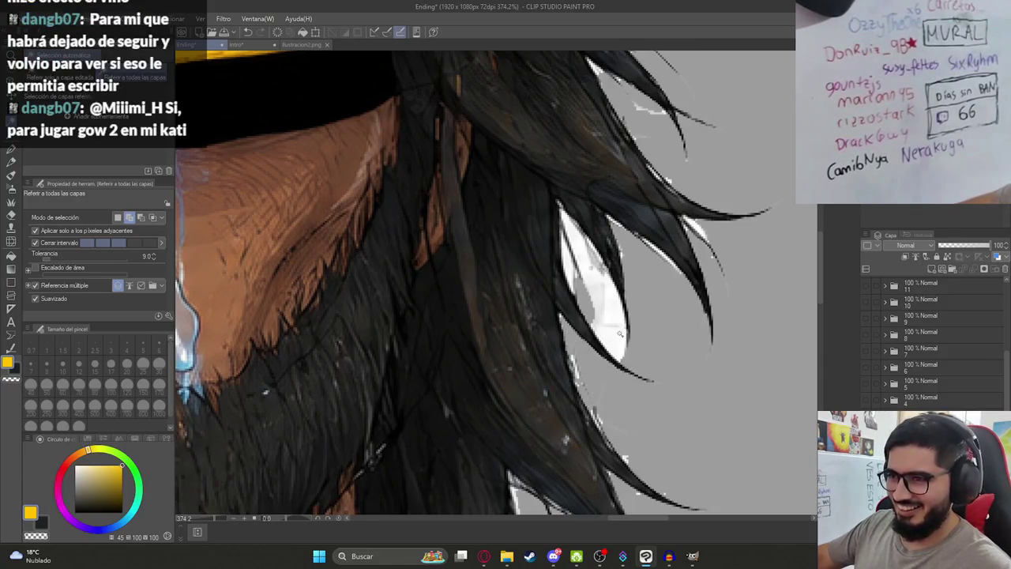
drag(620, 334, 590, 273)
scroll(568, 267, down, 5)
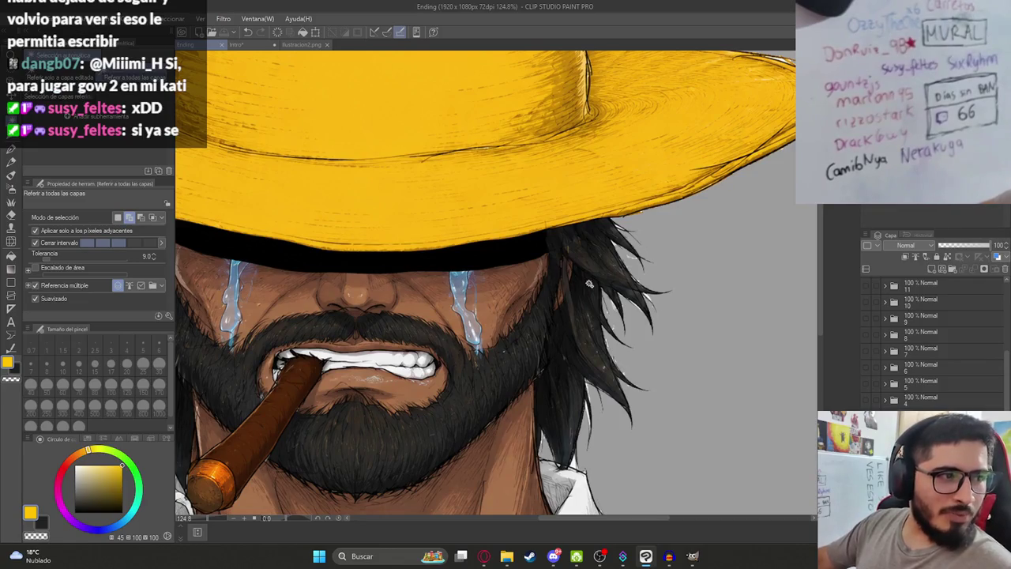
scroll(589, 286, up, 1)
scroll(569, 269, up, 1)
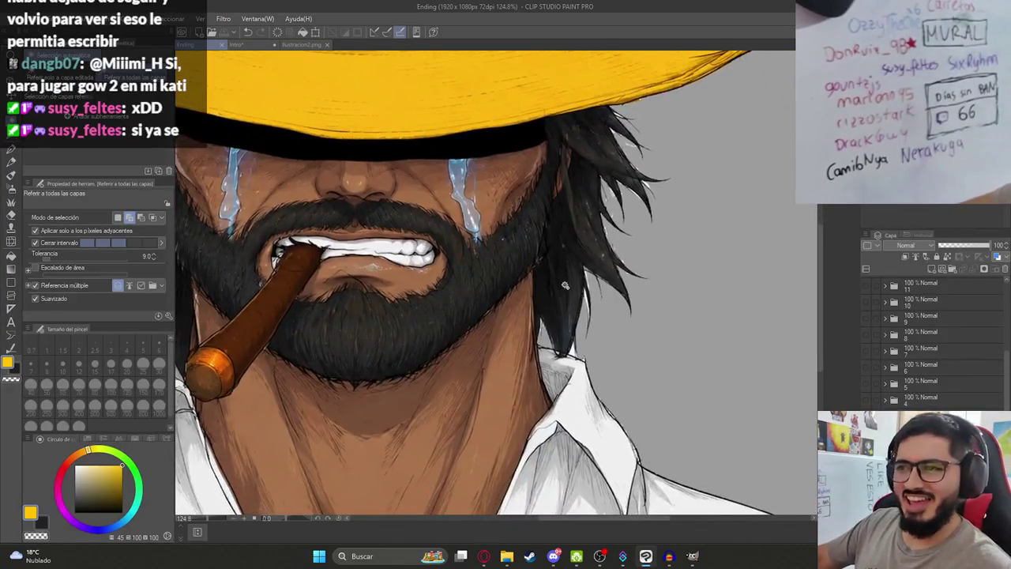
scroll(586, 365, up, 1)
click(613, 346)
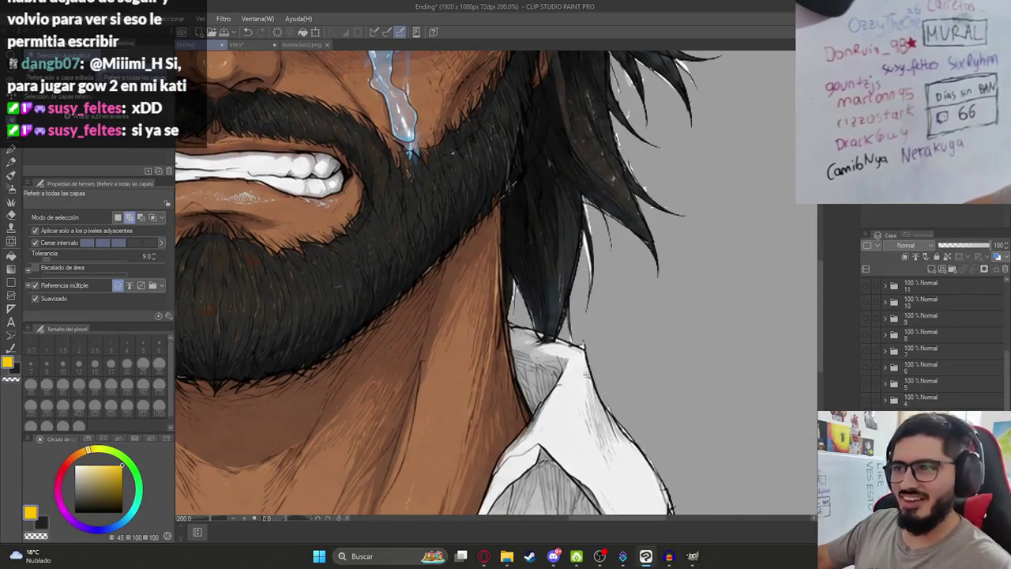
key(ctrl+0)
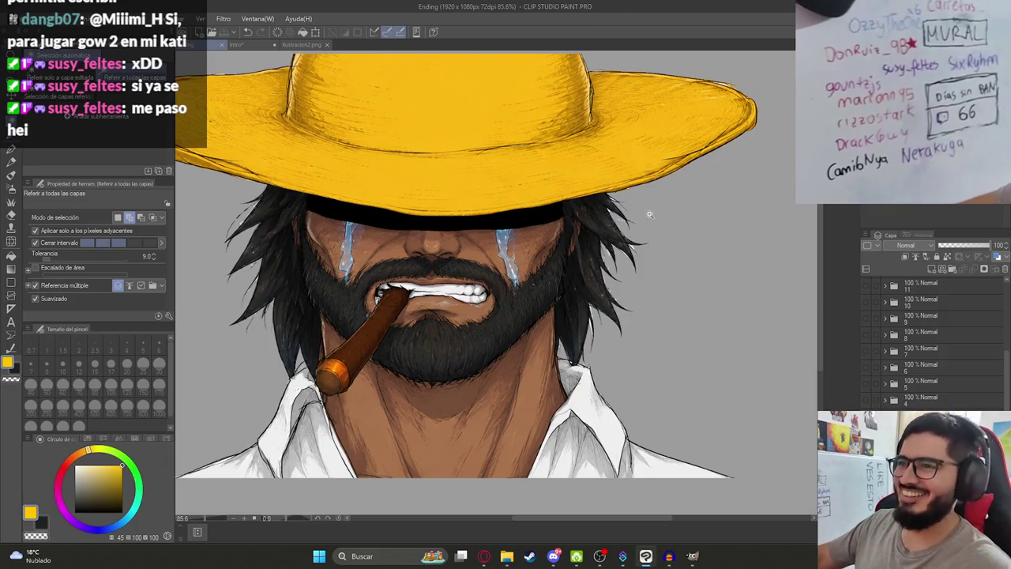
scroll(622, 207, up, 5)
scroll(553, 166, up, 3)
scroll(481, 122, up, 2)
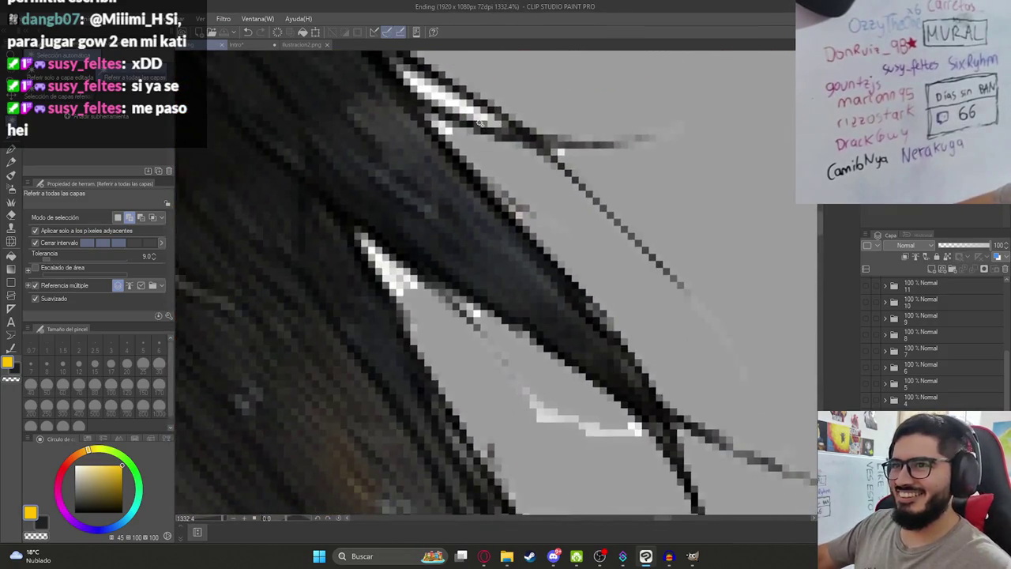
With the Polyline selection, outline and delete two white flecks under the hat brim
key(m)
drag(479, 124, 519, 313)
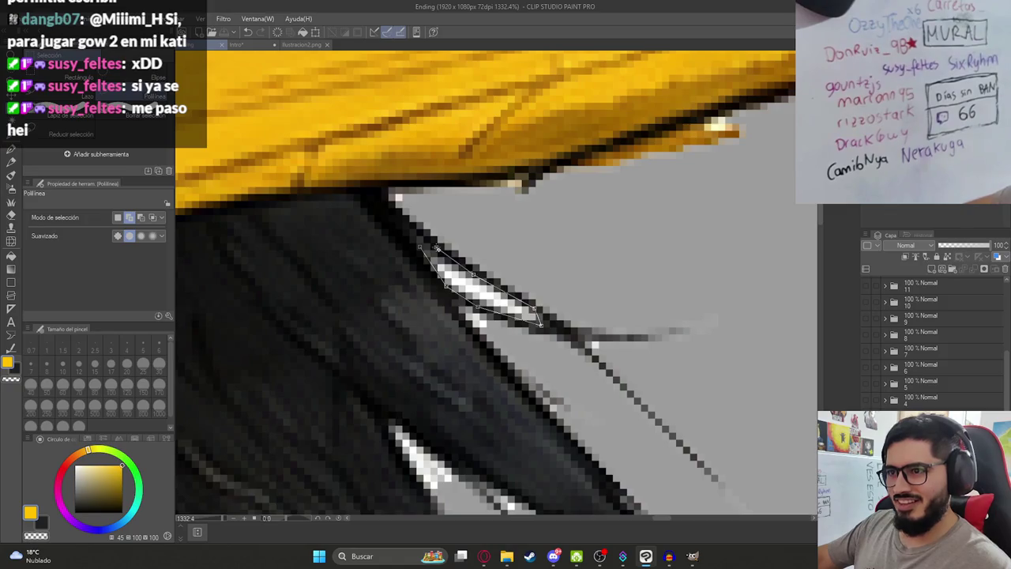
double_click(541, 324)
key(Delete)
key(ctrl+d)
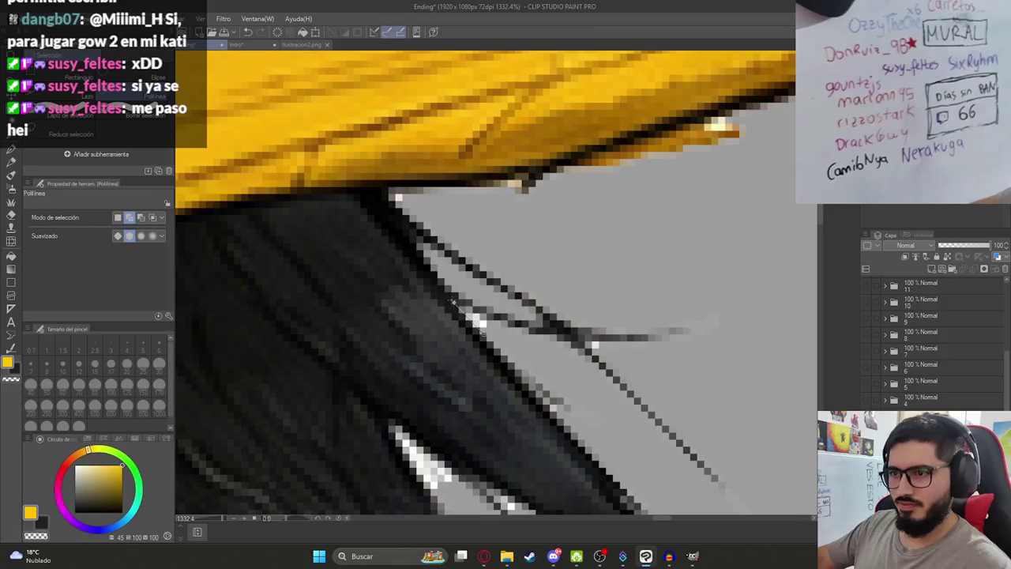
double_click(500, 333)
key(Delete)
key(ctrl+d)
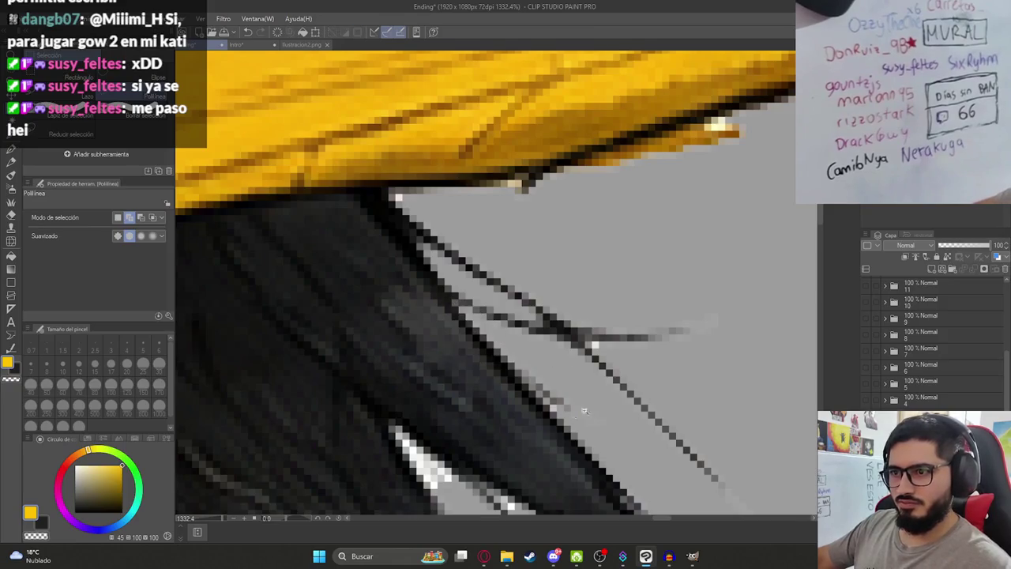
Outline and delete white flecks on the right hair edge and at the hat edge
click(610, 341)
double_click(617, 361)
key(Delete)
key(ctrl+d)
scroll(465, 175, down, 3)
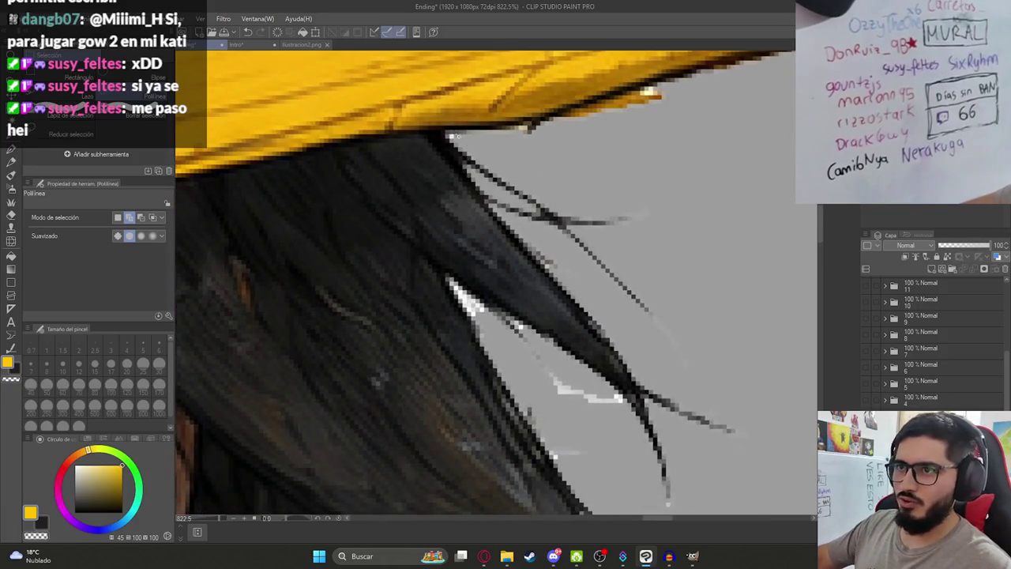
double_click(481, 147)
key(Delete)
key(ctrl+d)
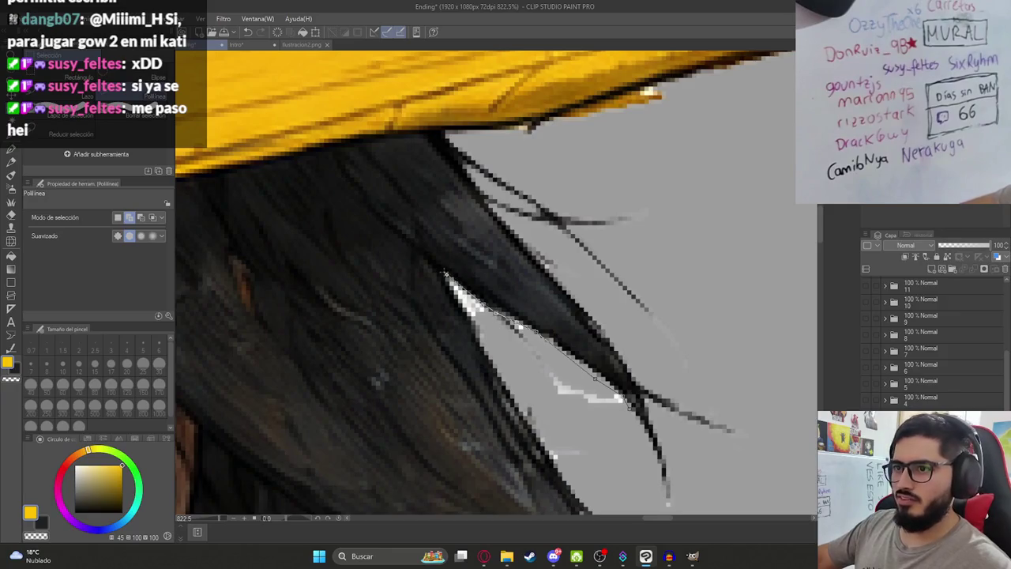
Outline the stray light pixels at the strand tips and erase the white highlight
click(533, 401)
click(443, 271)
scroll(443, 271, down, 3)
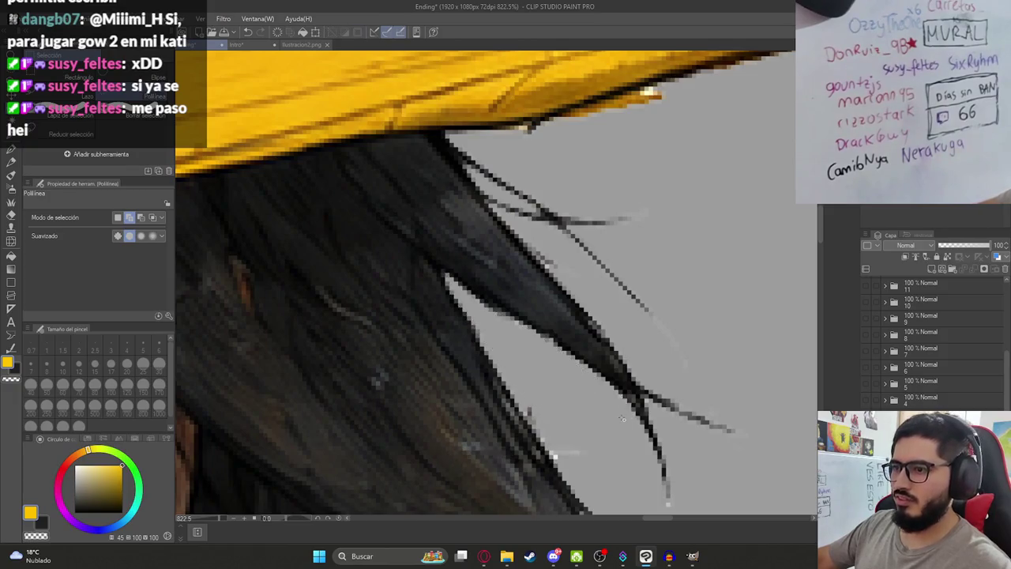
scroll(515, 313, up, 4)
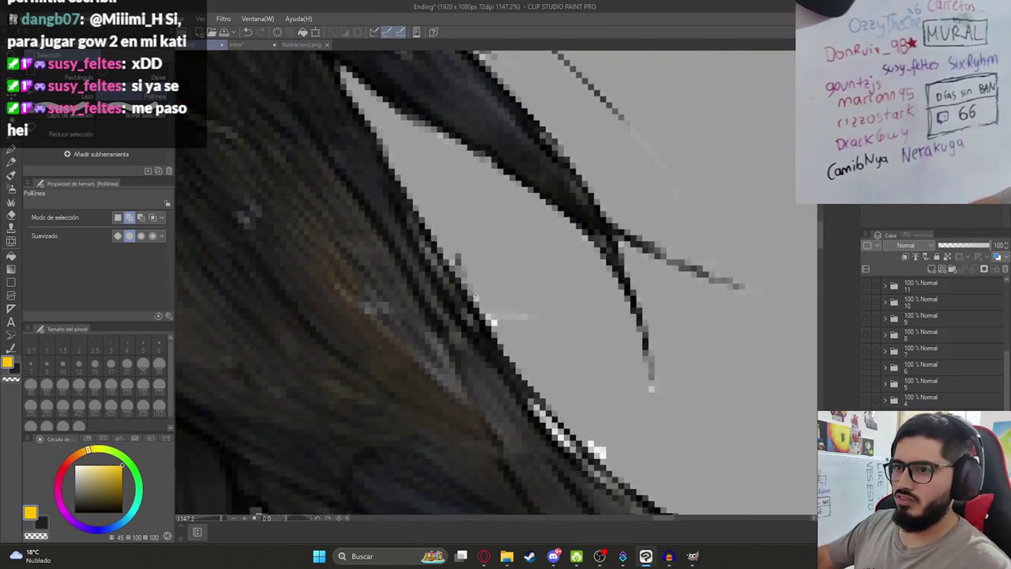
click(531, 353)
click(570, 335)
click(524, 279)
click(473, 295)
scroll(473, 295, down, 3)
scroll(500, 281, up, 3)
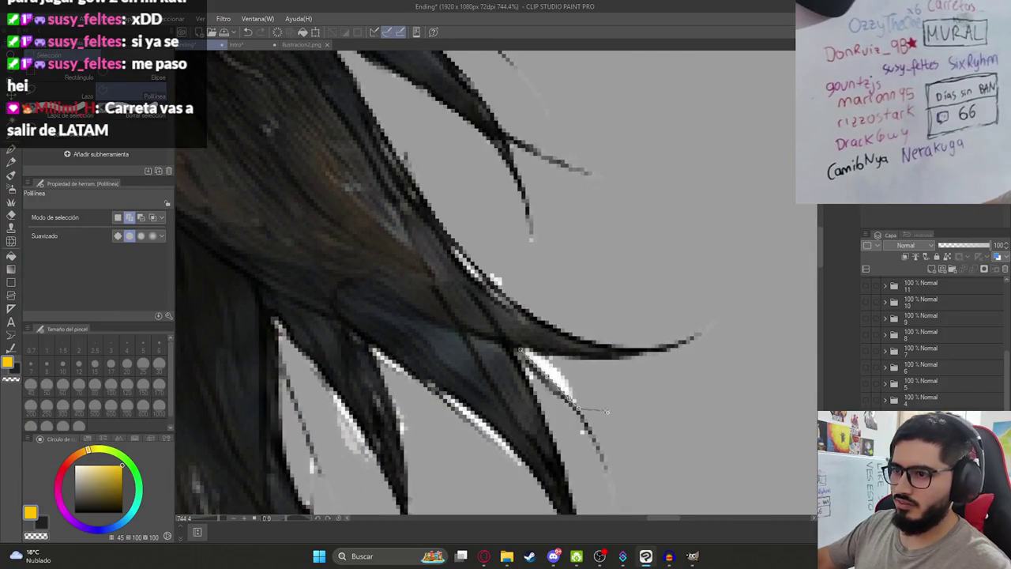
click(520, 348)
key(Delete)
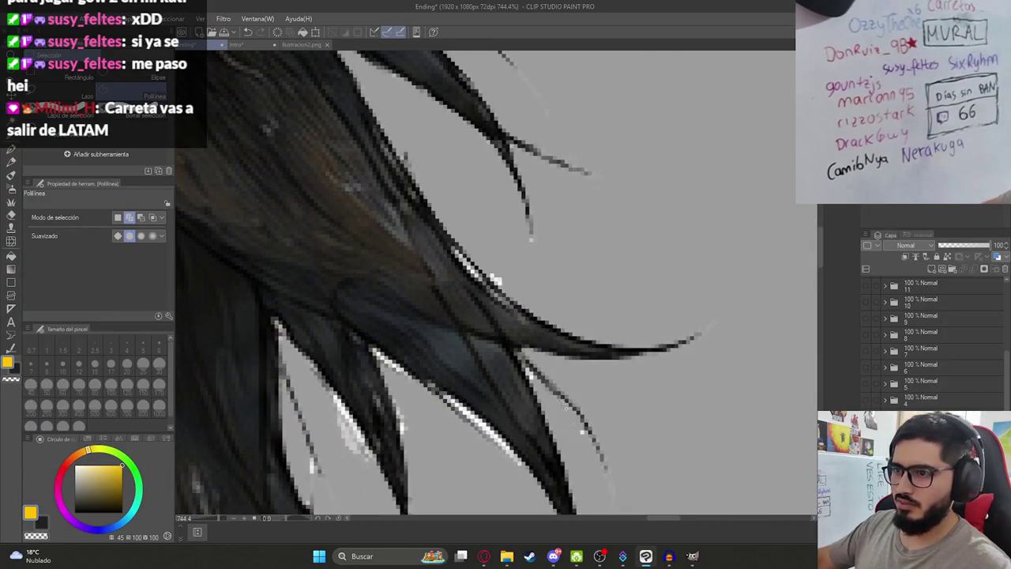
drag(575, 425, 559, 357)
scroll(560, 369, down, 2)
scroll(560, 370, down, 1)
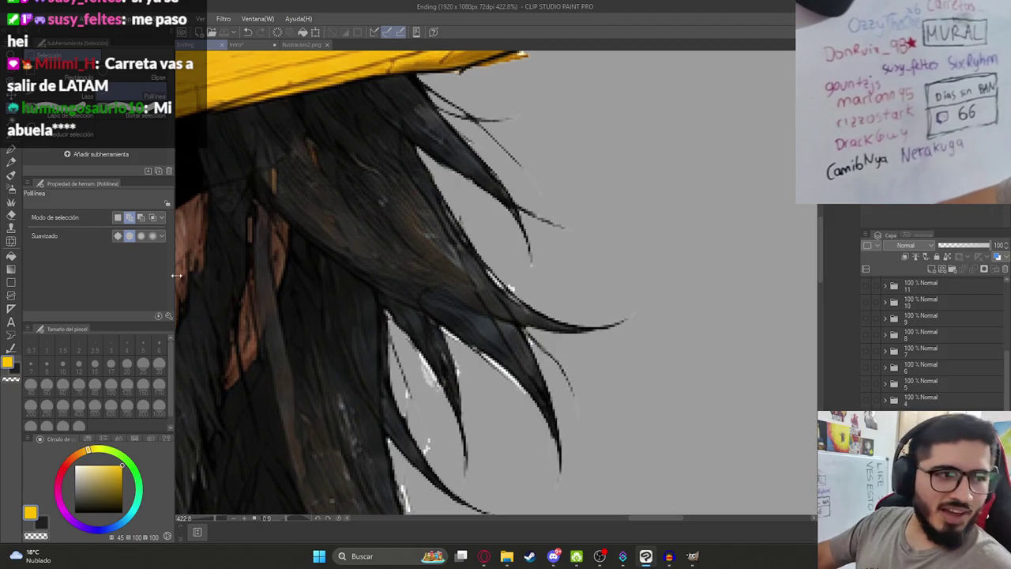
Delete two patches of white fringe pixels along the hair edges using polyline selections
scroll(503, 316, up, 2)
scroll(503, 316, up, 2)
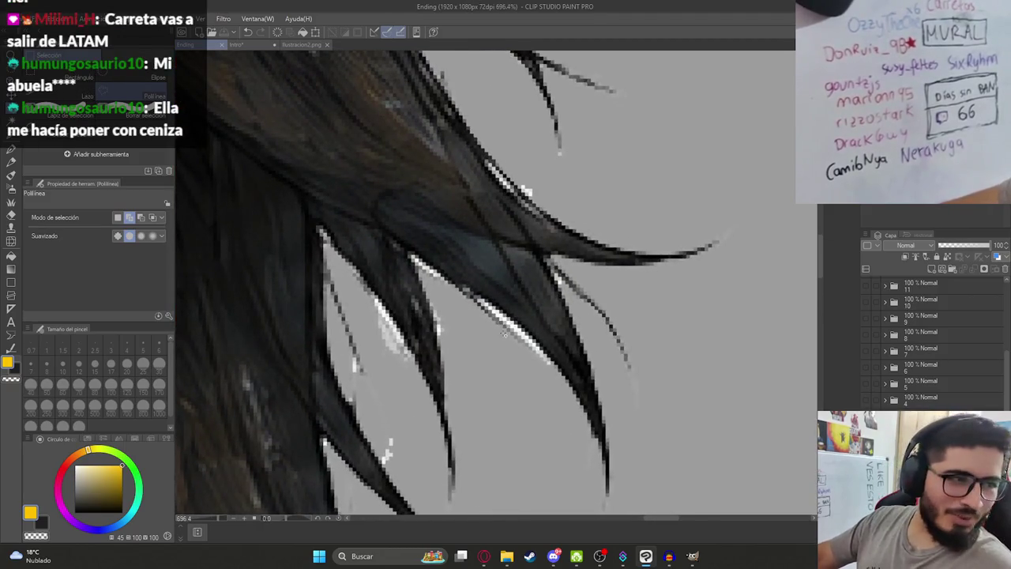
scroll(538, 342, up, 1)
scroll(569, 351, up, 1)
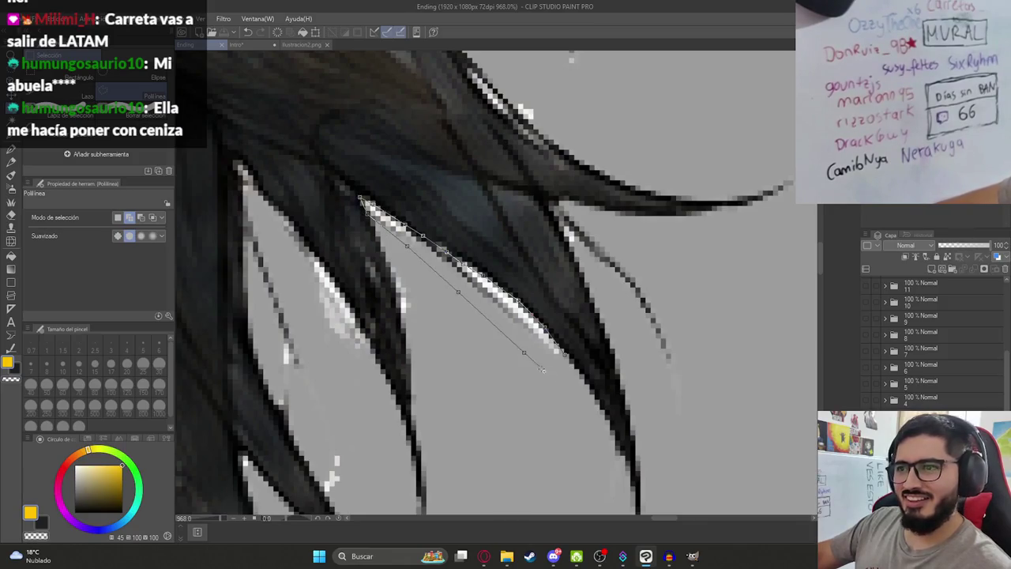
double_click(561, 363)
key(Delete)
key(ctrl+d)
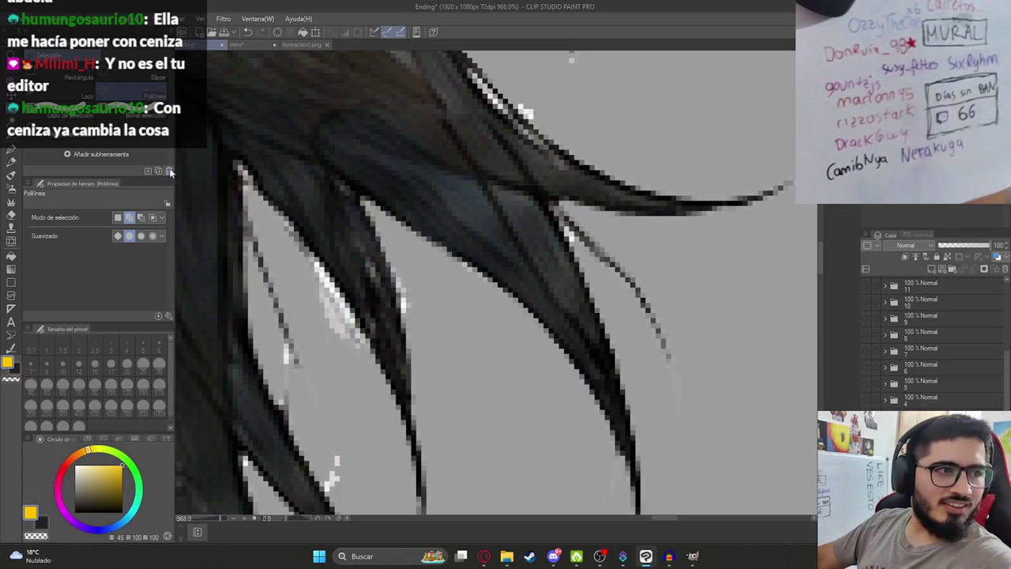
scroll(510, 205, up, 3)
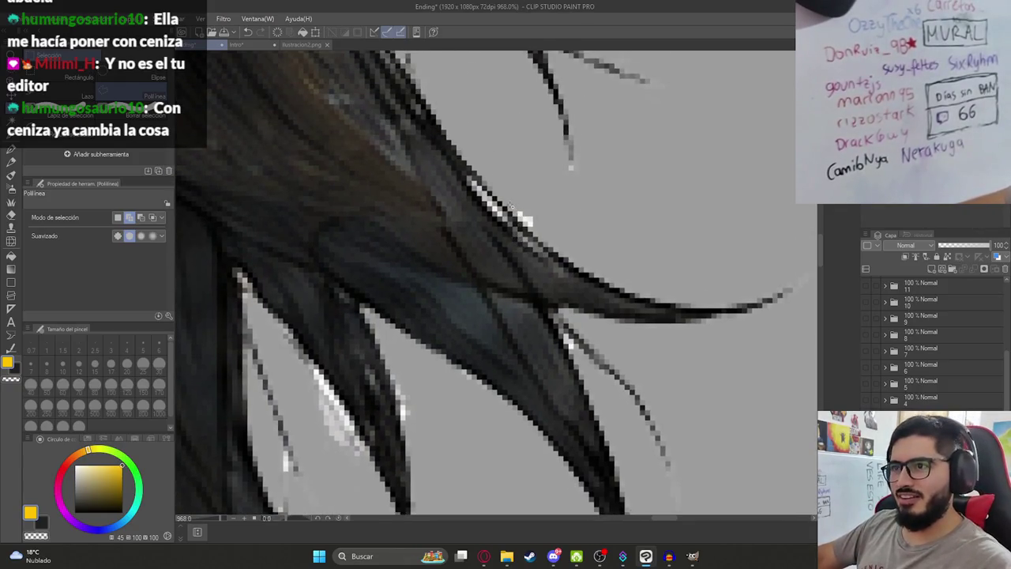
double_click(540, 206)
key(Delete)
key(ctrl+d)
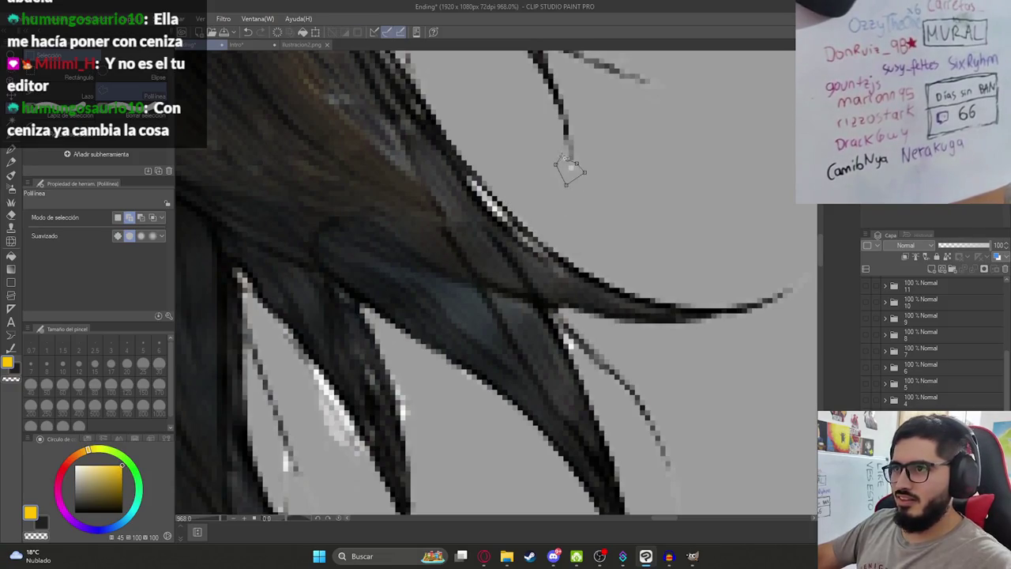
Delete the white pixels along another hair strand's edge
scroll(478, 188, up, 2)
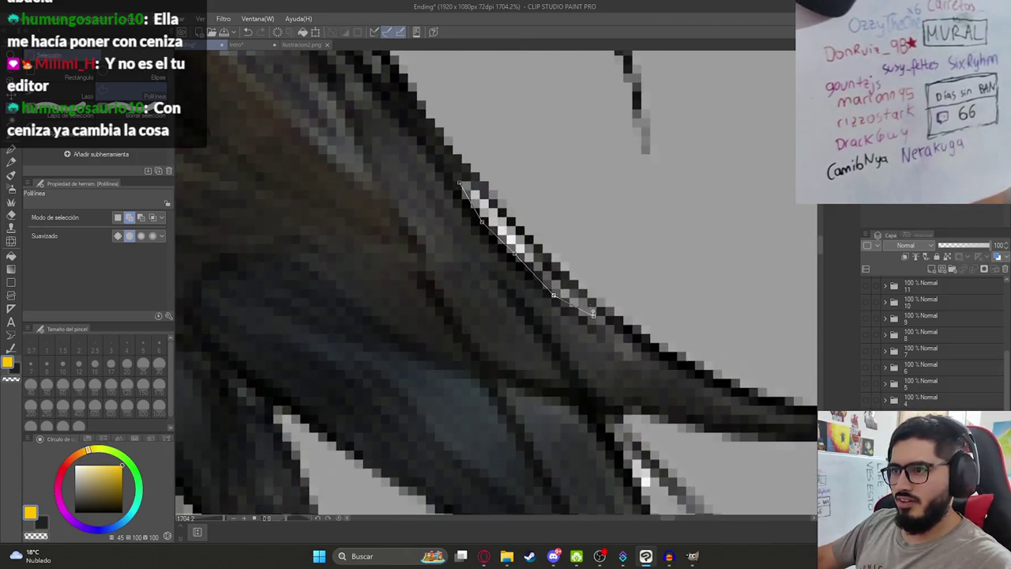
double_click(458, 181)
key(Delete)
key(ctrl+d)
scroll(506, 276, down, 4)
scroll(510, 355, down, 3)
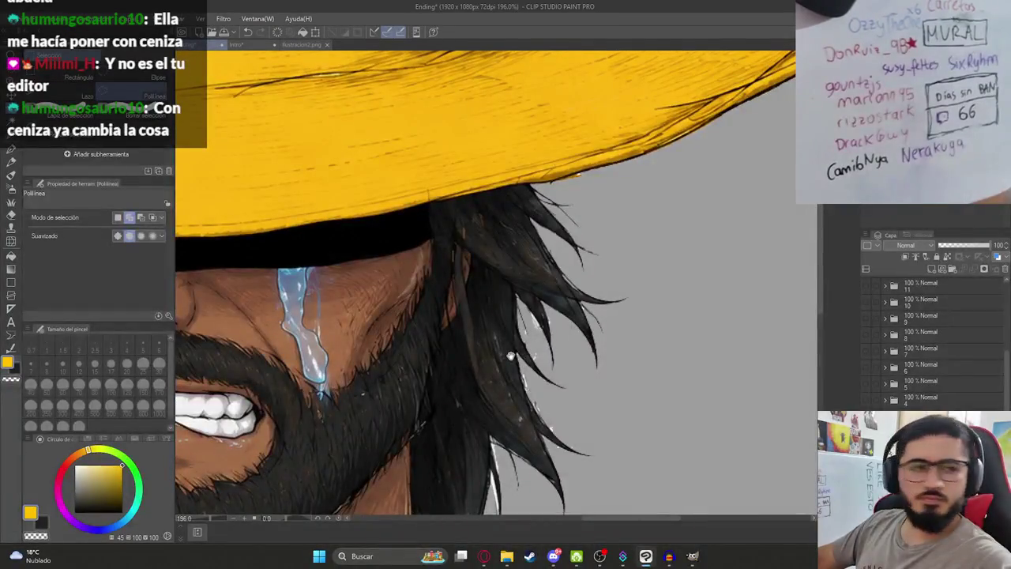
scroll(522, 358, up, 1)
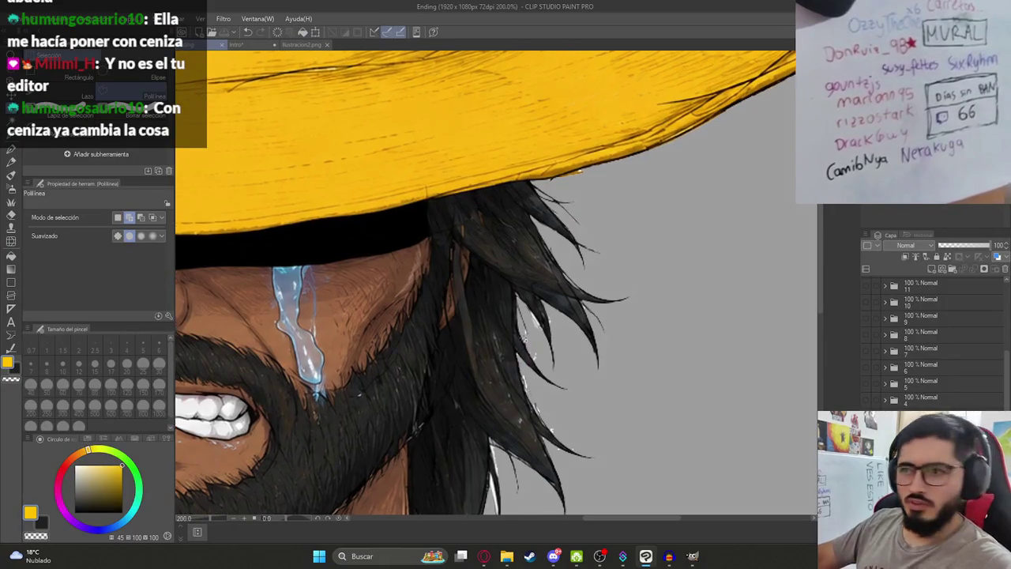
scroll(521, 358, up, 2)
scroll(556, 280, up, 3)
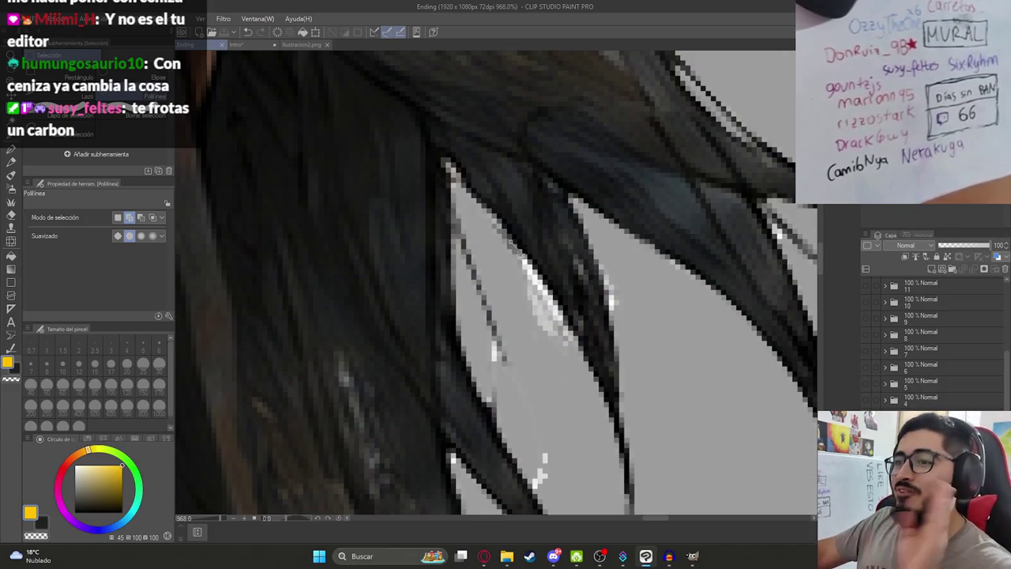
Outline the white highlight strand and delete it to the grey background
click(524, 261)
click(581, 359)
click(575, 378)
click(531, 363)
click(511, 319)
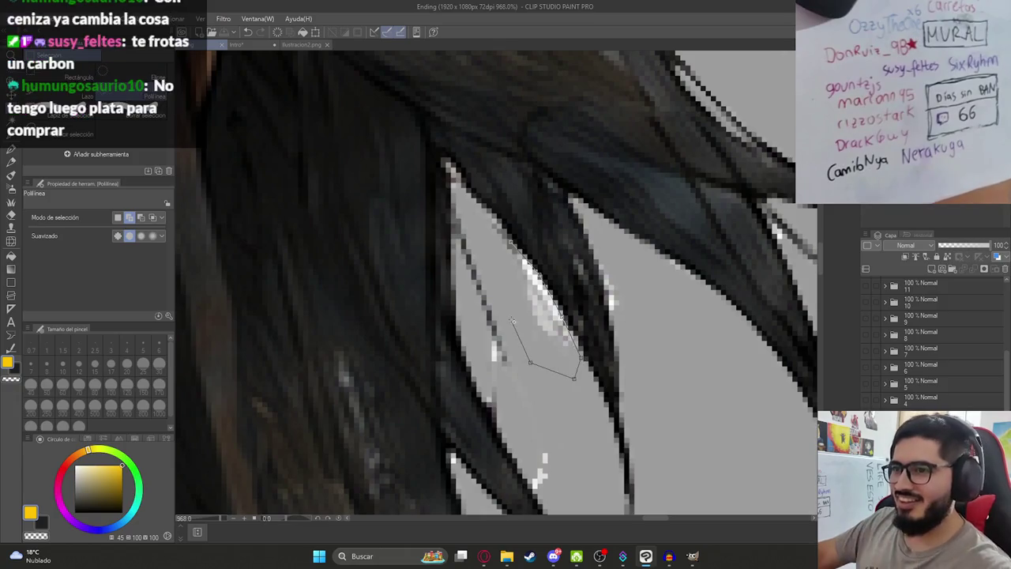
click(499, 281)
click(499, 253)
key(Delete)
key(ctrl+d)
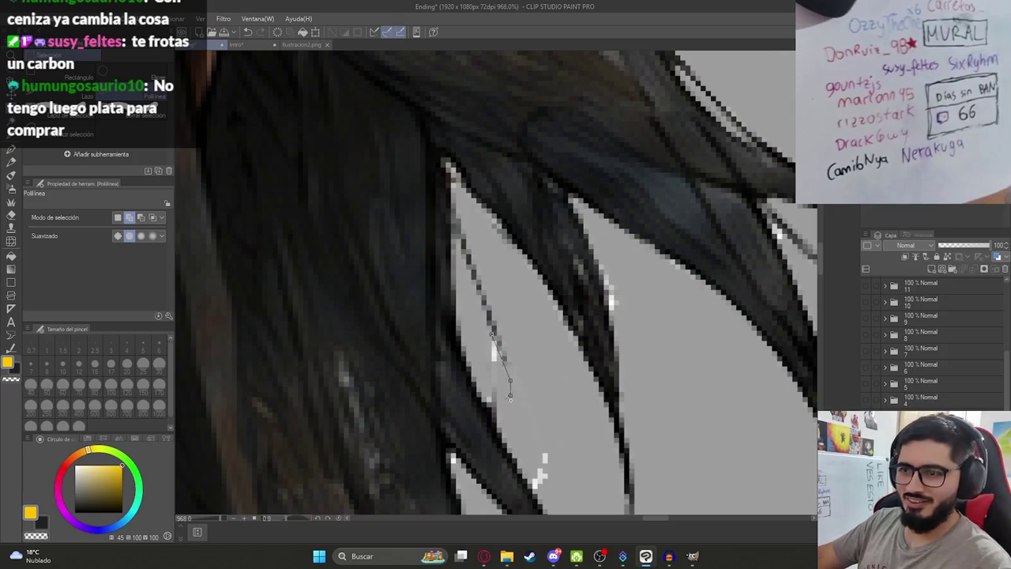
Erase stray pixels along the lower strand edge with a size 6 eraser
drag(494, 363, 480, 245)
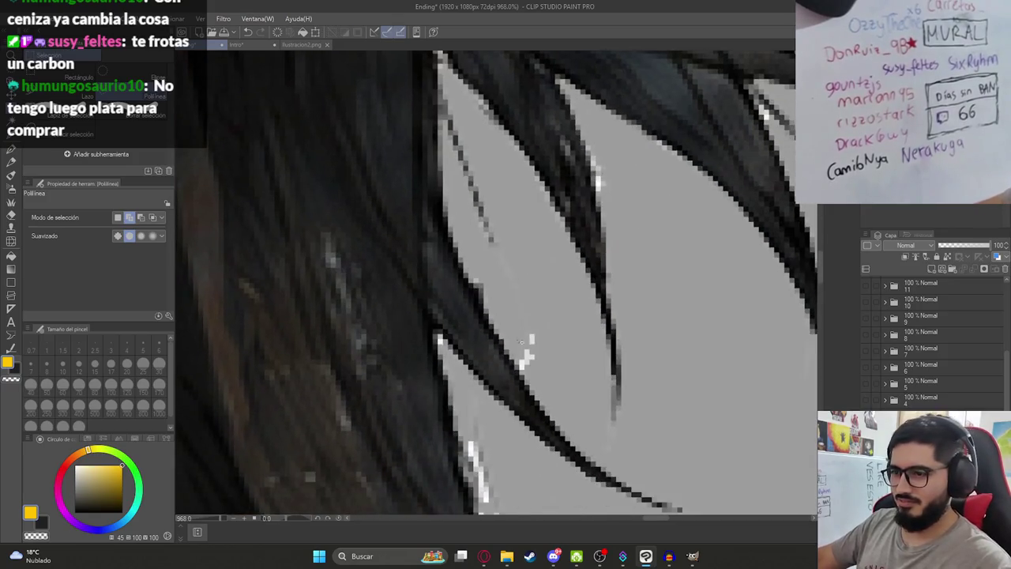
key(e)
click(159, 349)
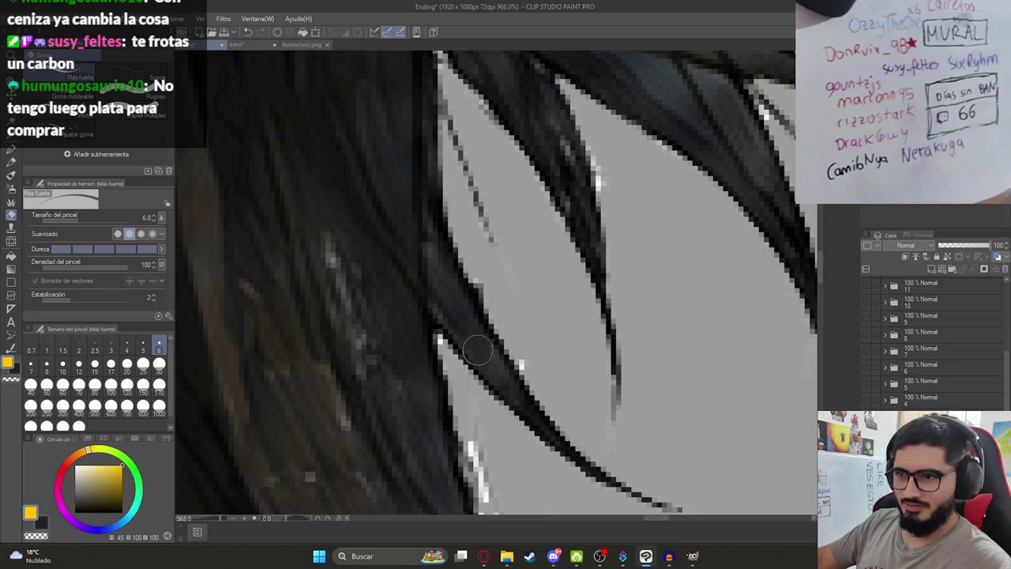
drag(601, 163, 614, 208)
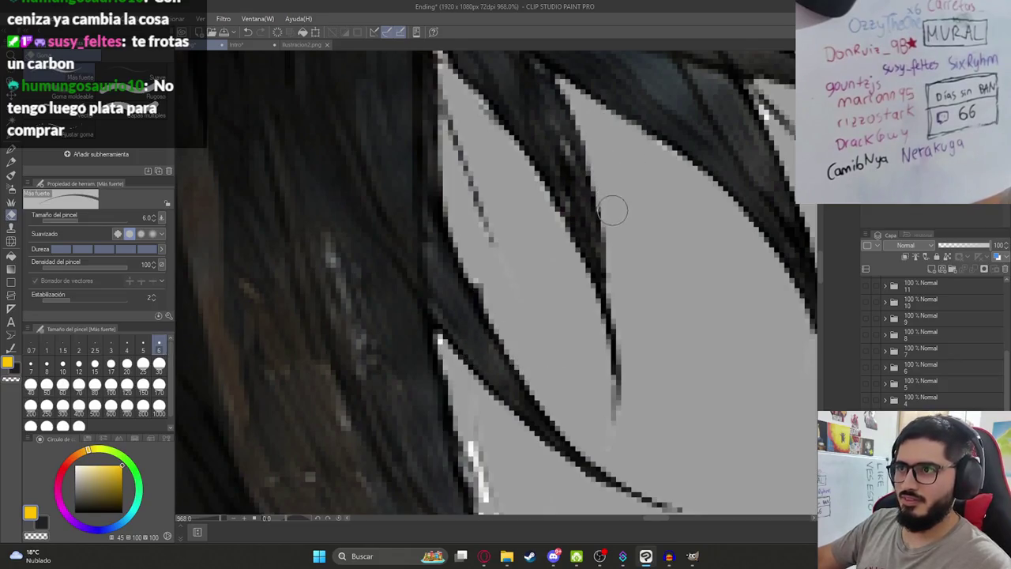
scroll(486, 266, down, 2)
scroll(560, 230, up, 4)
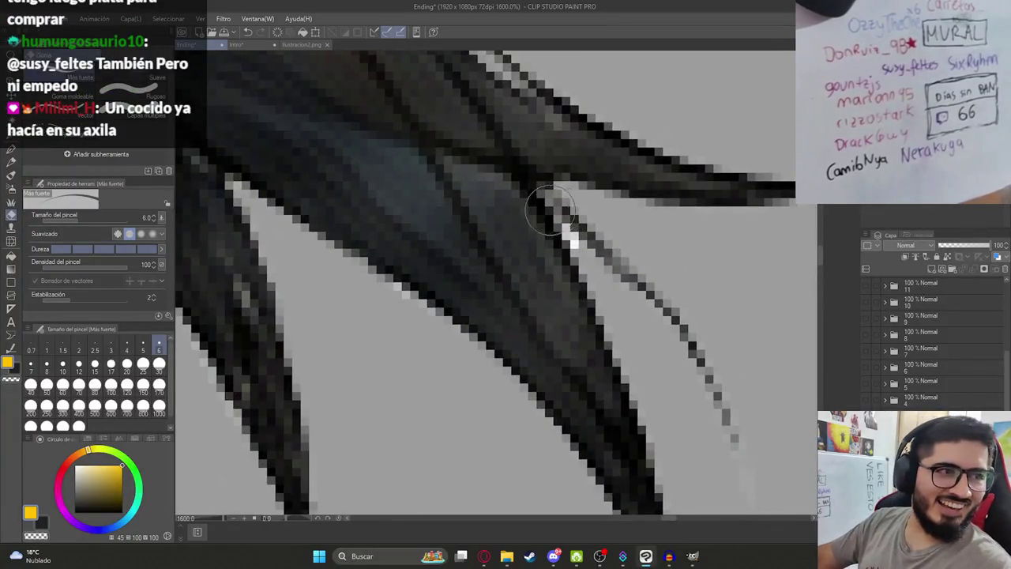
Erase the remaining white highlight pixels and clusters along the strand edge
key(m)
scroll(572, 253, up, 4)
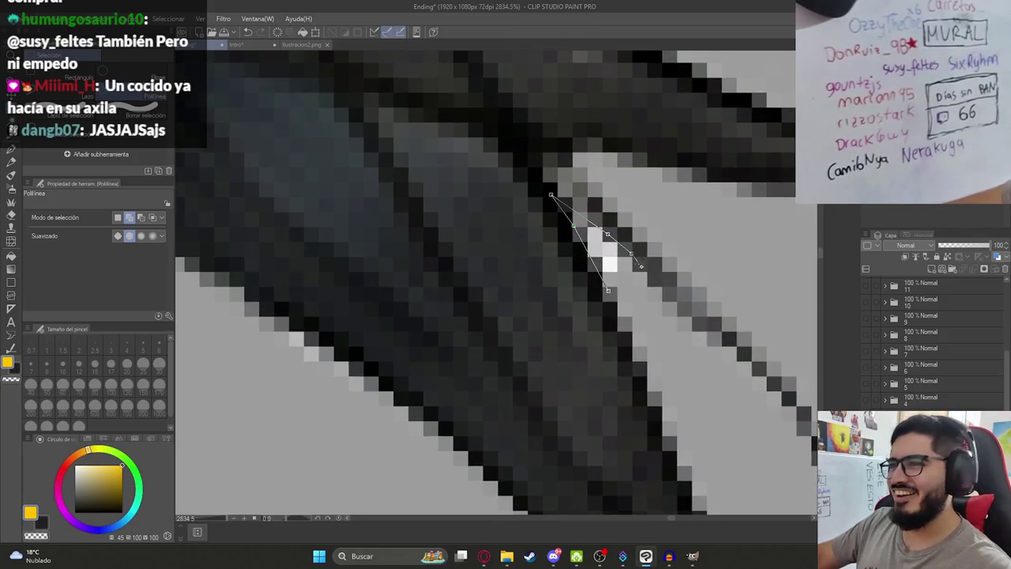
scroll(503, 373, down, 8)
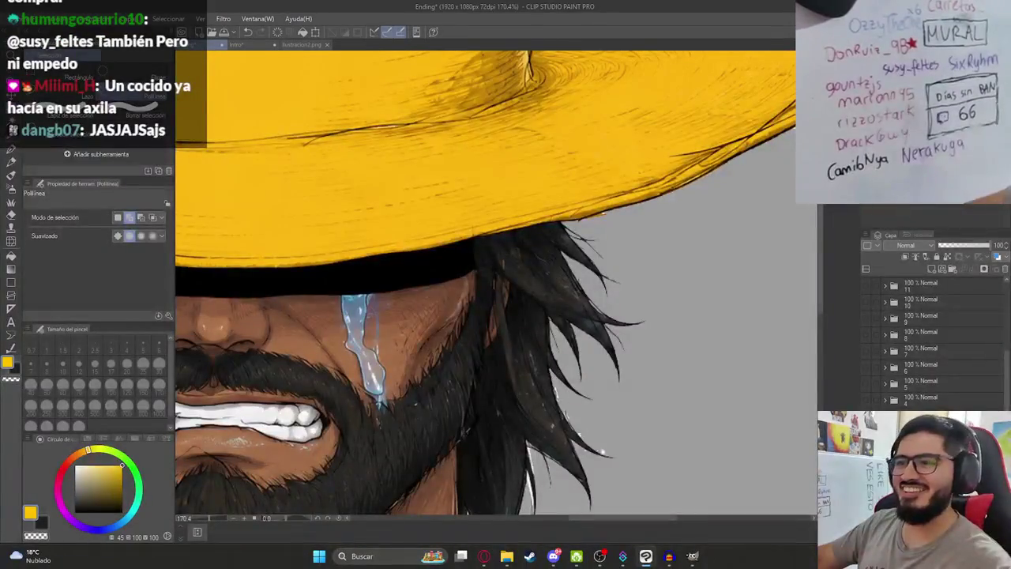
key(e)
scroll(503, 372, up, 3)
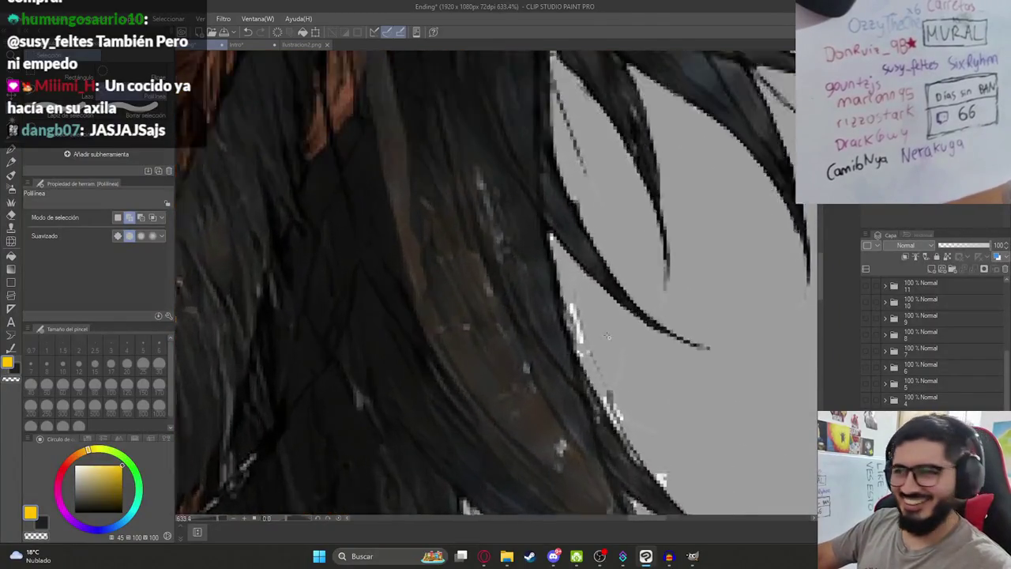
scroll(557, 294, up, 3)
mouse_move(557, 294)
mouse_down()
mouse_move(616, 414)
mouse_move(571, 339)
mouse_move(626, 404)
mouse_move(576, 254)
mouse_up()
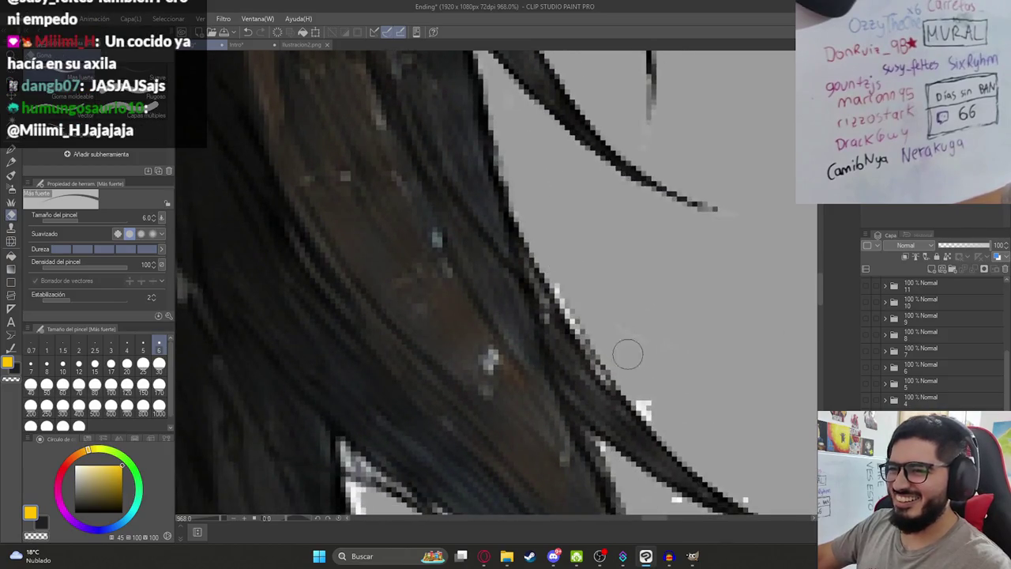
mouse_move(567, 297)
mouse_down()
mouse_move(551, 256)
mouse_move(641, 343)
mouse_move(583, 305)
mouse_move(668, 418)
mouse_move(638, 380)
mouse_up()
scroll(638, 380, down, 5)
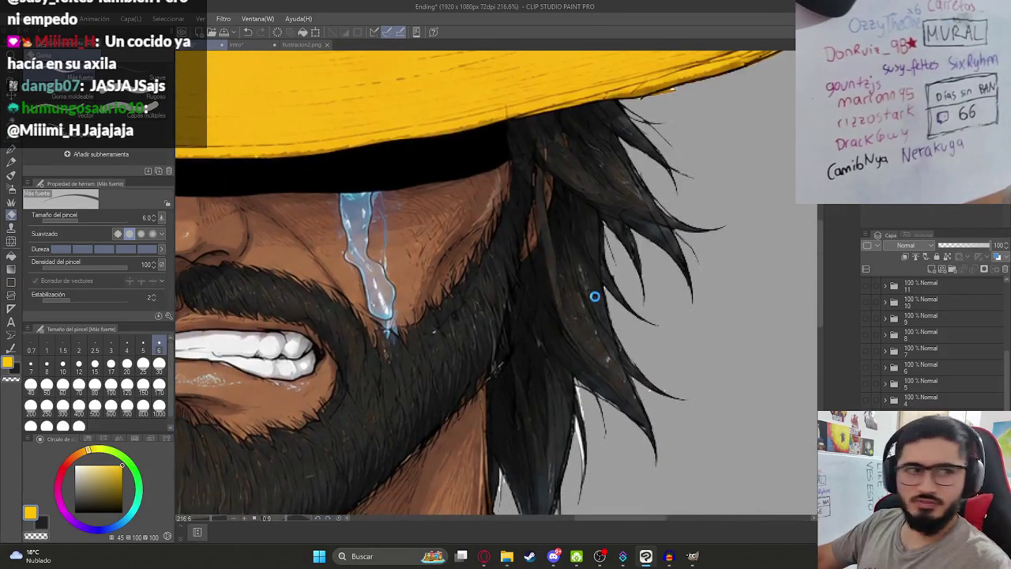
scroll(588, 379, up, 1)
scroll(592, 355, up, 2)
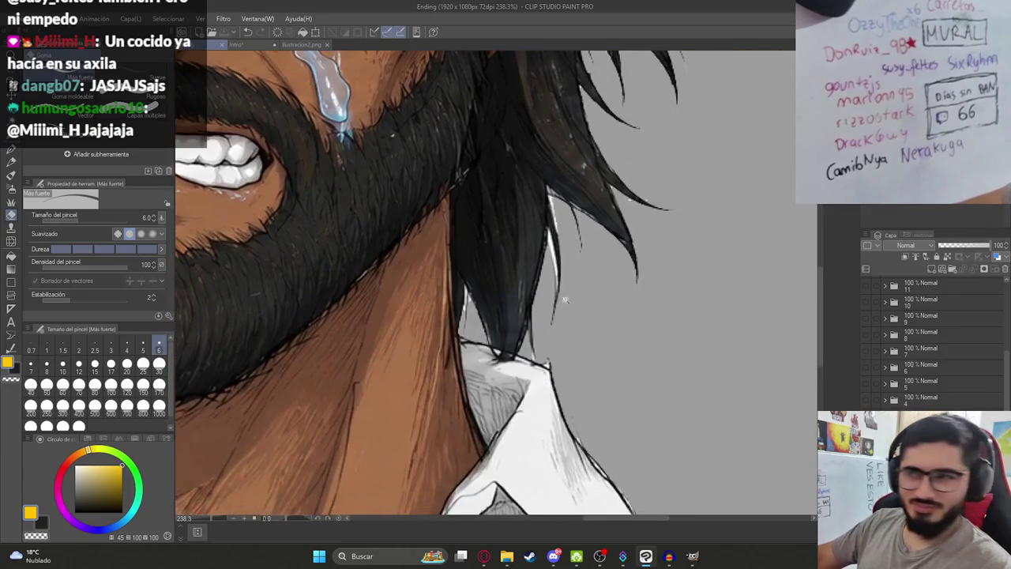
scroll(601, 316, up, 2)
Trace a polyline selection around the white highlight running down the hair edge
key(m)
click(535, 124)
click(555, 115)
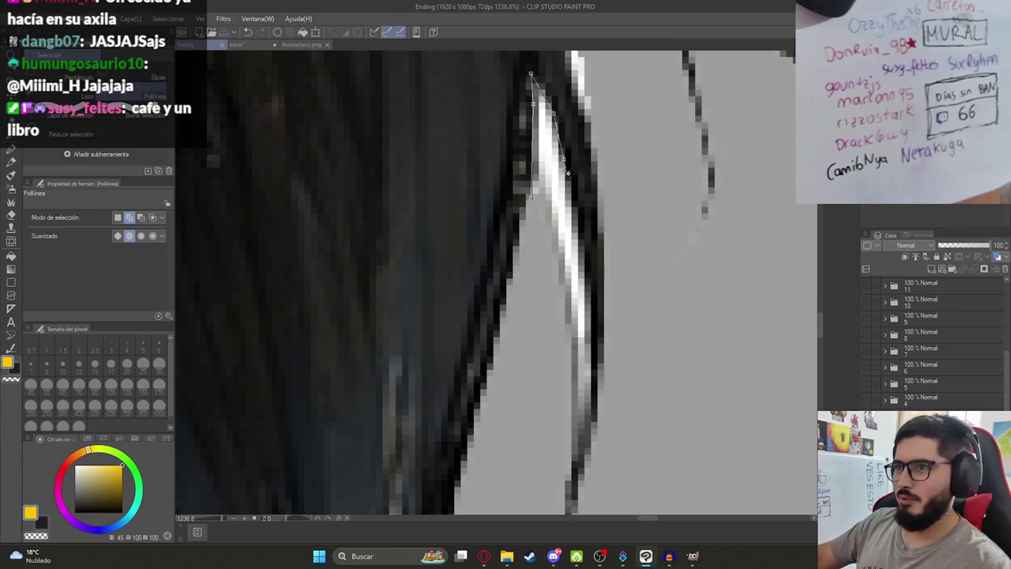
click(592, 338)
scroll(592, 339, down, 3)
click(587, 346)
click(533, 227)
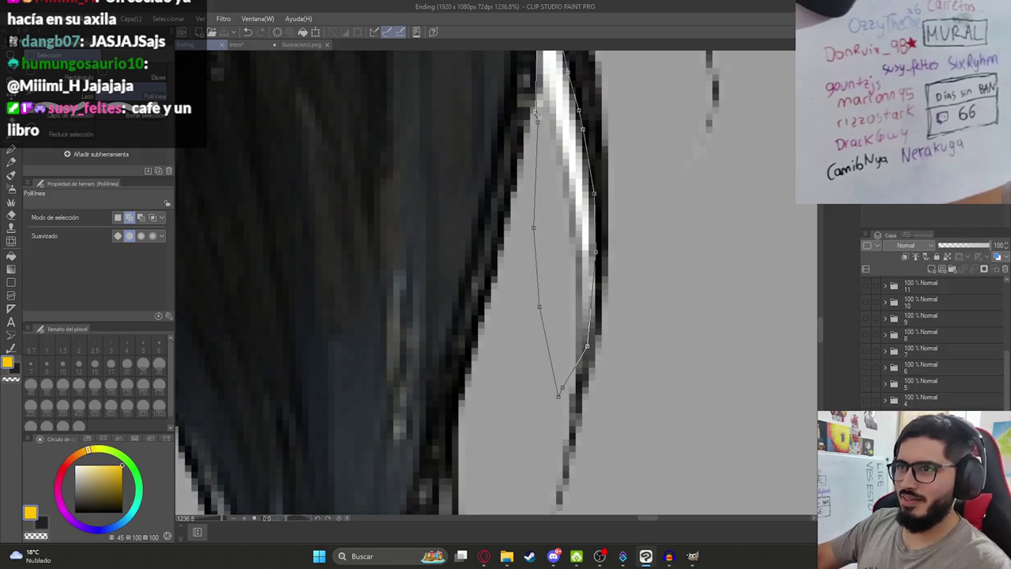
click(537, 113)
scroll(536, 113, down, 5)
scroll(617, 390, up, 4)
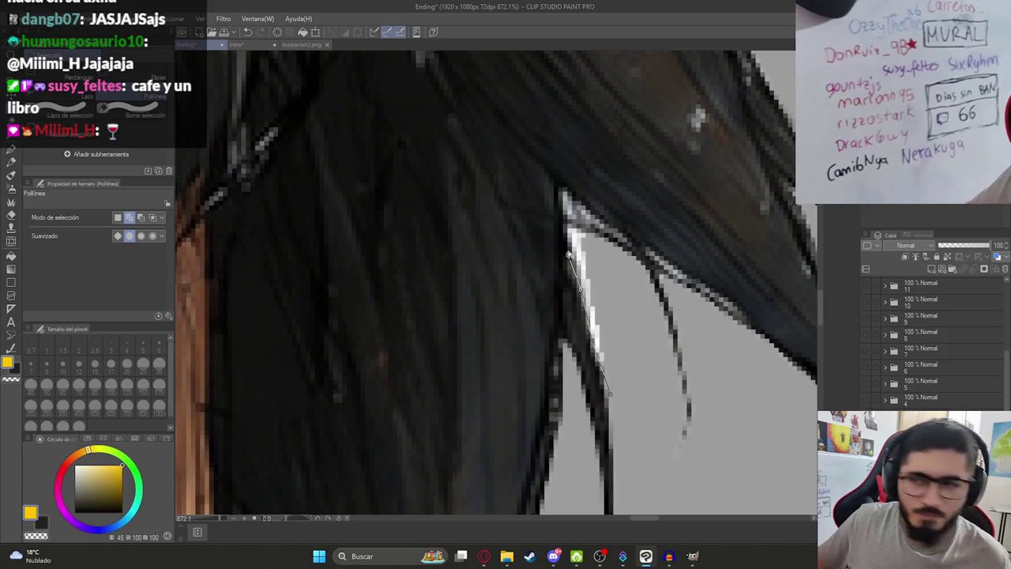
Clear another white highlight on the strand and erase the stray speck beside it
click(568, 254)
click(564, 225)
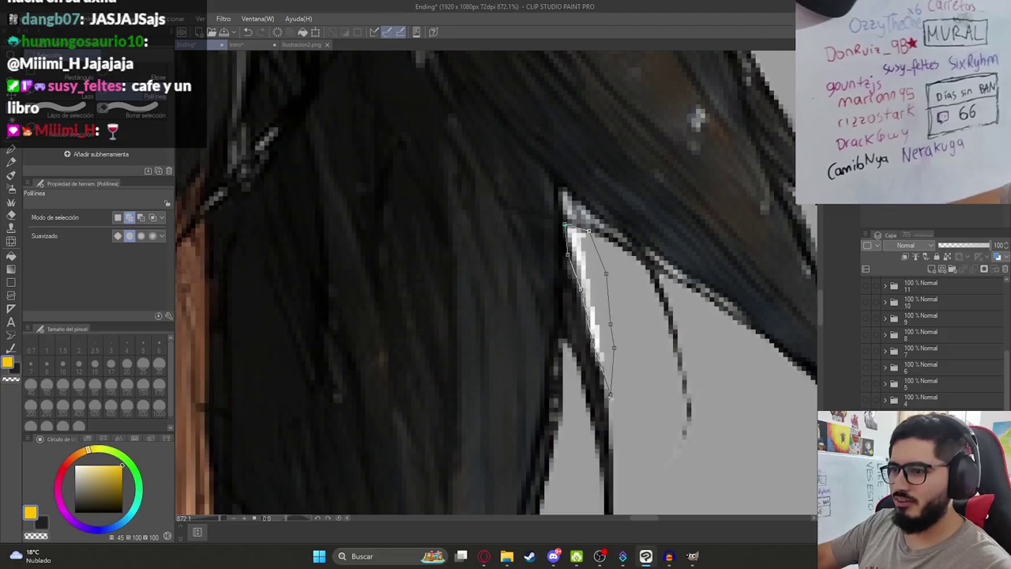
click(565, 225)
scroll(624, 304, down, 5)
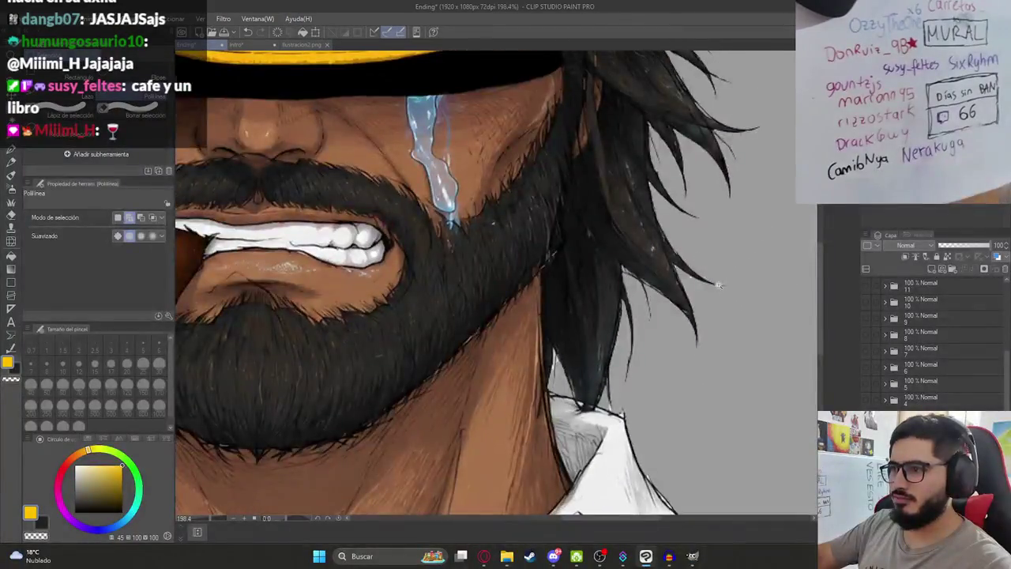
key(e)
scroll(583, 340, up, 5)
click(682, 324)
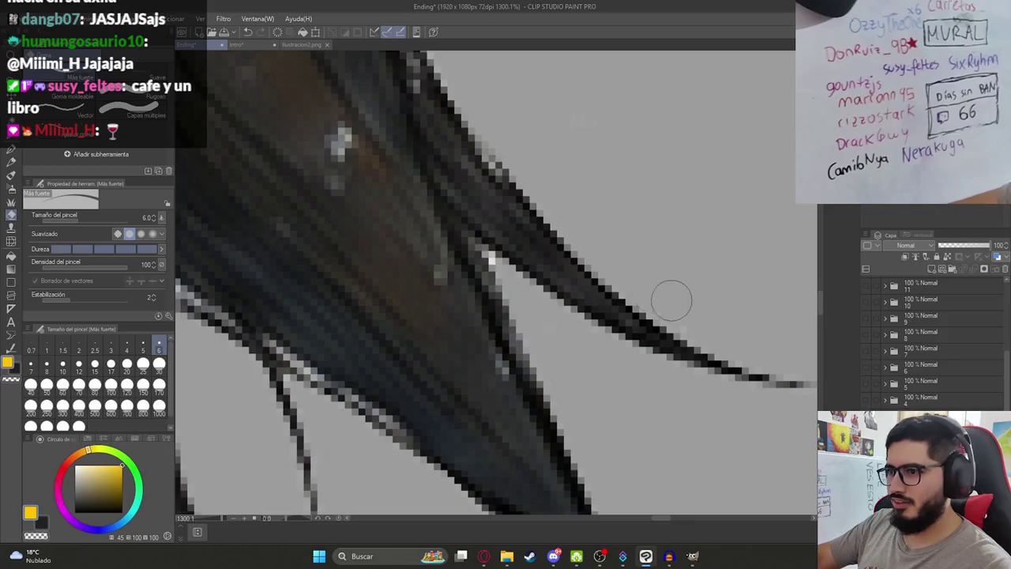
Trace a polyline selection along another section of the hair edge
key(m)
click(470, 241)
click(471, 241)
scroll(555, 245, down, 8)
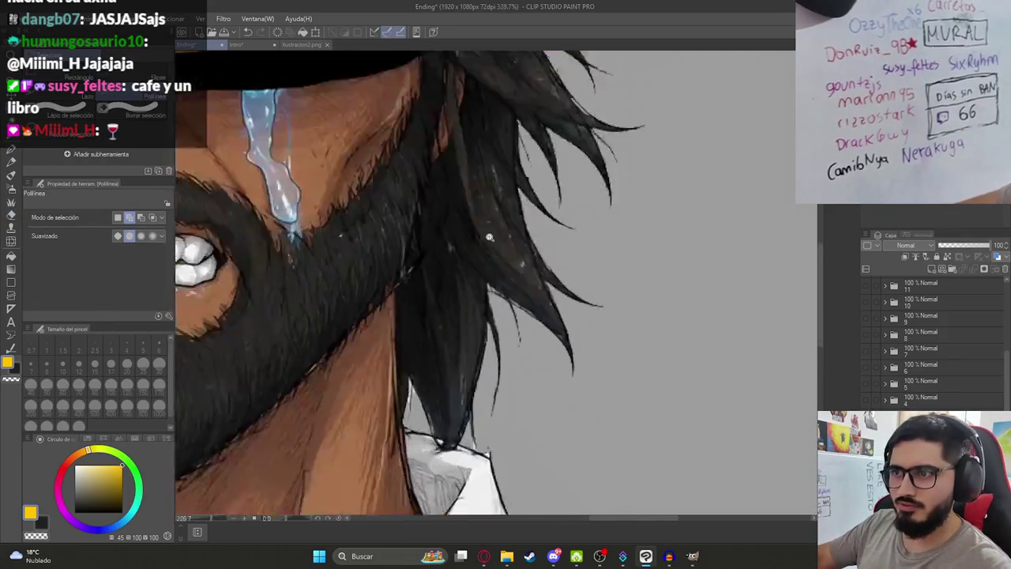
scroll(554, 245, down, 2)
scroll(555, 245, down, 2)
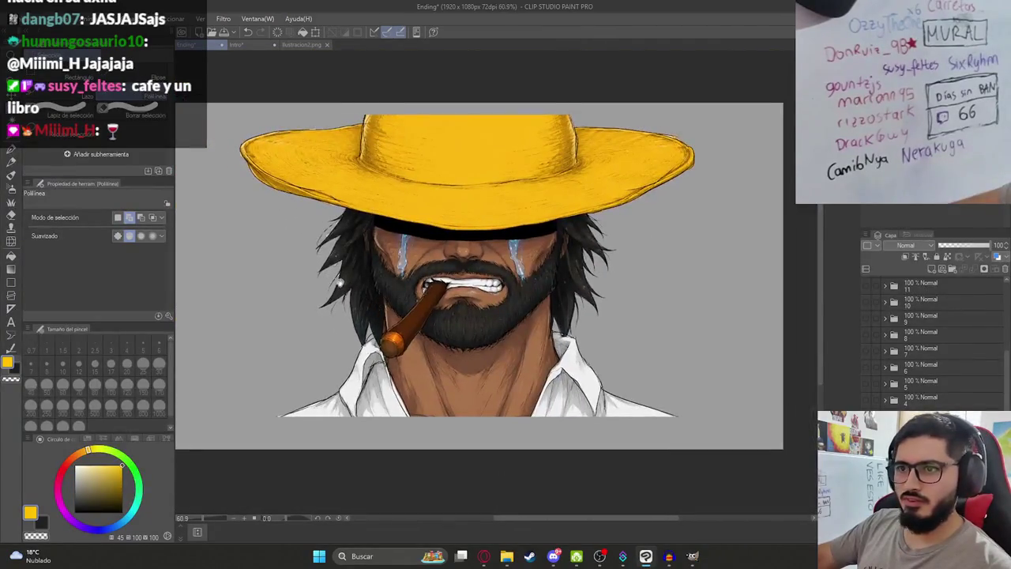
Select the light gap in the hair and erase it
scroll(356, 233, up, 4)
scroll(355, 233, up, 3)
scroll(356, 233, up, 2)
scroll(355, 234, up, 3)
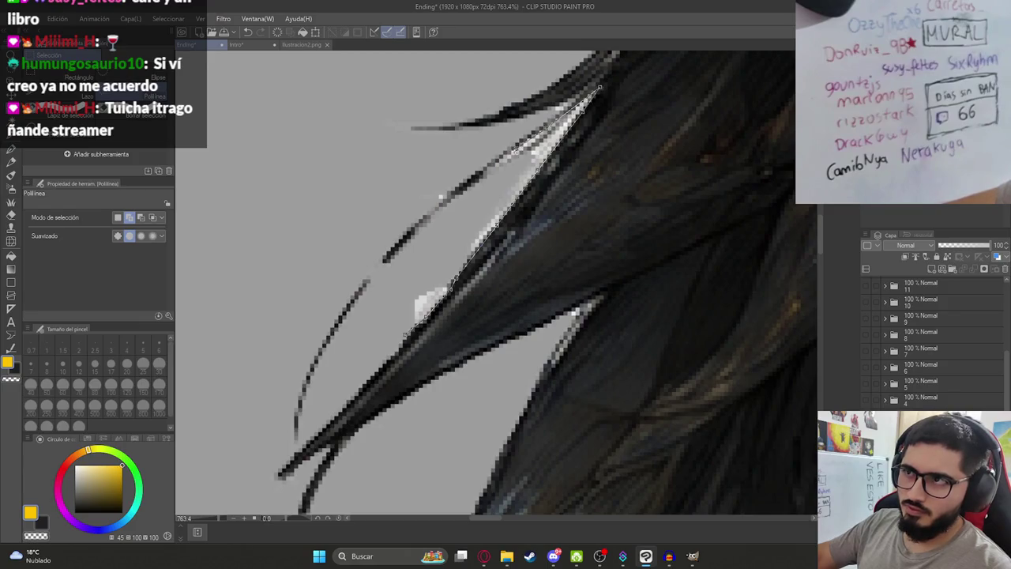
double_click(396, 324)
scroll(474, 320, down, 3)
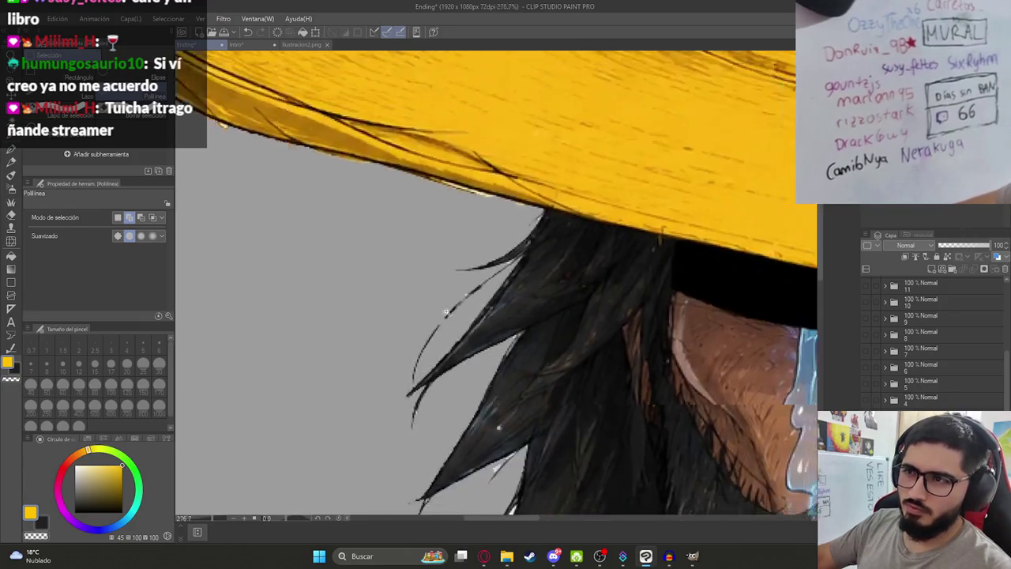
scroll(478, 319, down, 2)
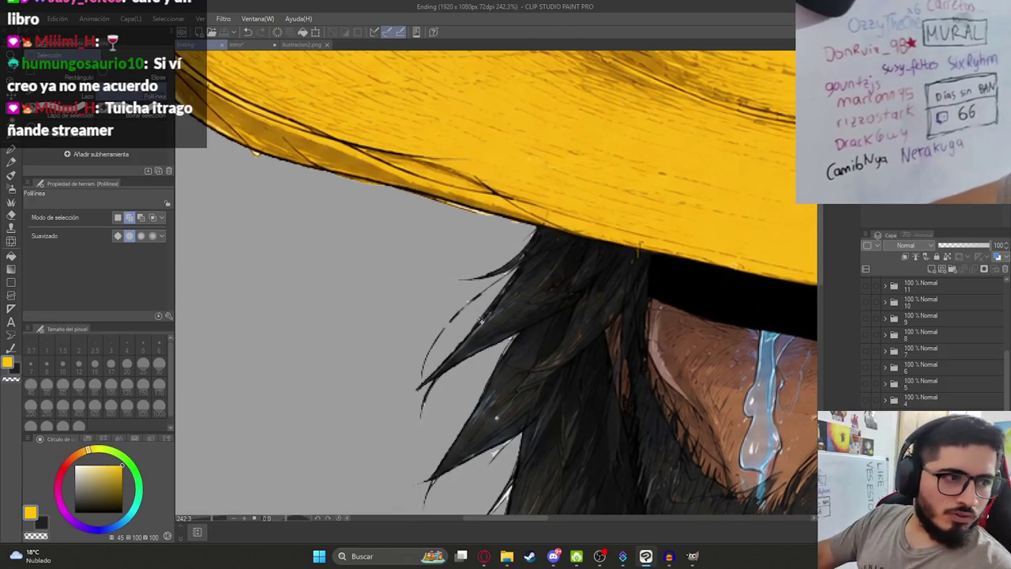
scroll(487, 269, up, 3)
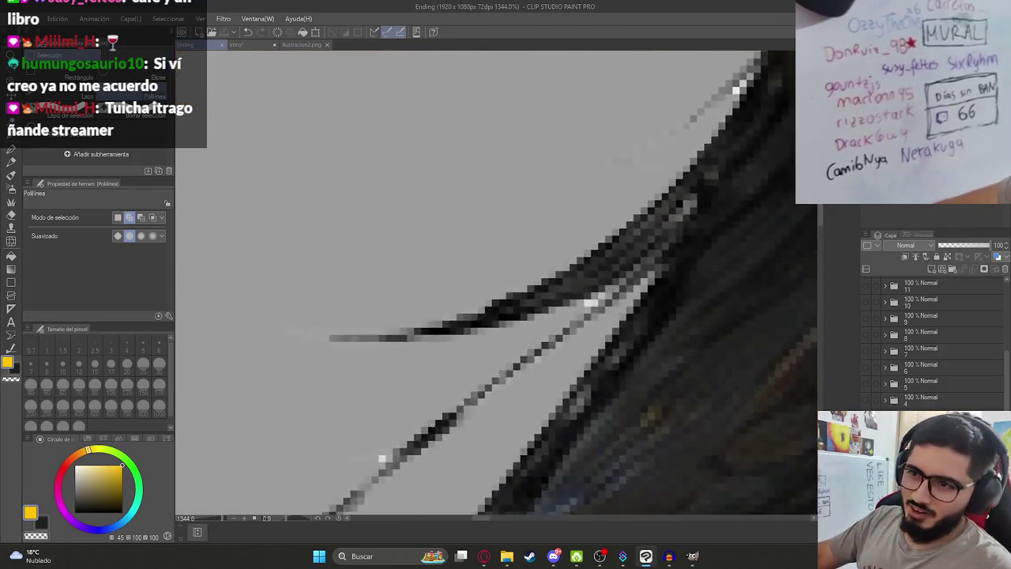
scroll(482, 272, up, 2)
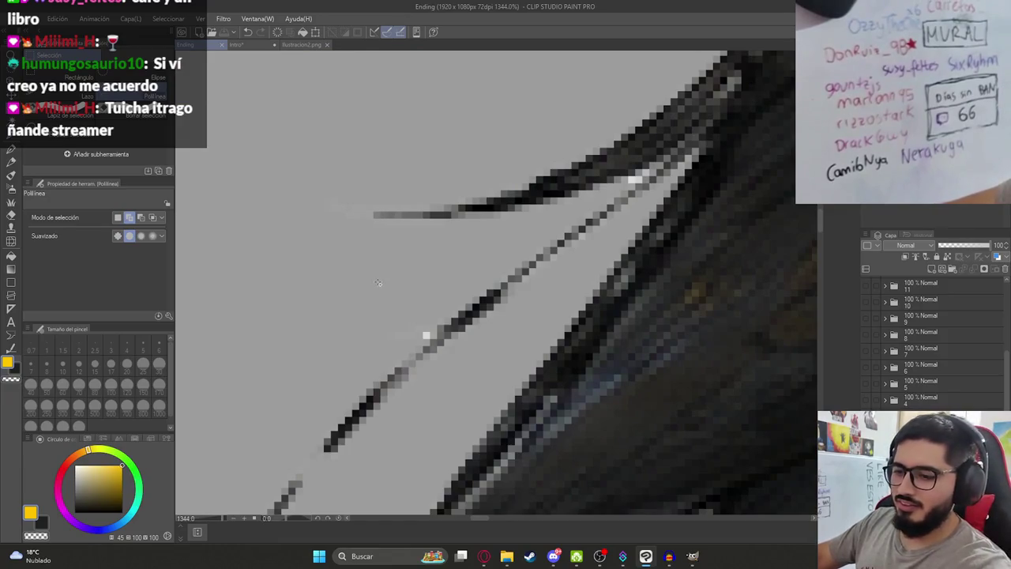
key(e)
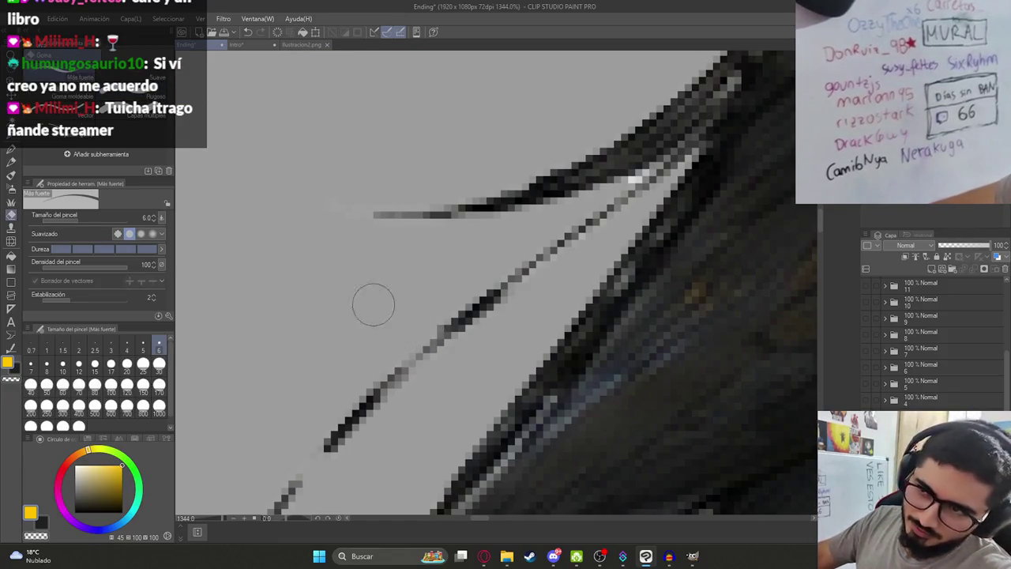
key(m)
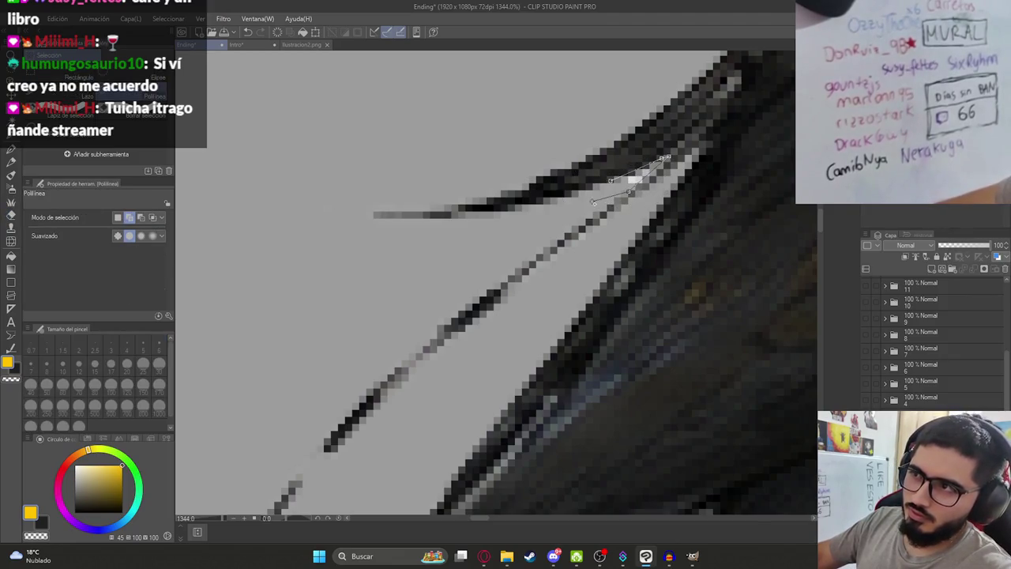
Trace a selection along the collar's bottom-left edge
scroll(496, 285, down, 5)
scroll(497, 285, down, 2)
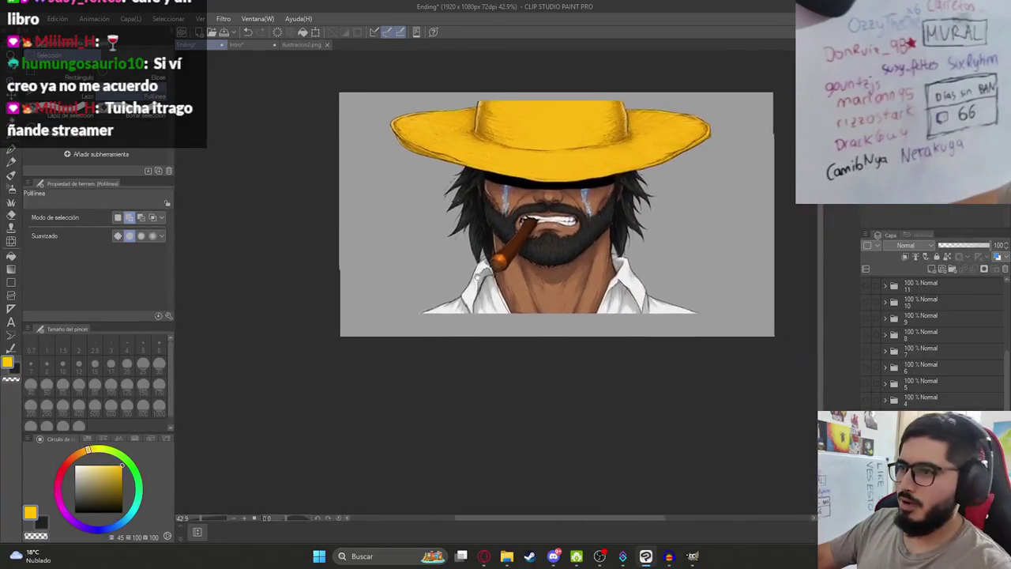
scroll(496, 285, down, 2)
scroll(496, 306, up, 2)
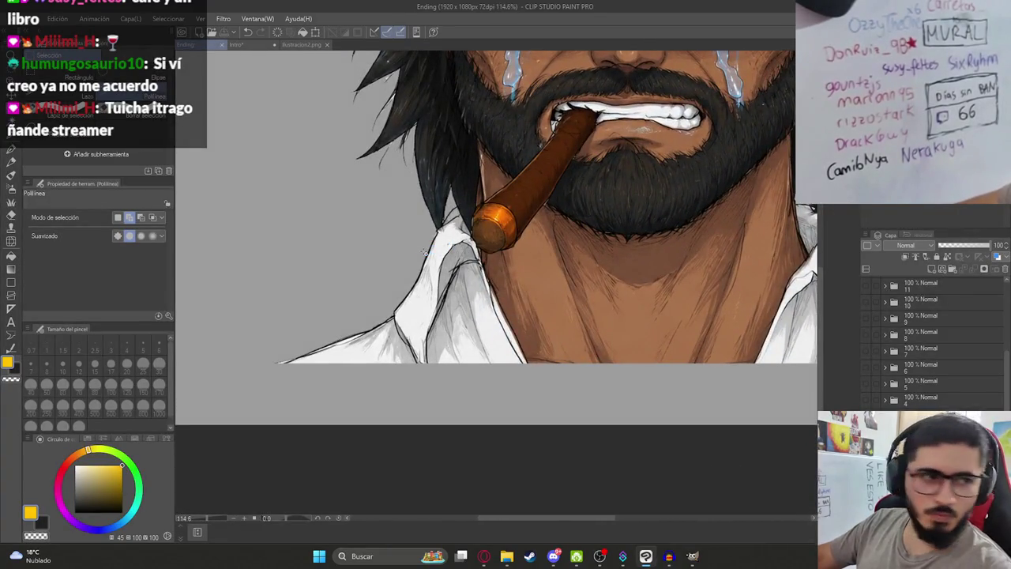
drag(364, 253, 429, 275)
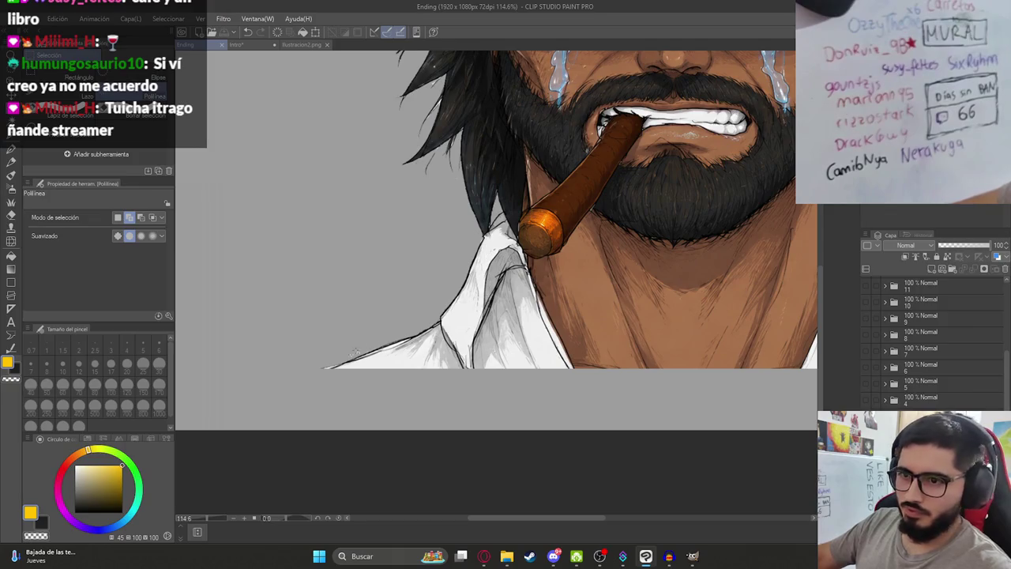
scroll(356, 364, up, 3)
click(397, 336)
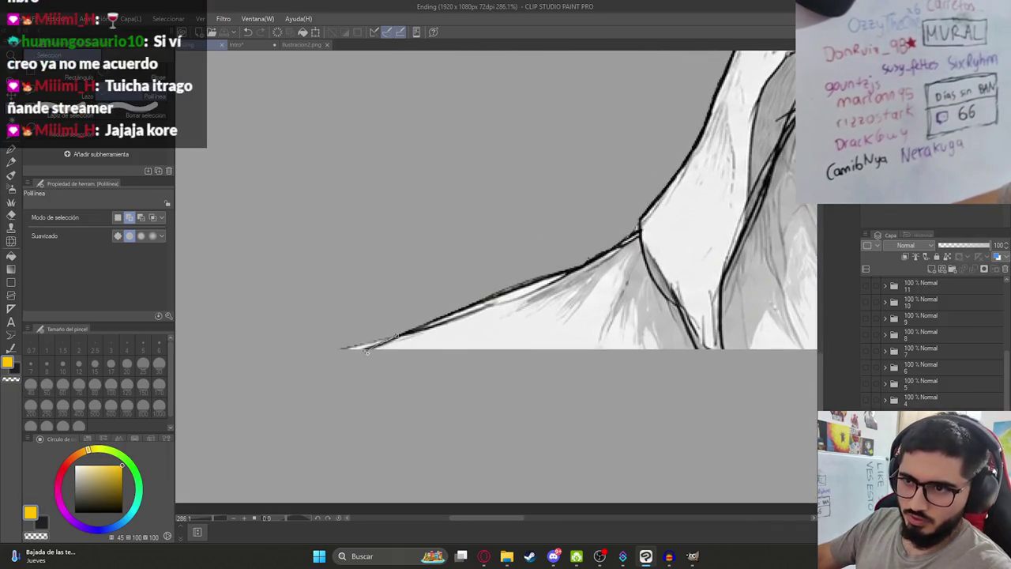
click(398, 335)
Erase the leftover white along the hat brim edge
scroll(527, 340, down, 2)
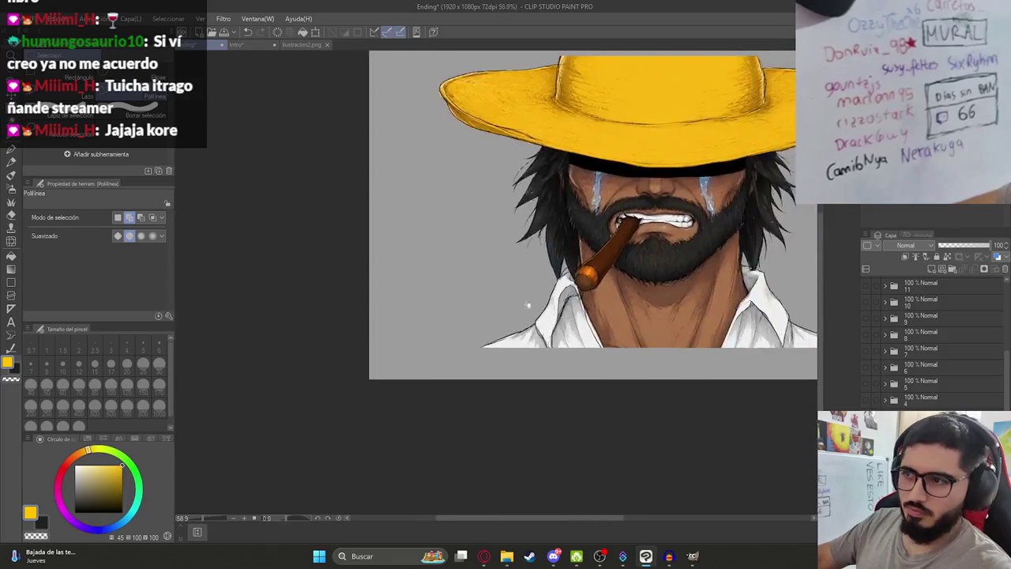
scroll(528, 356, down, 2)
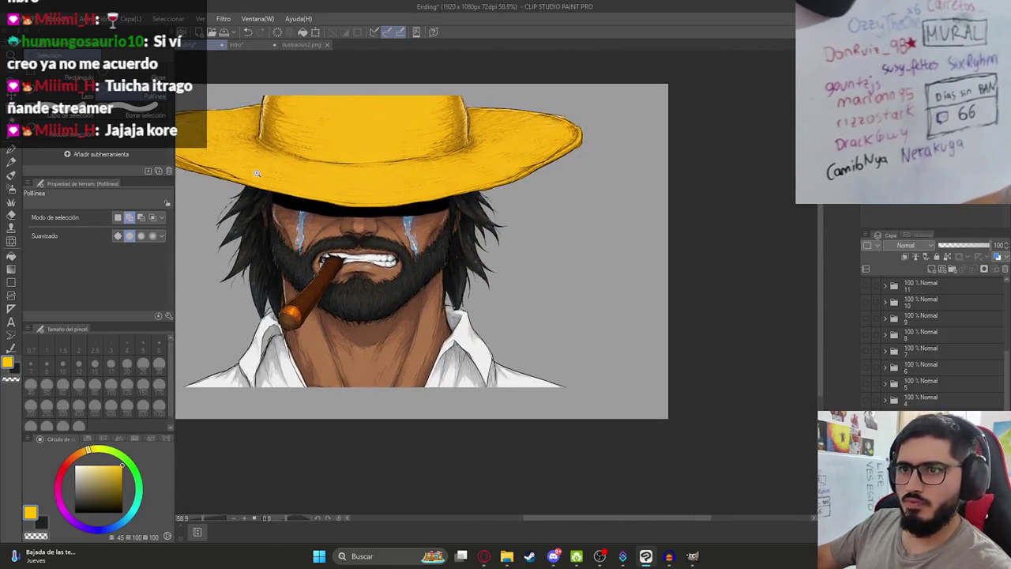
scroll(257, 172, up, 2)
scroll(406, 266, up, 4)
scroll(422, 282, down, 3)
scroll(422, 282, up, 3)
key(e)
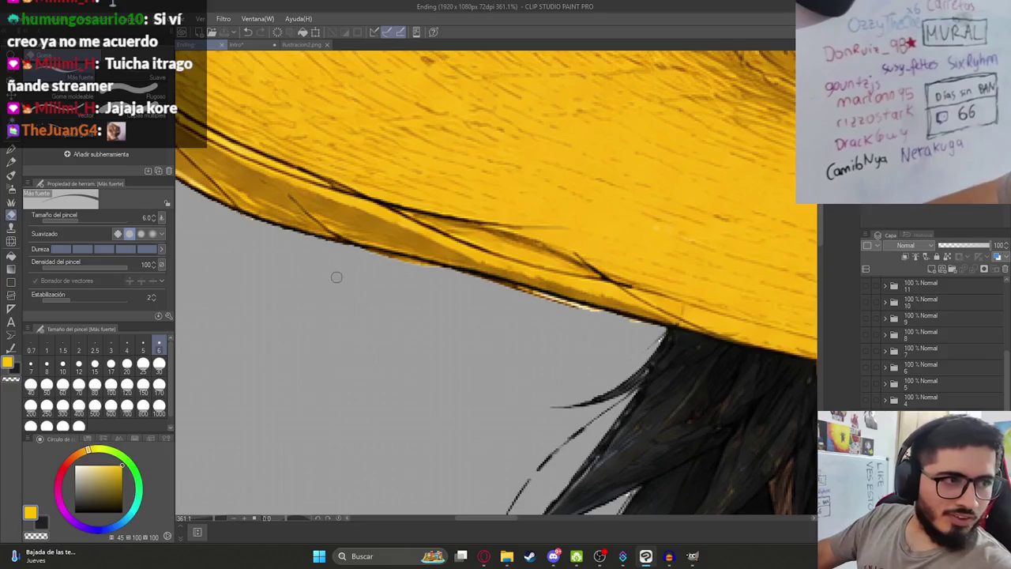
scroll(517, 354, down, 4)
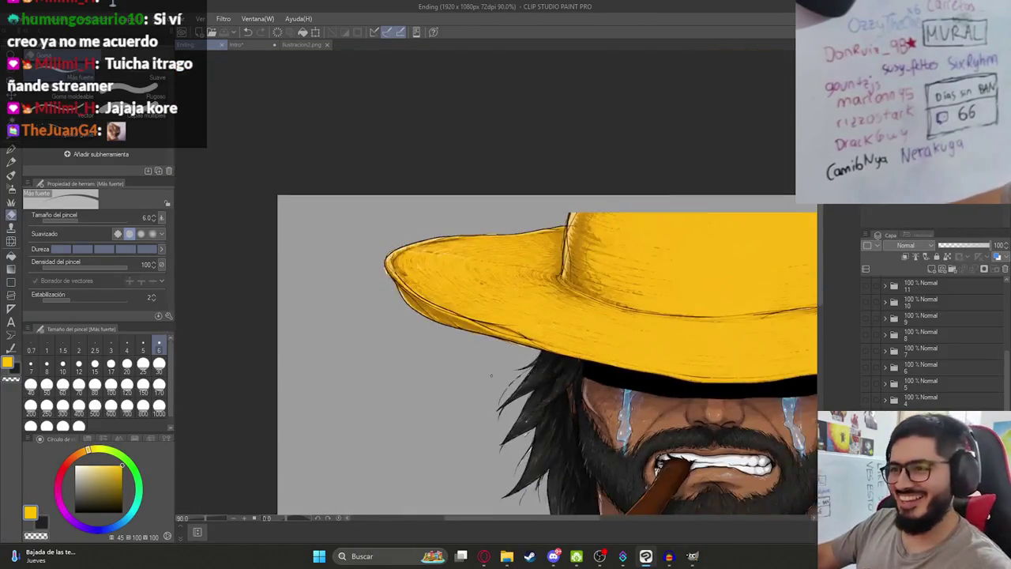
key(m)
drag(495, 385, 416, 295)
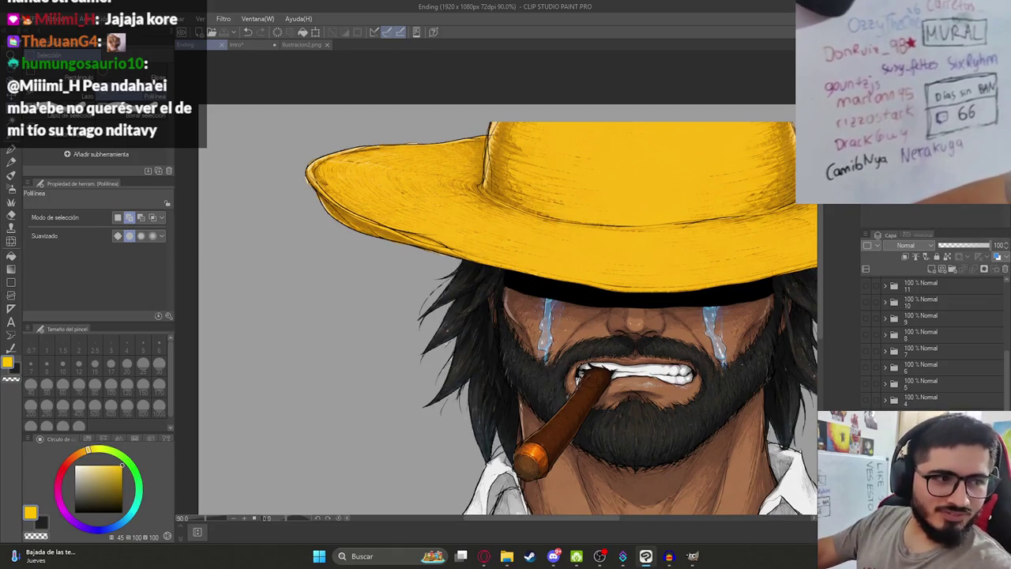
Fit the canvas to the window and nudge the illustration slightly down and right
key(ctrl+0)
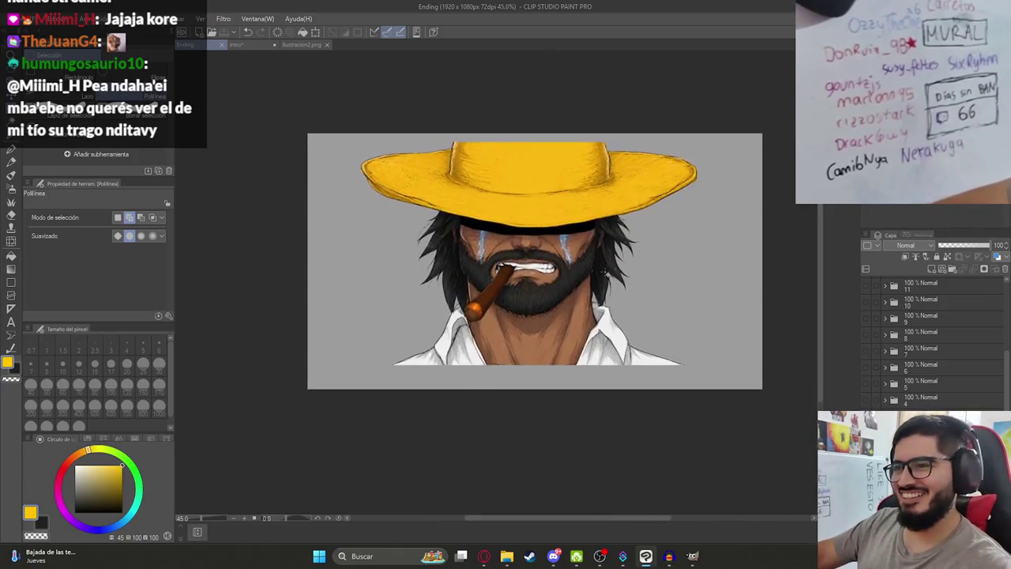
key(k)
drag(545, 299, 551, 322)
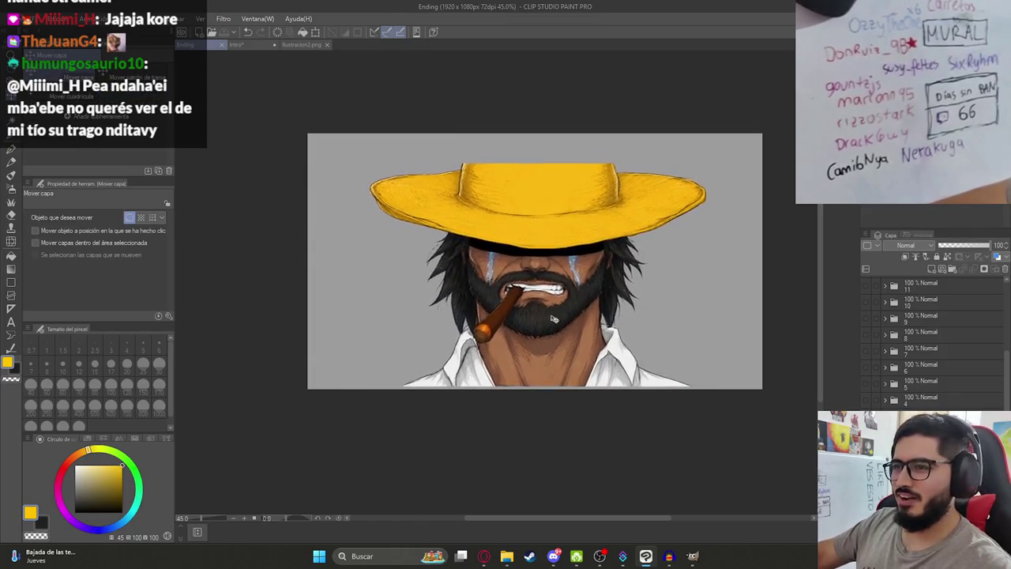
Enlarge the illustration with Free Transform so the hat reaches the top edge
key(ctrl+t)
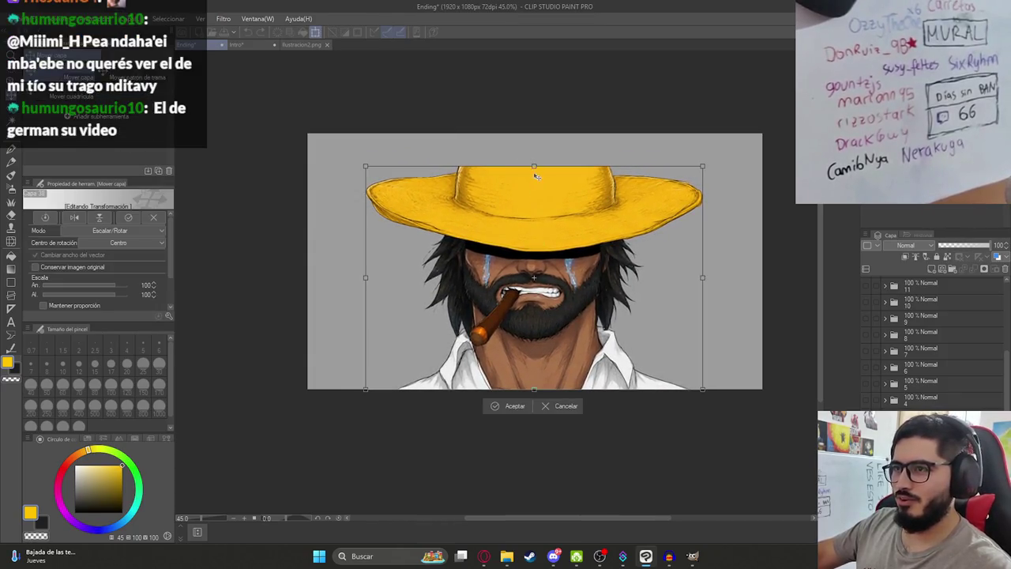
key(Return)
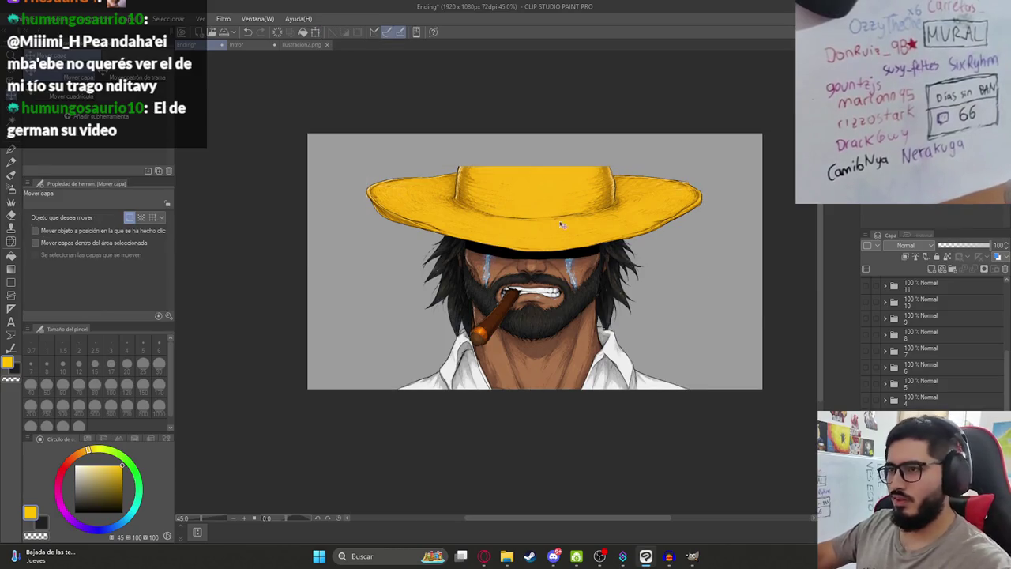
key(ctrl+t)
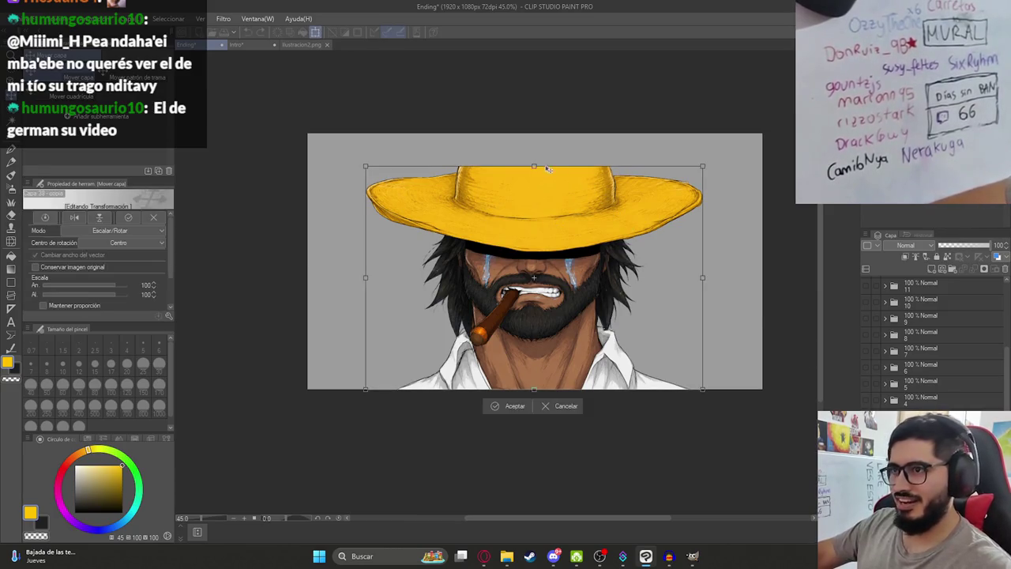
drag(539, 146, 535, 135)
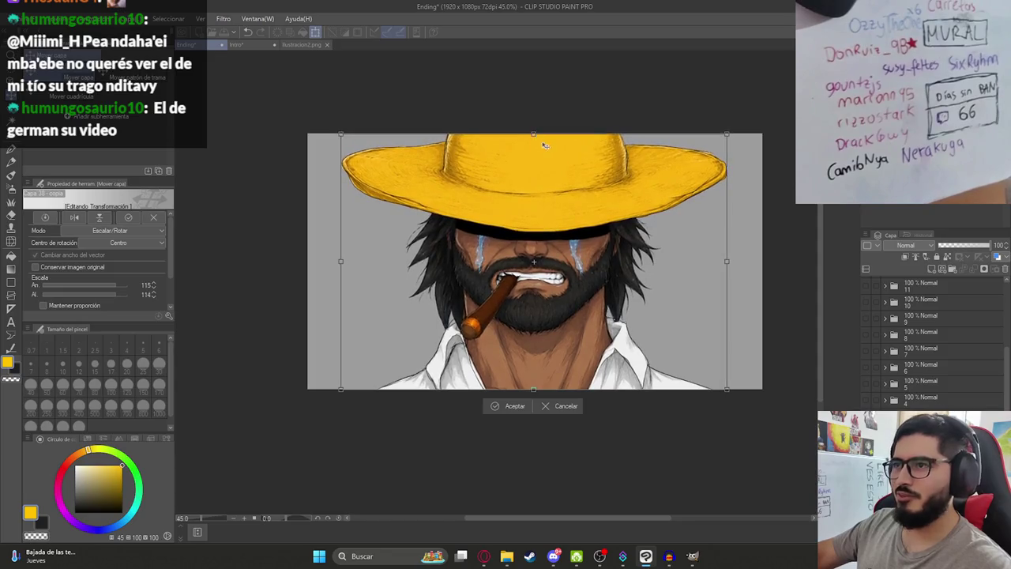
scroll(537, 135, up, 5)
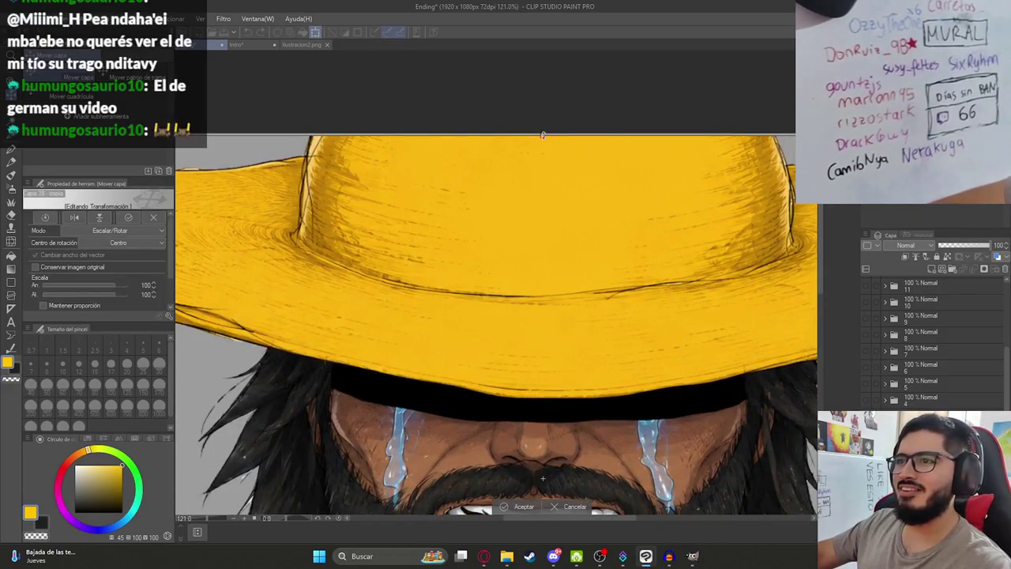
key(Return)
Zoom out to see the whole canvas and open the File menu
scroll(546, 237, down, 4)
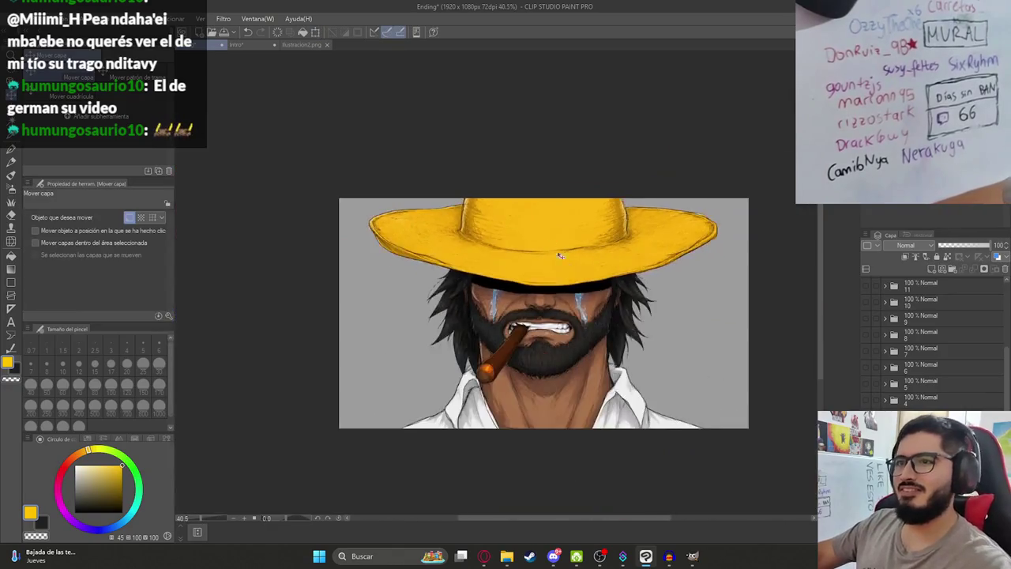
scroll(557, 308, up, 1)
scroll(562, 317, up, 1)
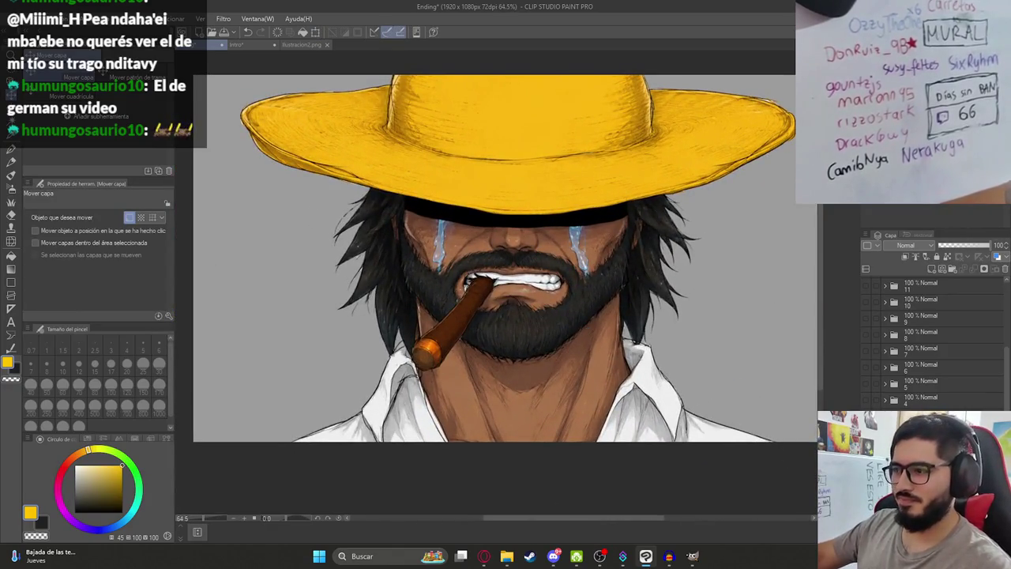
scroll(562, 317, down, 1)
scroll(520, 328, down, 1)
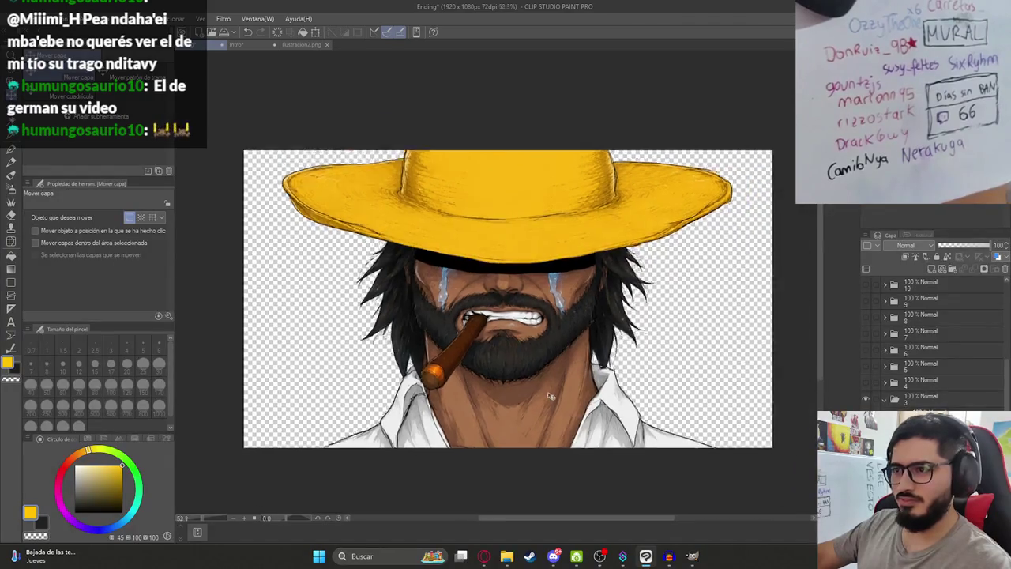
scroll(520, 327, down, 1)
click(15, 18)
mouse_move(51, 154)
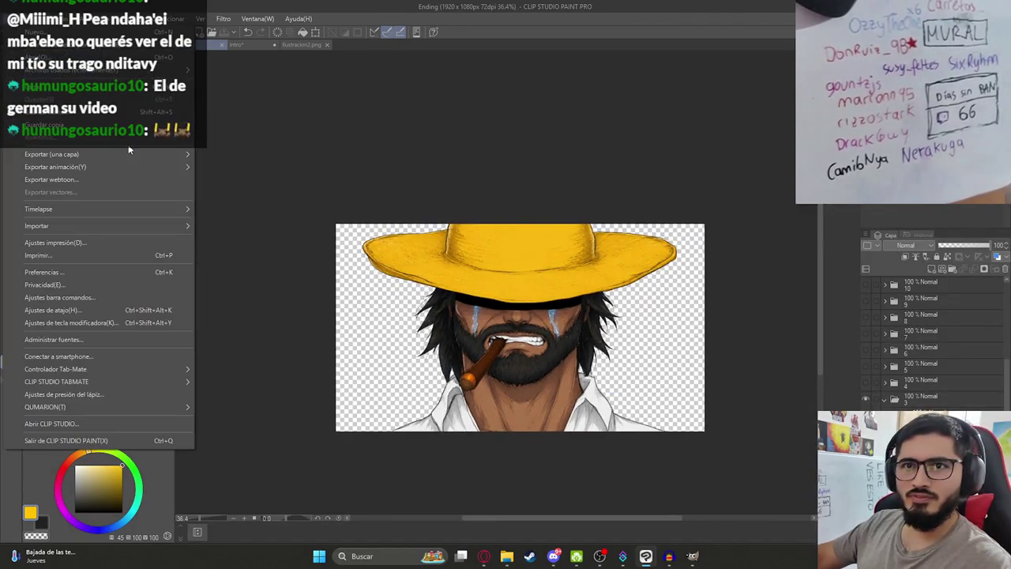
Export the image as PNG, overwriting Ilustracion4.png in the Ending folder
click(257, 183)
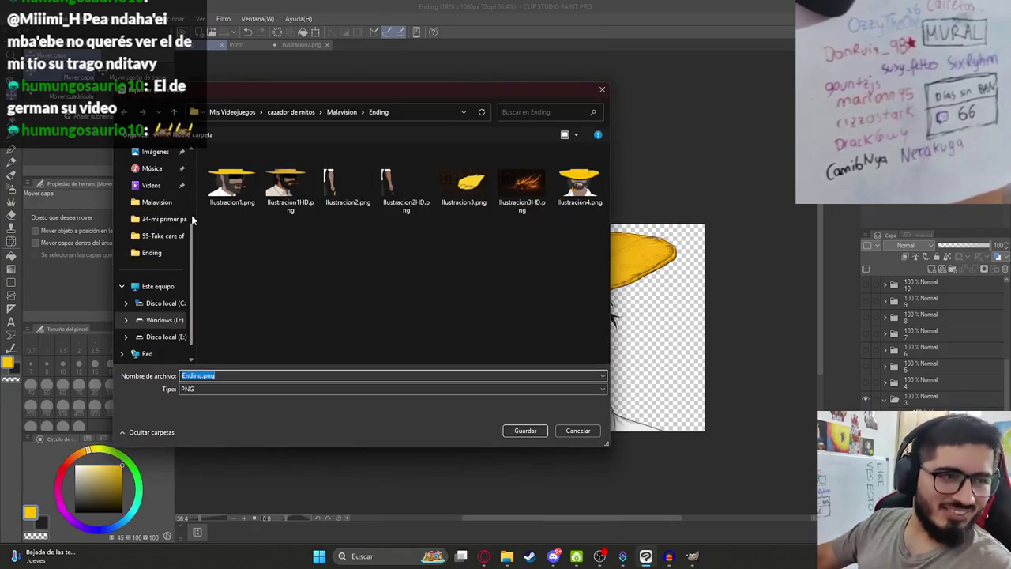
click(353, 279)
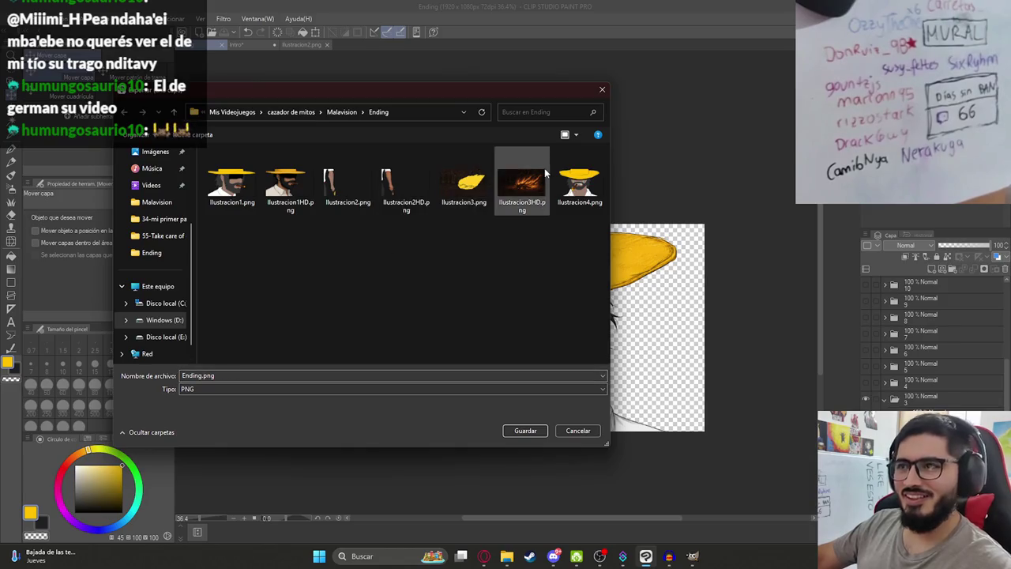
click(562, 194)
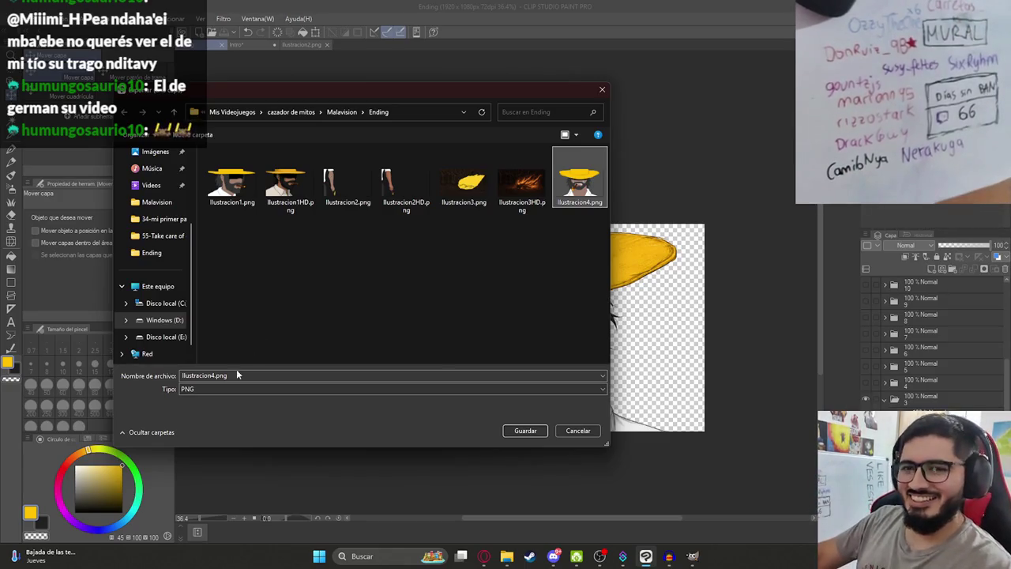
click(212, 377)
click(212, 378)
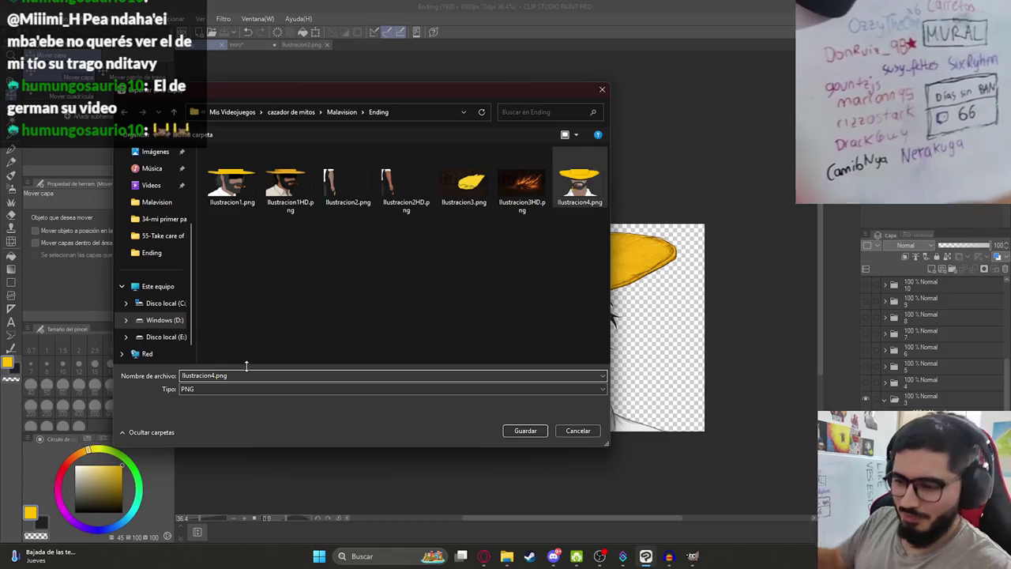
text(H)
key(Return)
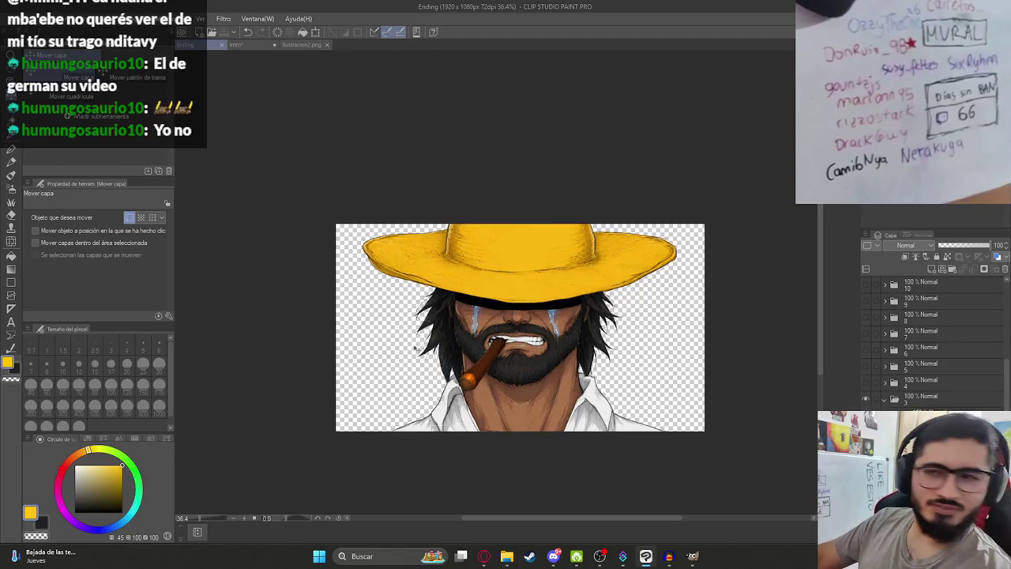
scroll(521, 372, up, 2)
scroll(490, 198, up, 3)
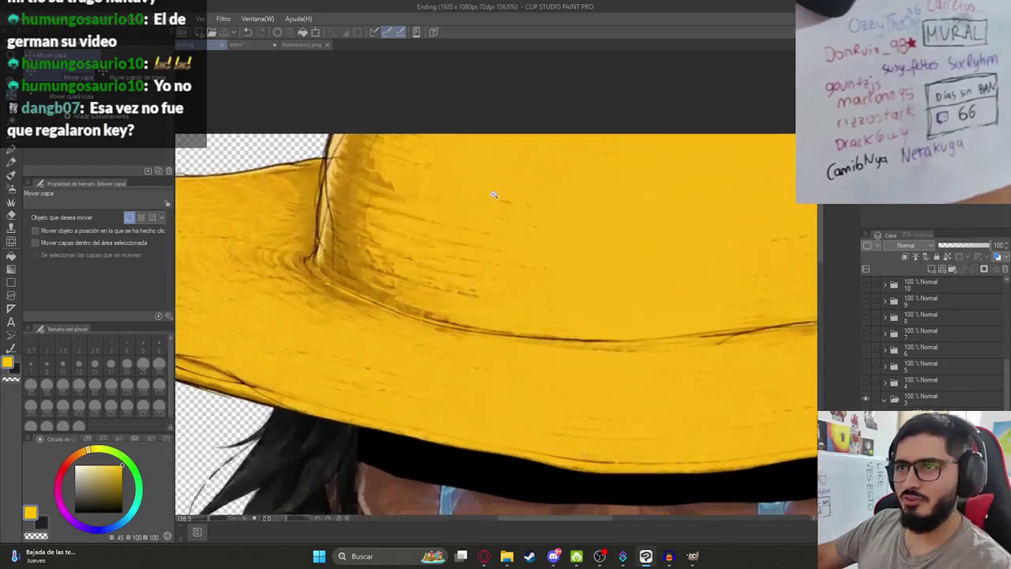
scroll(459, 139, down, 4)
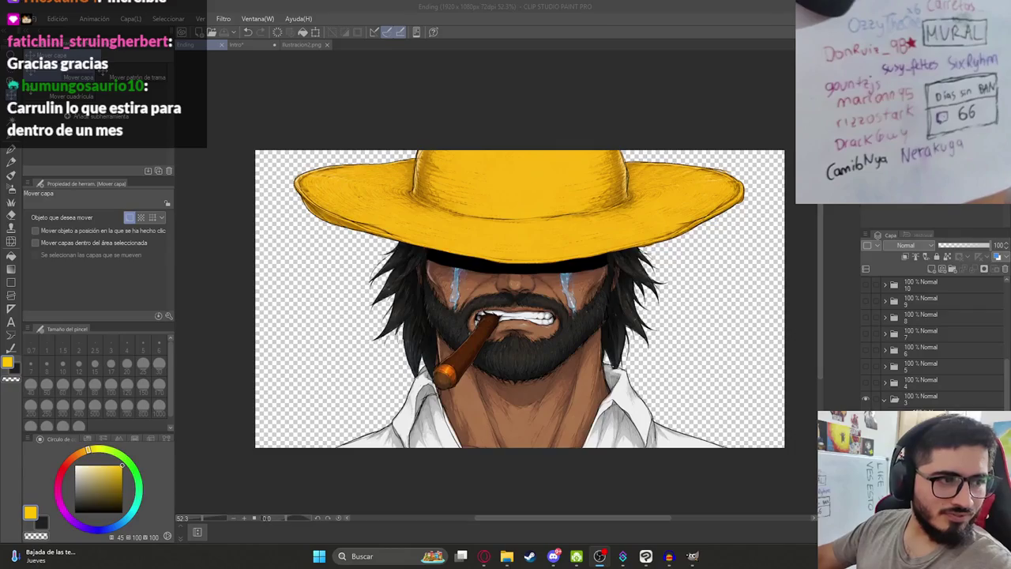
key(alt+Tab)
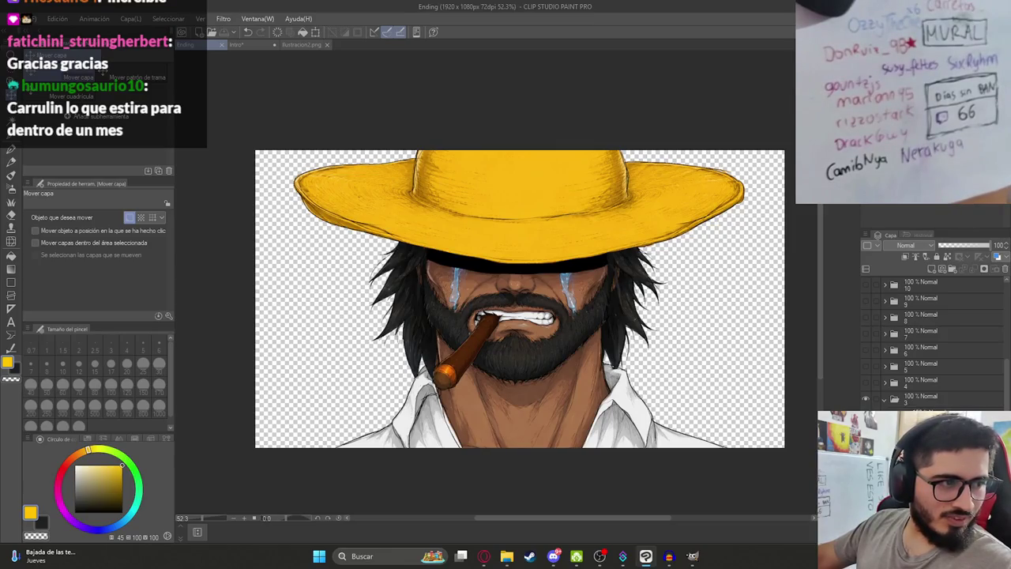
scroll(528, 320, up, 2)
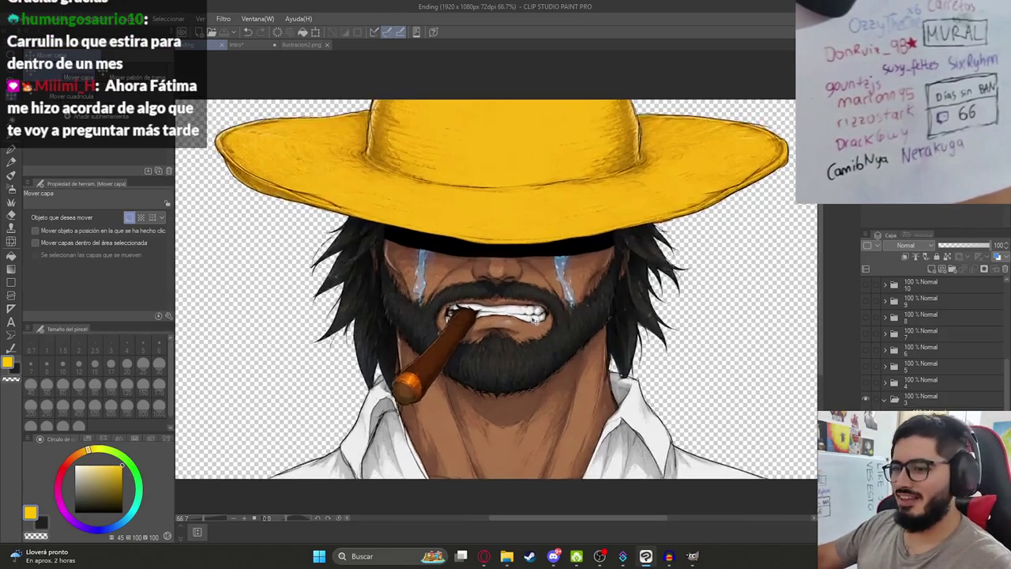
key(p)
scroll(514, 320, down, 3)
scroll(491, 320, up, 5)
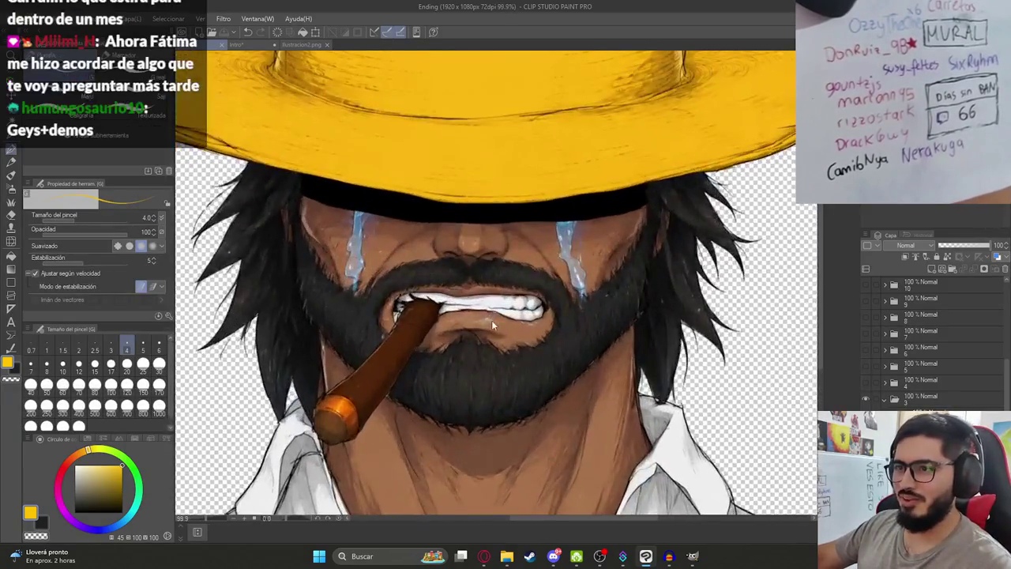
scroll(496, 324, down, 4)
scroll(524, 366, up, 5)
scroll(535, 380, up, 2)
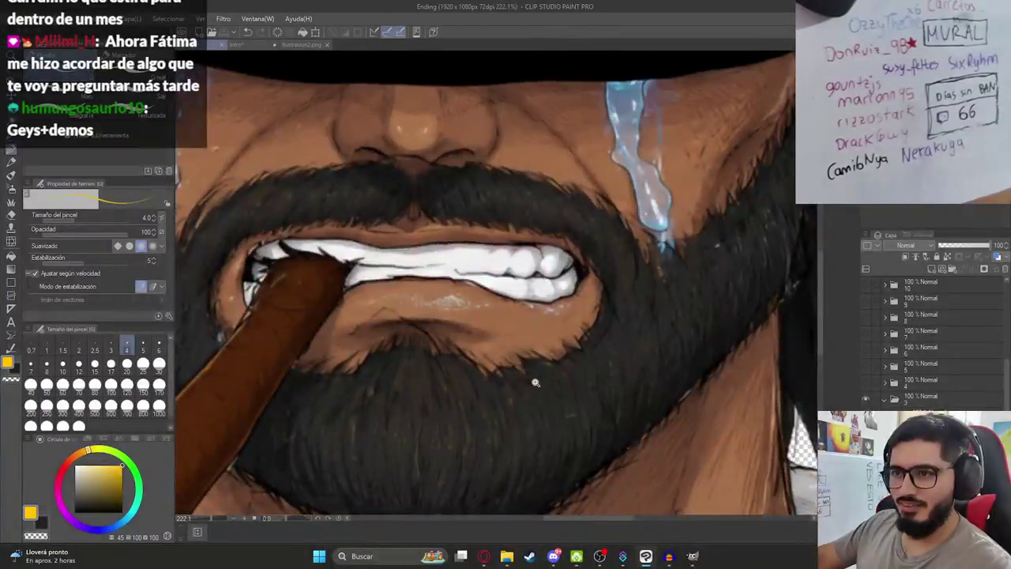
scroll(483, 348, down, 5)
scroll(483, 348, up, 4)
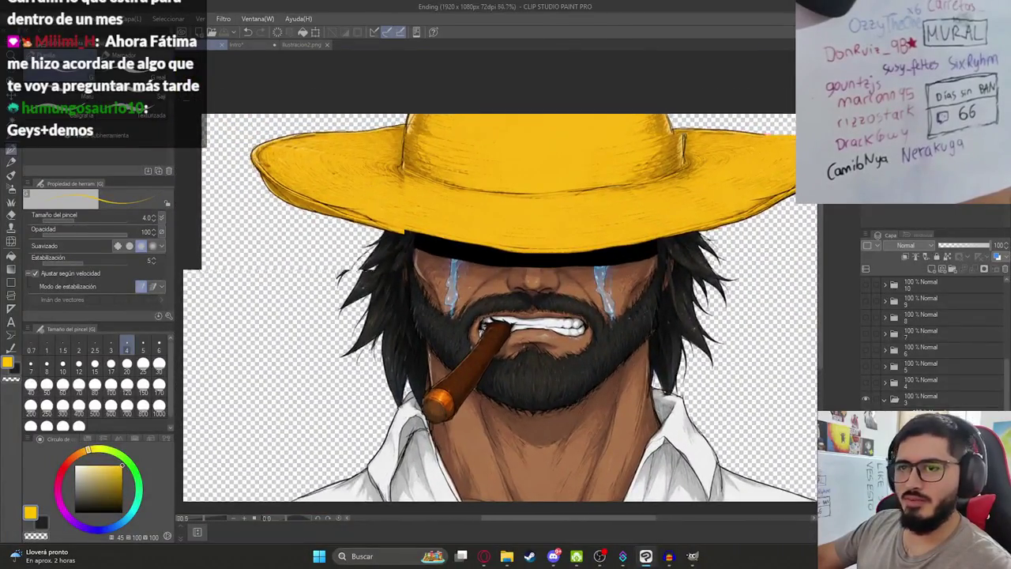
scroll(482, 347, down, 3)
scroll(887, 401, up, 2)
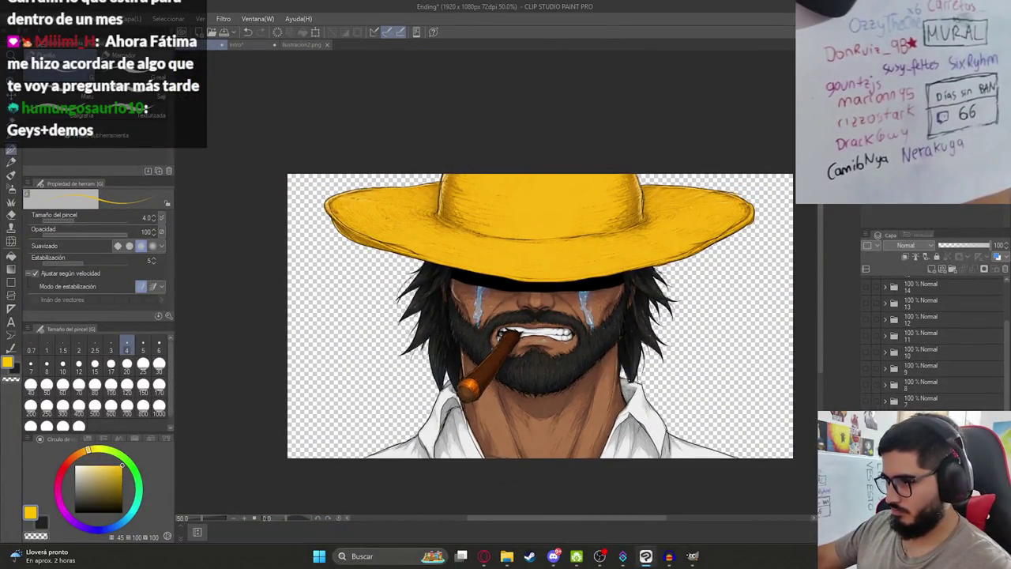
Hide the face folder, adjust the background layer's opacity, and show the grey paper layer
click(886, 401)
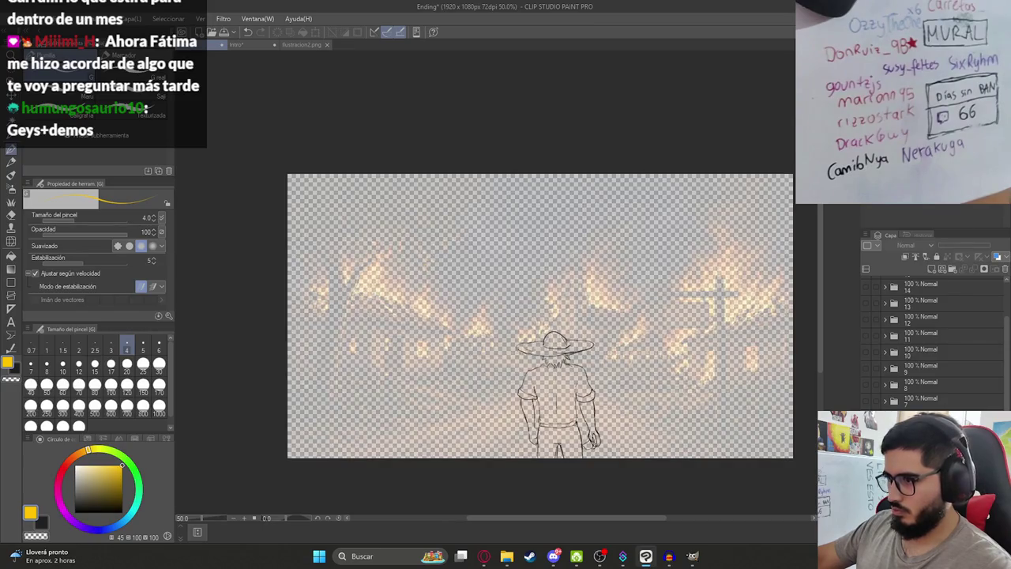
mouse_move(959, 248)
mouse_down()
mouse_move(992, 247)
mouse_move(785, 249)
mouse_up()
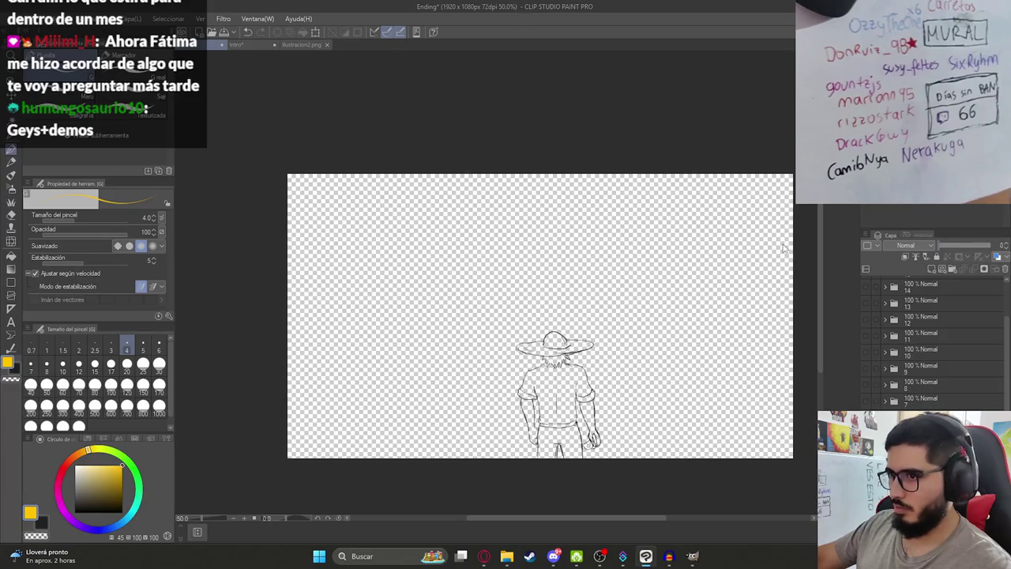
scroll(932, 339, down, 2)
click(923, 298)
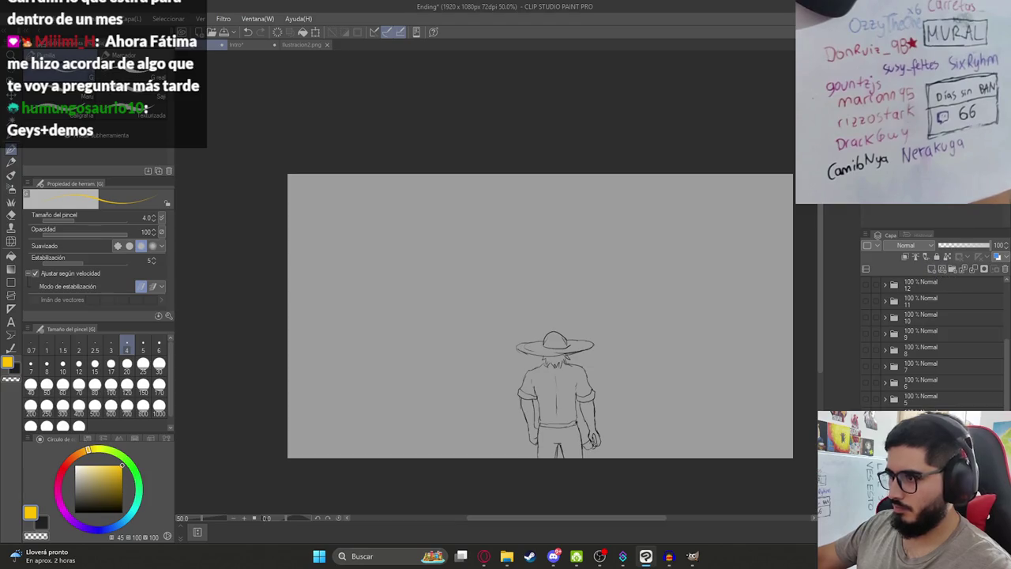
scroll(558, 379, up, 3)
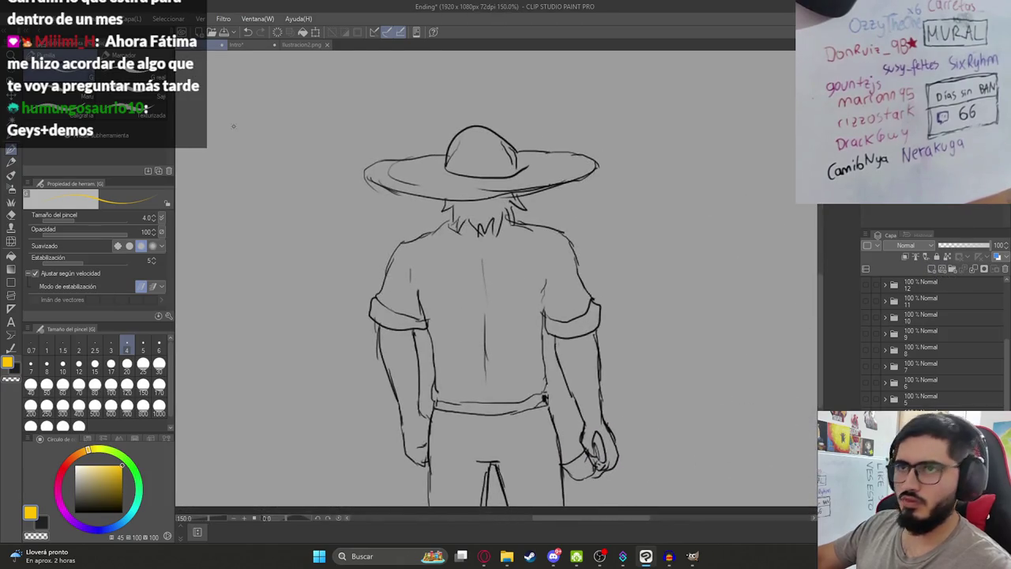
Try filling the shirt white, undo the spilled fill, and test a white pen stroke
click(77, 467)
key(g)
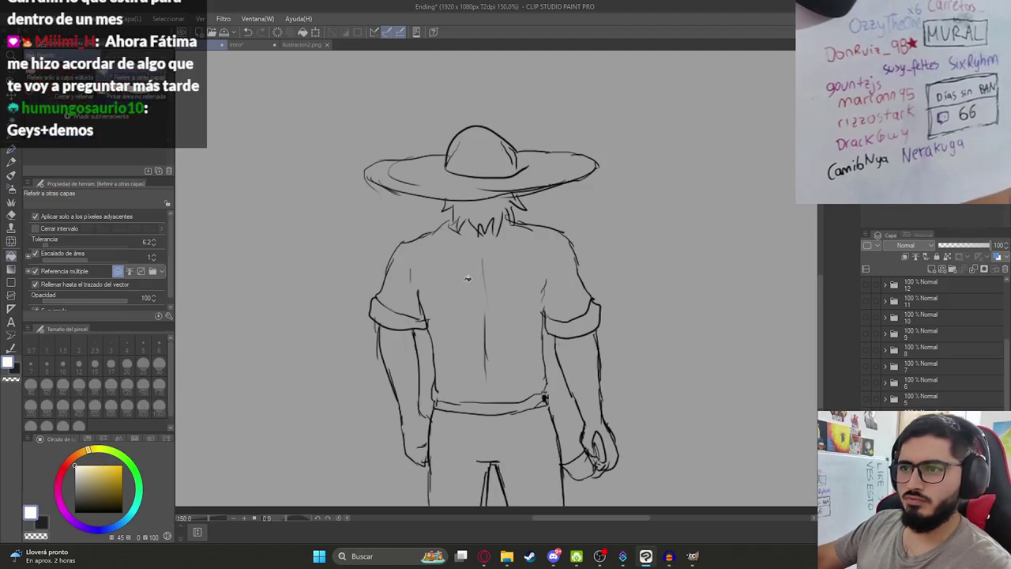
click(491, 298)
key(ctrl+z)
key(p)
drag(451, 292, 519, 271)
key(ctrl+z)
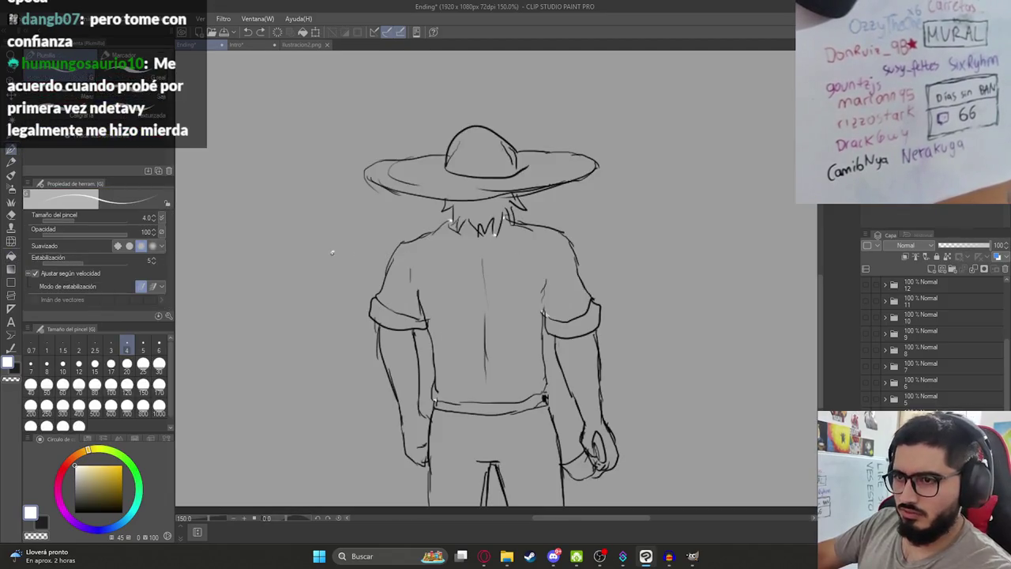
drag(332, 253, 752, 283)
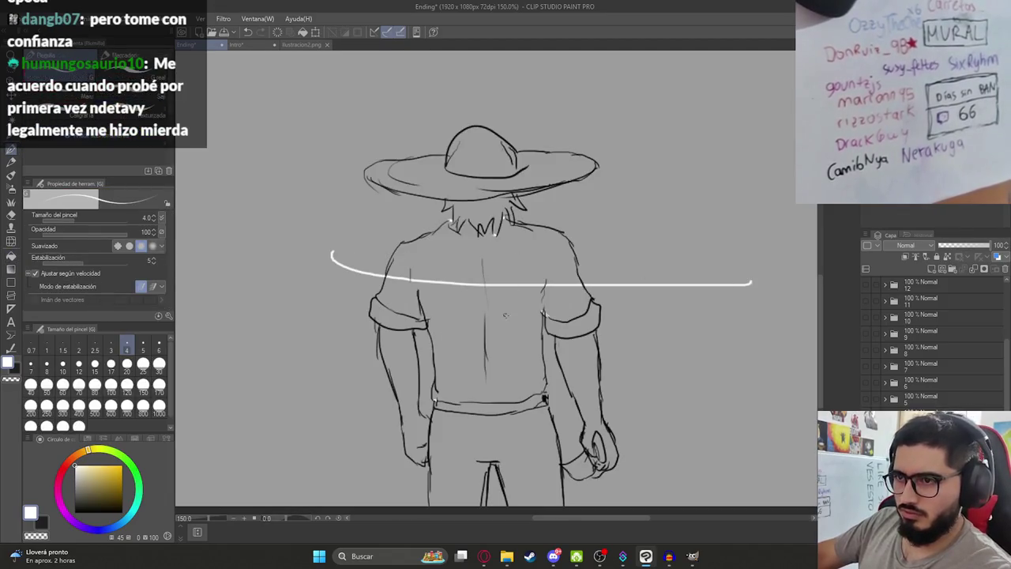
key(g)
click(519, 282)
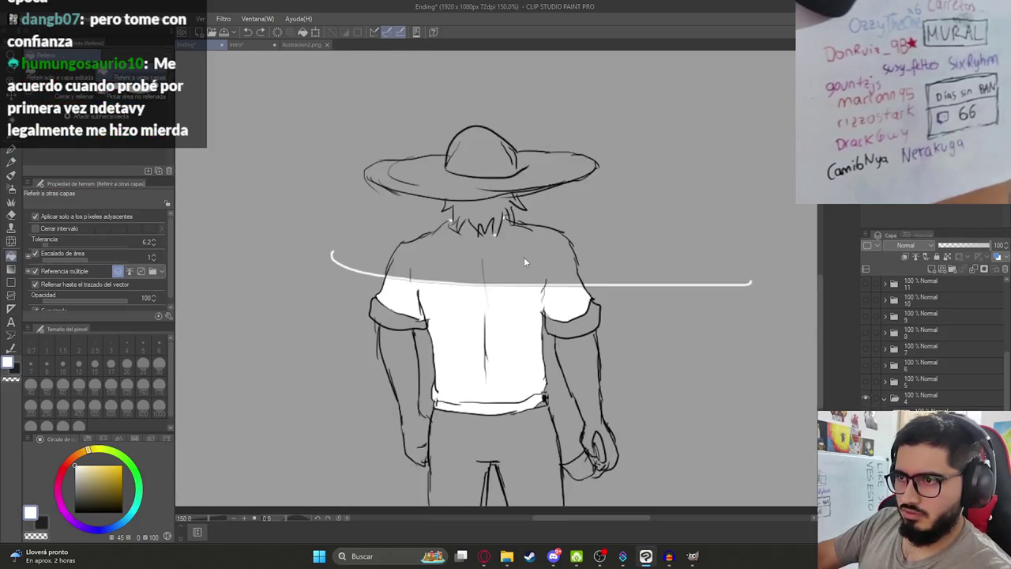
key(p)
drag(458, 135, 492, 283)
key(g)
click(522, 257)
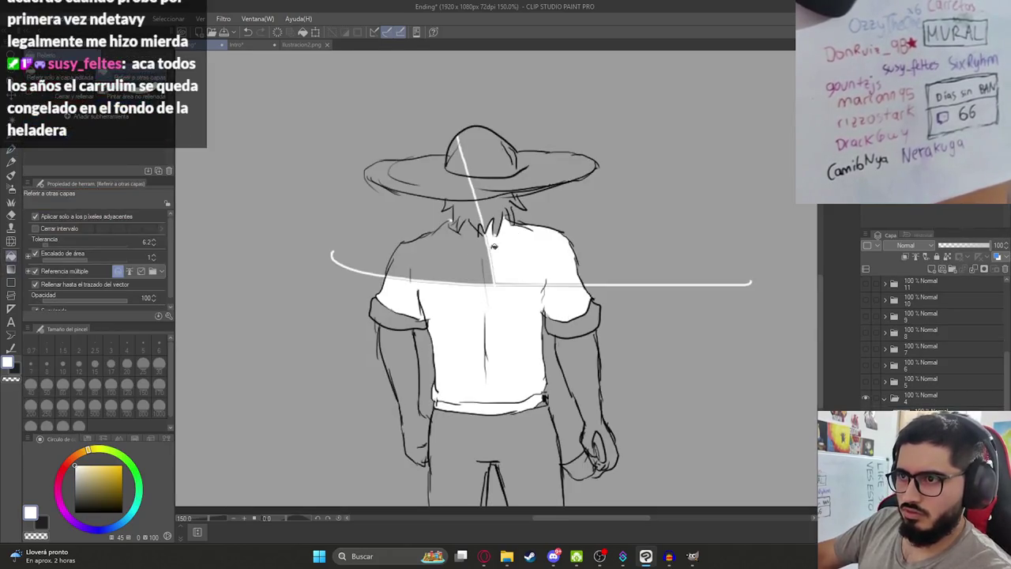
click(457, 266)
key(ctrl+z)
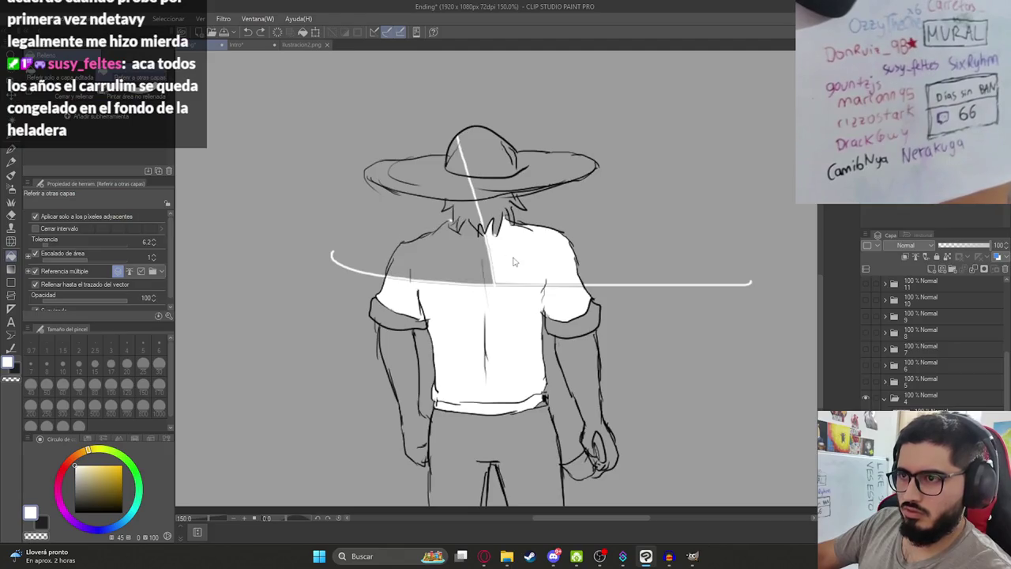
key(ctrl+z)
key(ctrl+z)
key(ctrl+z)
key(ctrl+z)
key(ctrl+z)
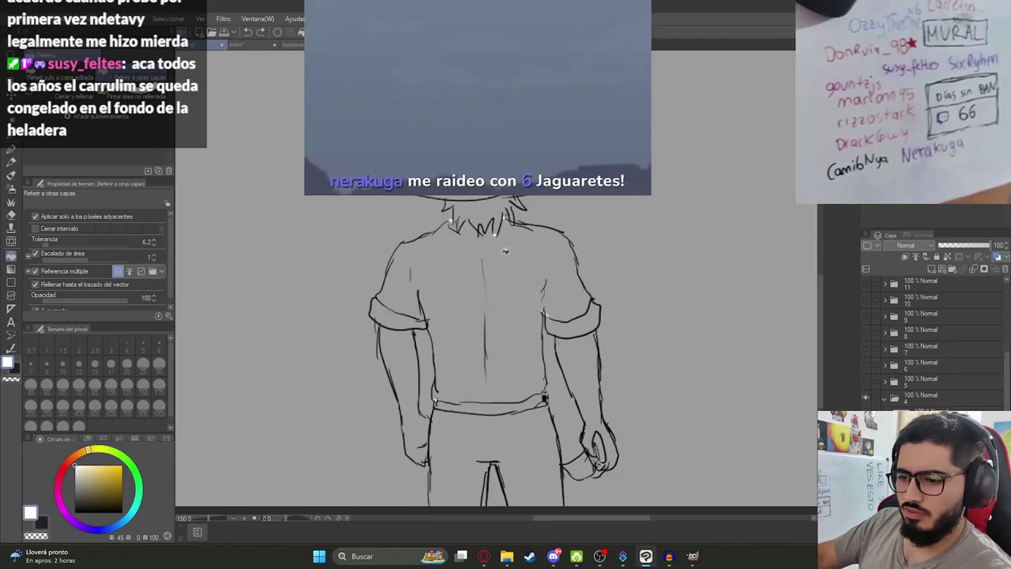
key(ctrl+z)
key(p)
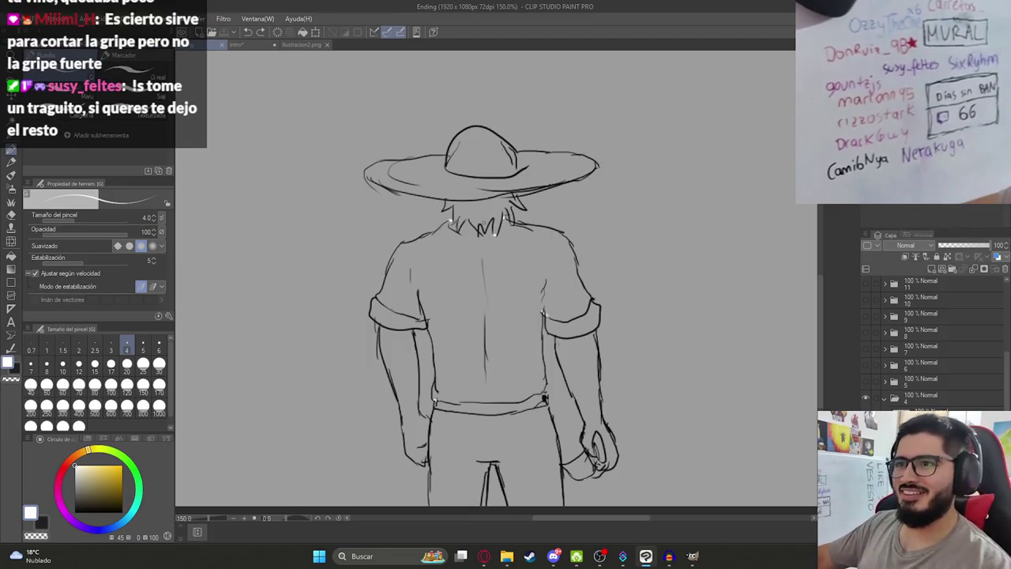
scroll(529, 354, up, 2)
Erase a short dark mark on the right hip, then undo the last edit
drag(549, 393, 549, 403)
key(p)
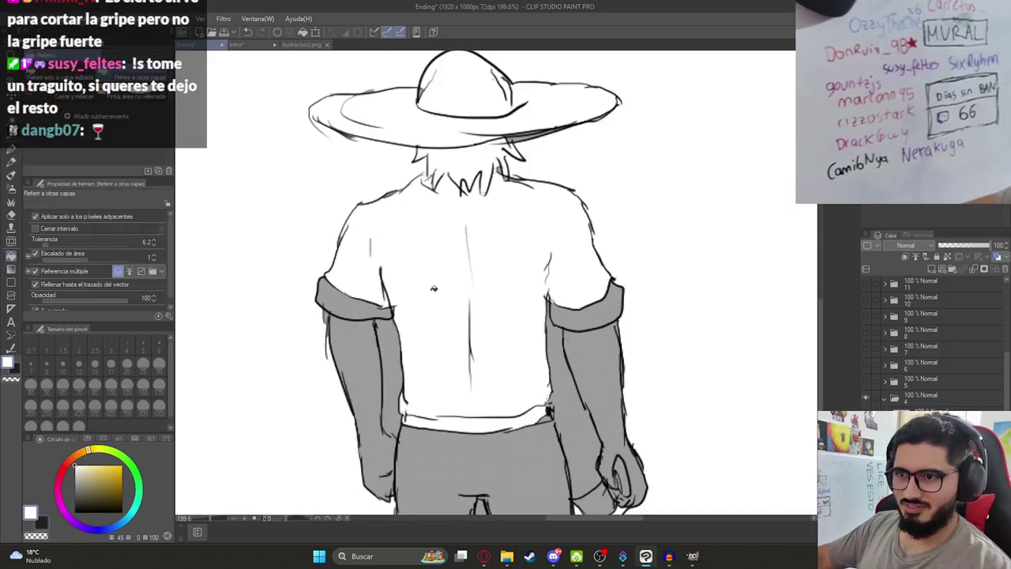
key(p)
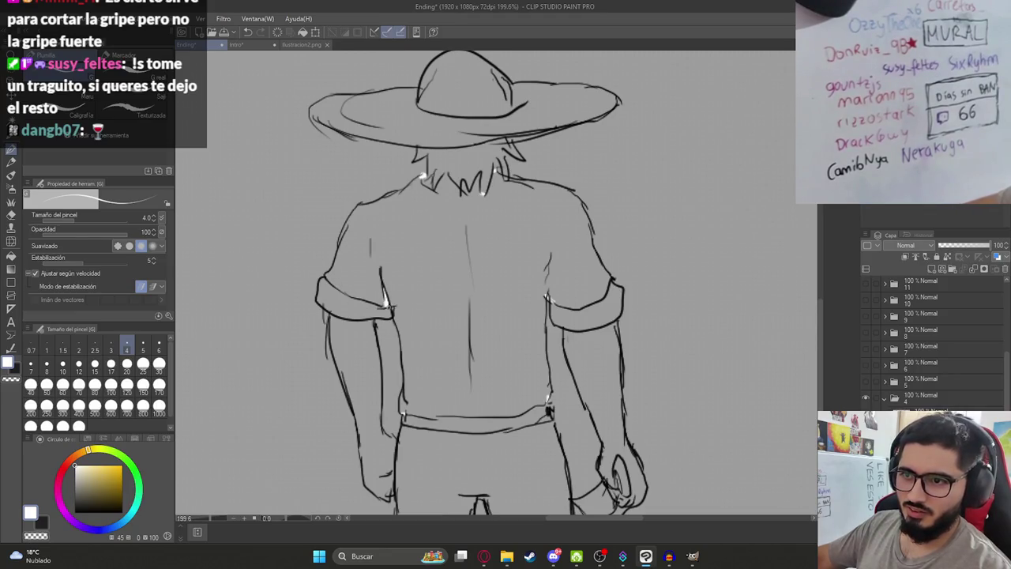
key(ctrl+z)
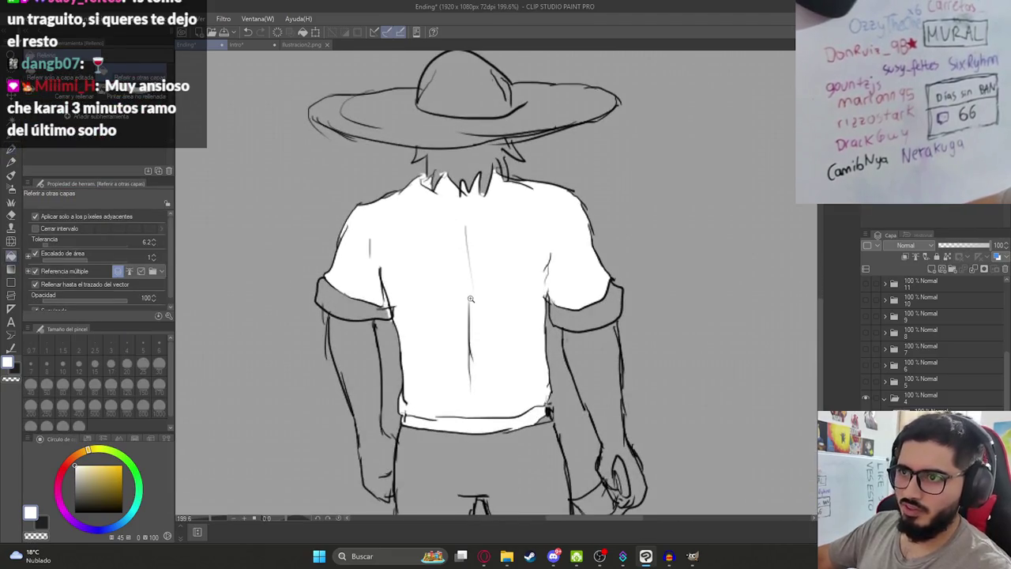
Fill the left and right sleeve cuffs with white
scroll(437, 352, down, 5)
click(415, 301)
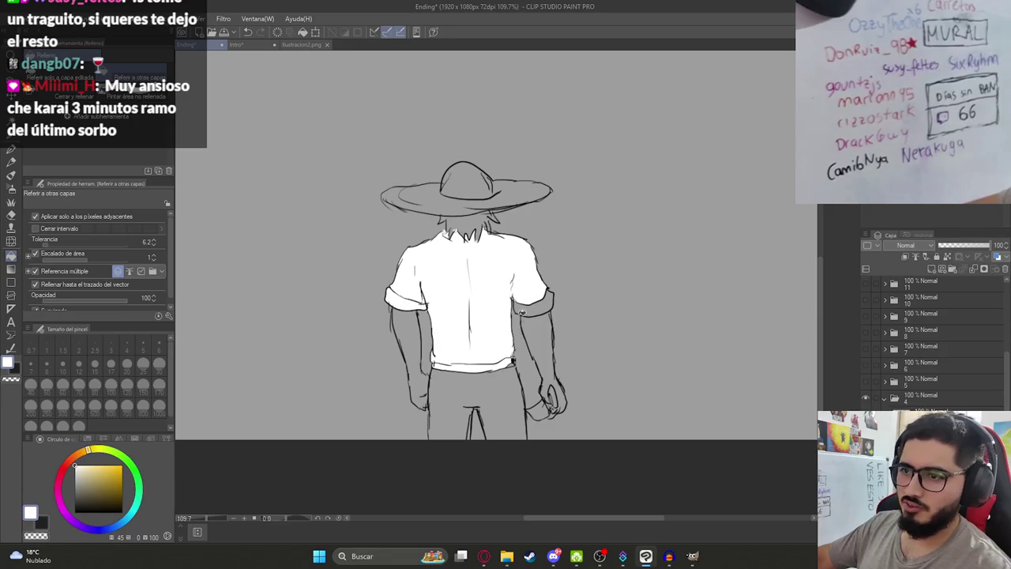
click(530, 307)
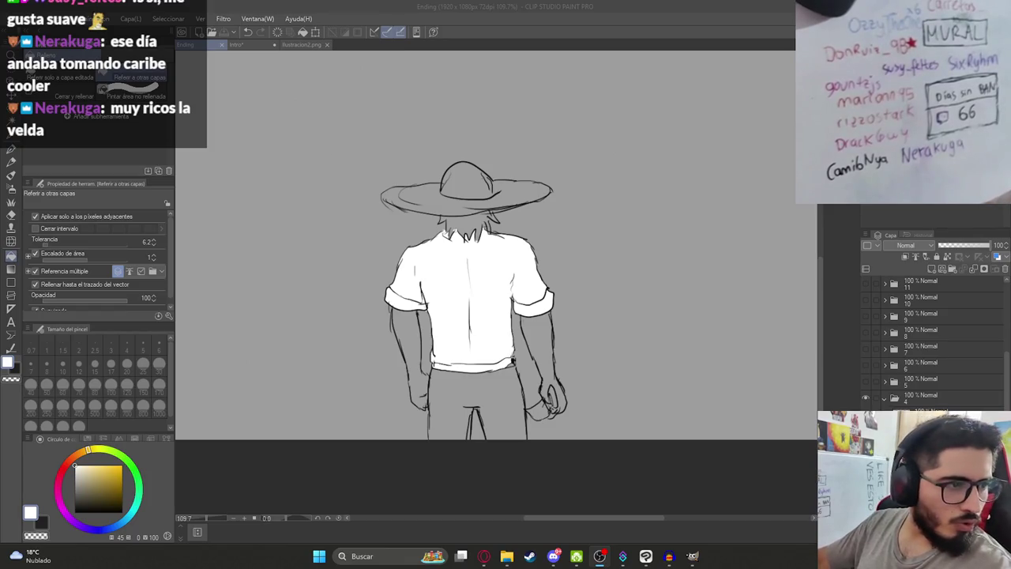
Search Google for 'caribe cooler' in a new browser tab and preview a bottle image
click(345, 444)
click(483, 555)
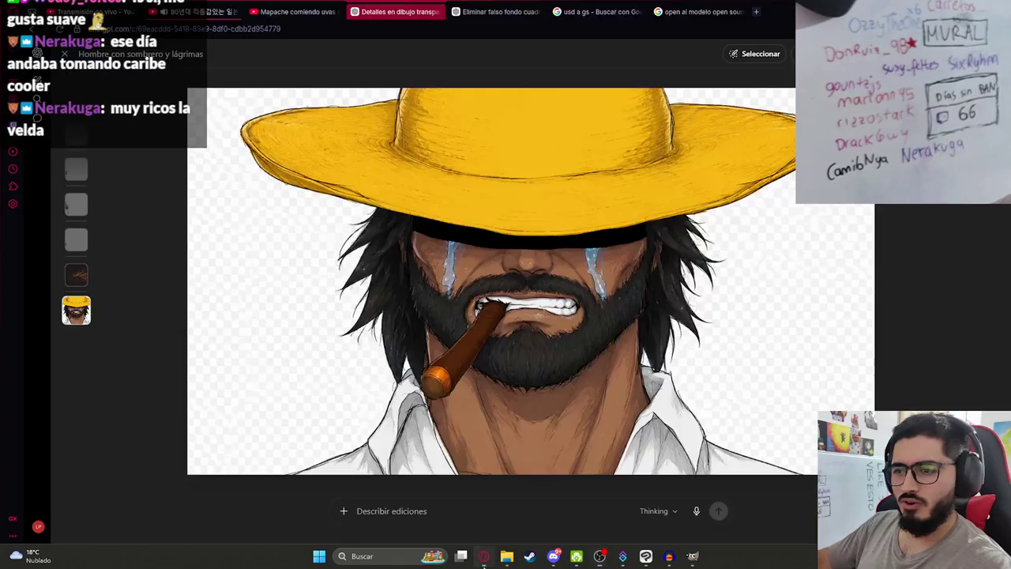
click(757, 12)
text(caribe cooler)
key(Return)
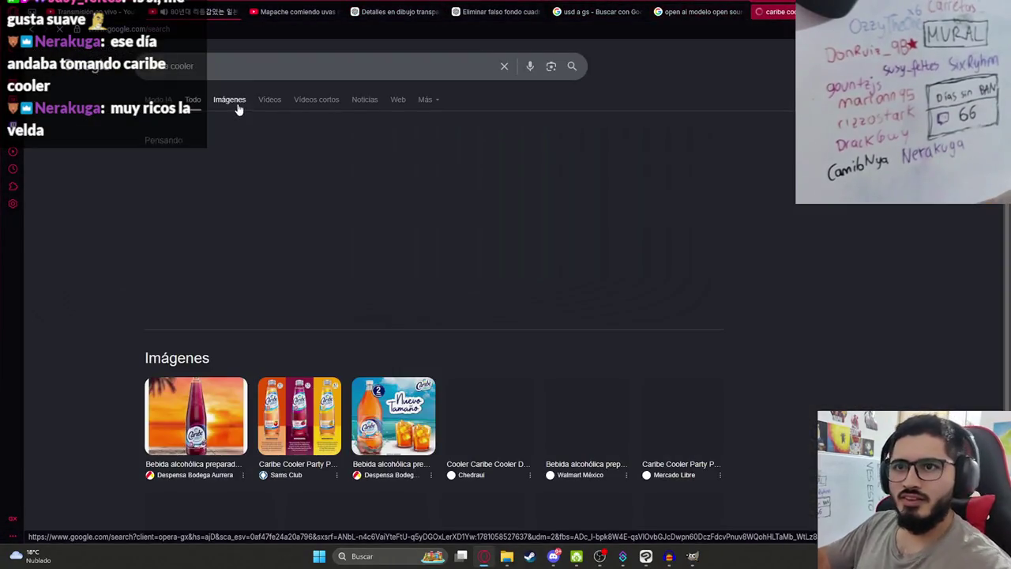
click(229, 100)
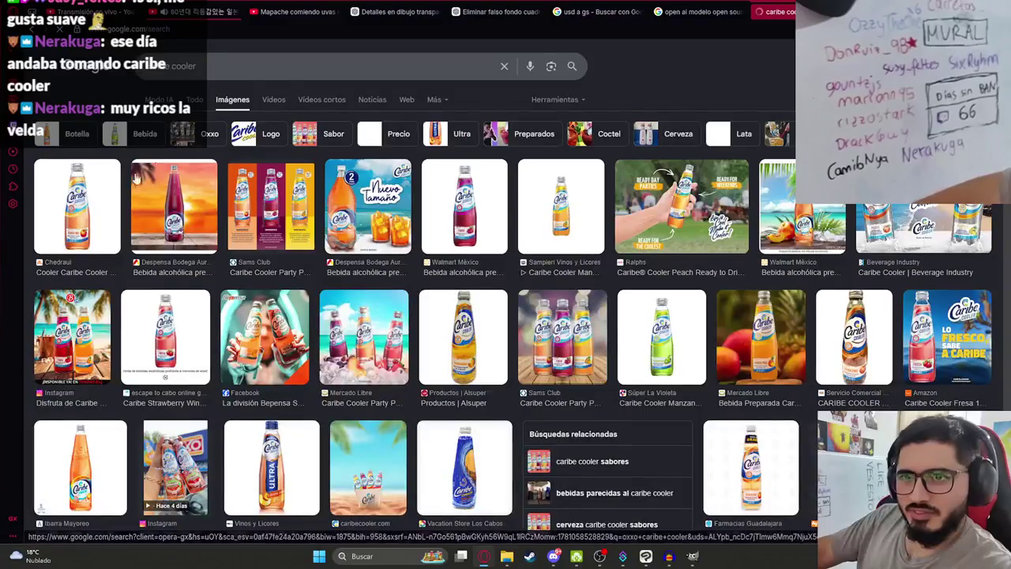
click(76, 211)
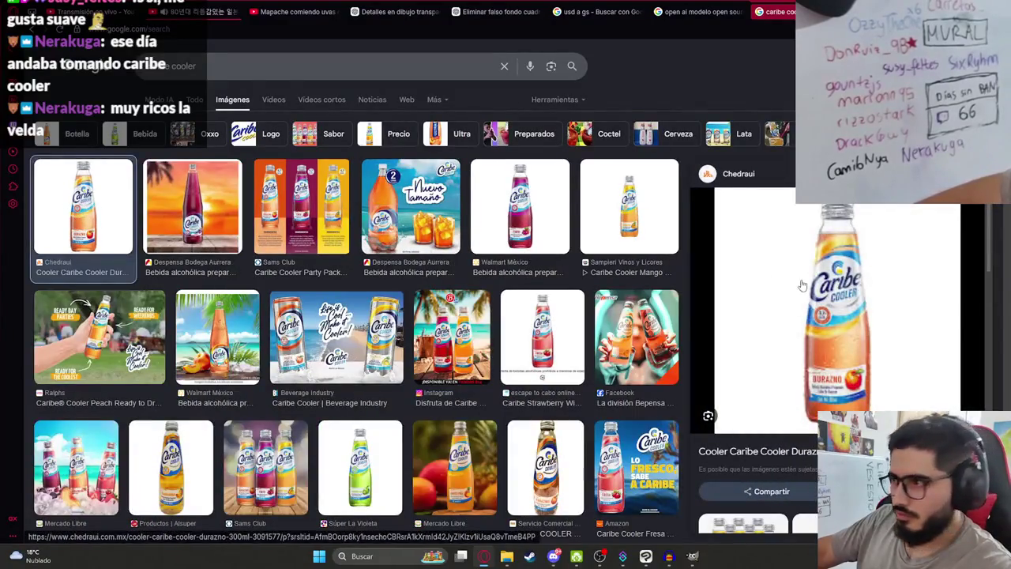
click(194, 100)
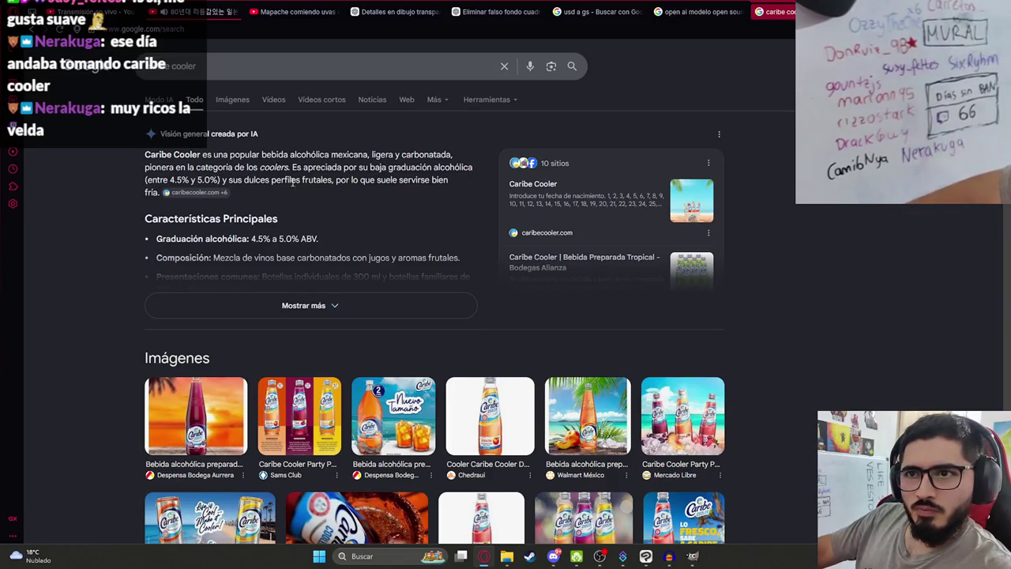
Expand the caribe cooler AI overview, highlight its composition text and check the cited sources
click(265, 308)
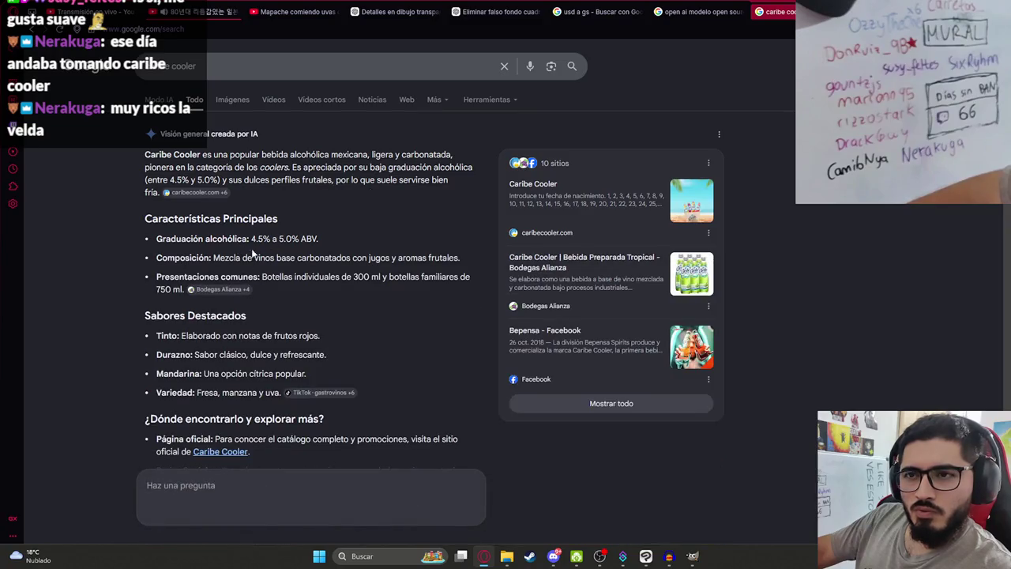
drag(244, 258, 358, 259)
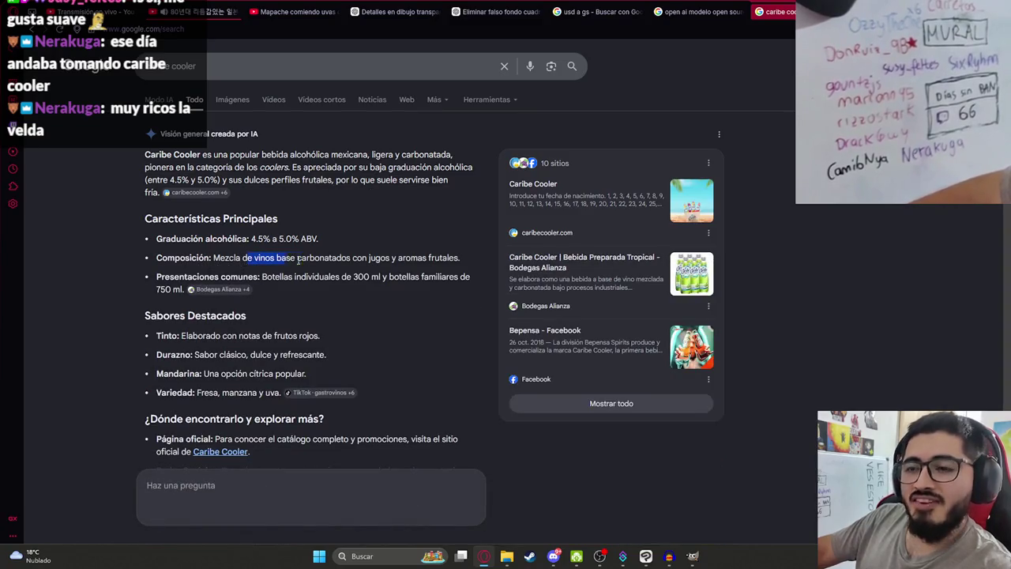
click(328, 277)
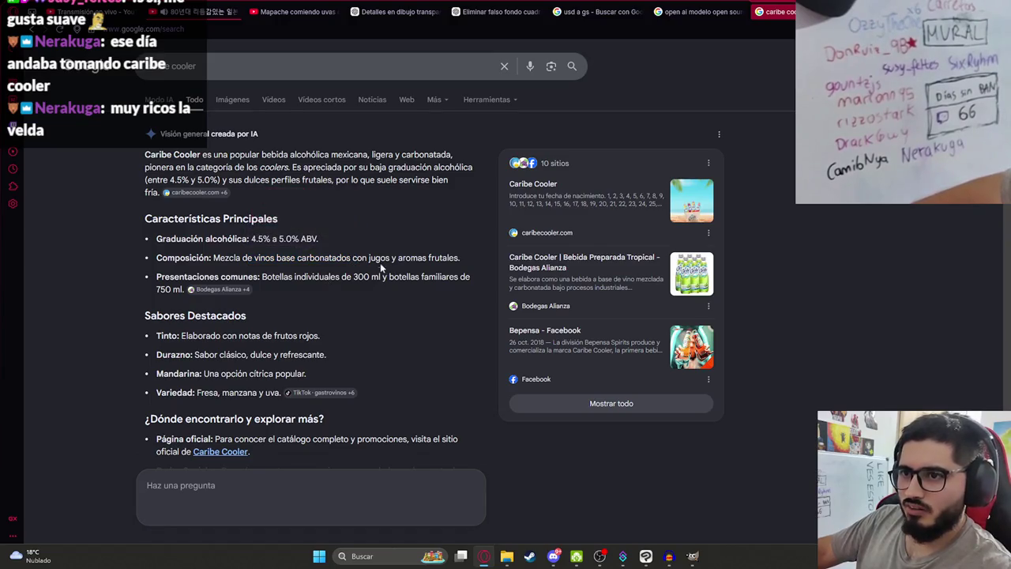
drag(214, 258, 291, 256)
click(289, 275)
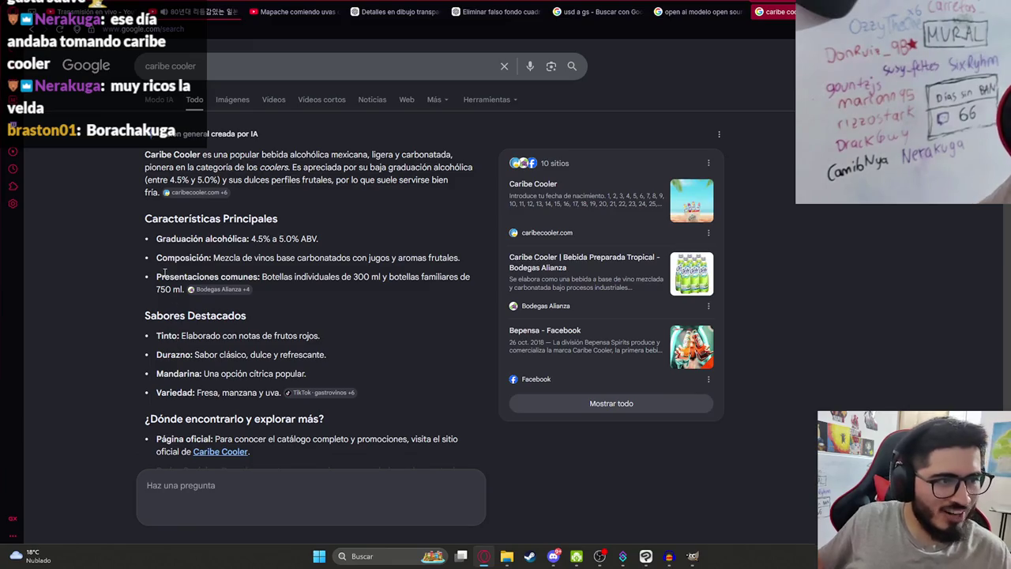
click(221, 290)
scroll(268, 348, down, 2)
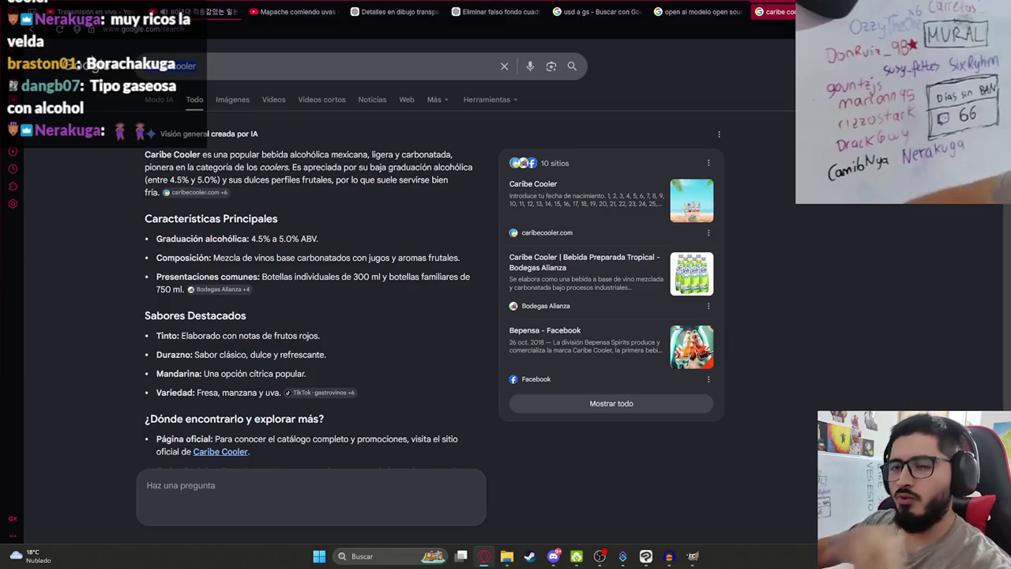
key(ctrl+a)
text(fantuvi)
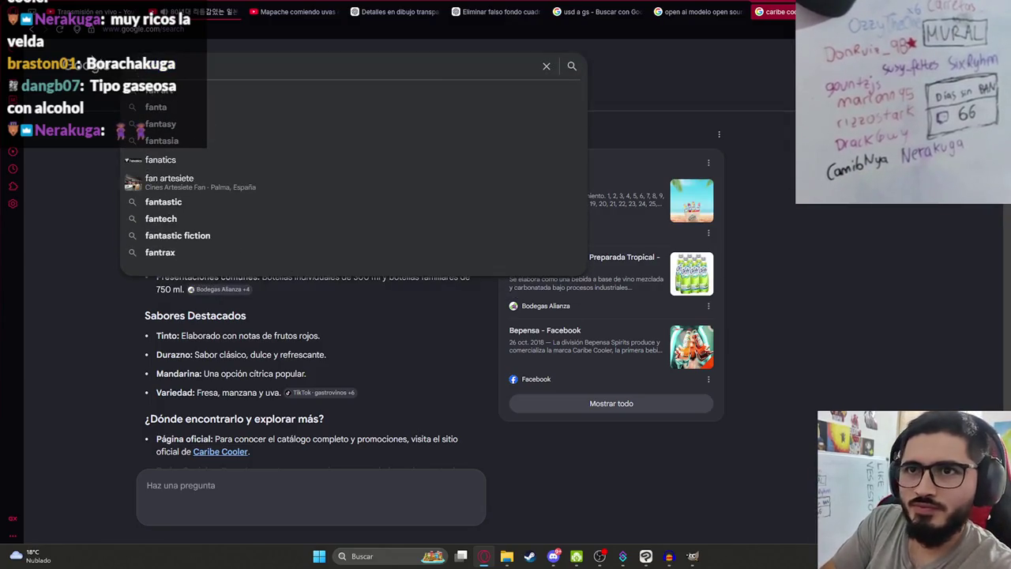
Search Google for 'fantuvi' and then 'smirnoff', previewing a result image for each
key(Return)
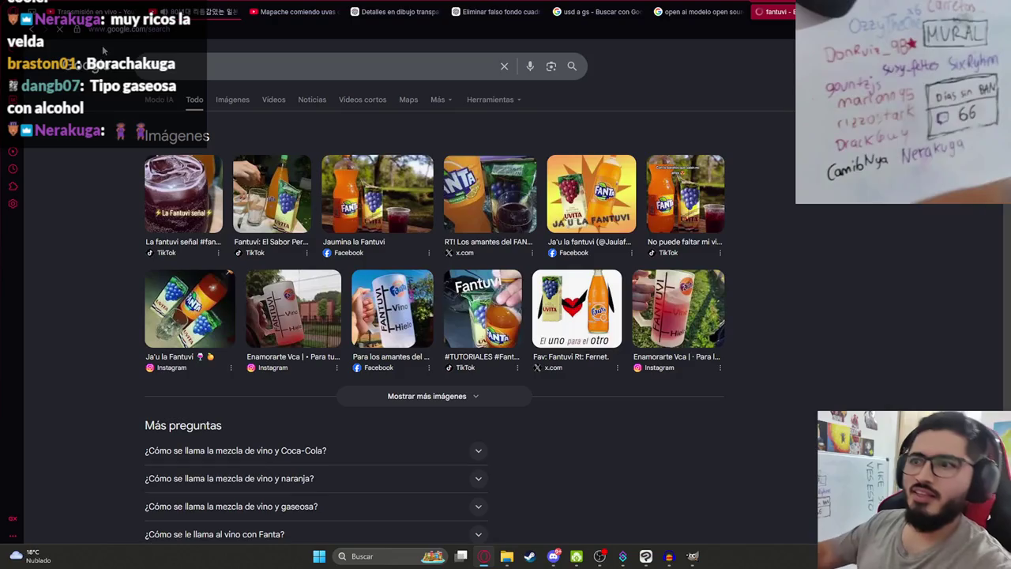
click(367, 192)
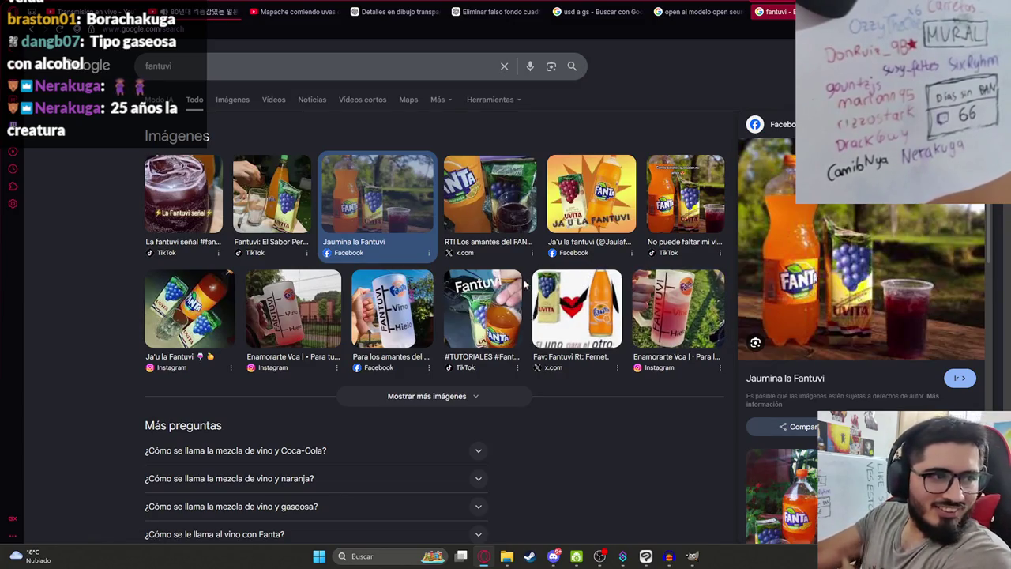
click(316, 65)
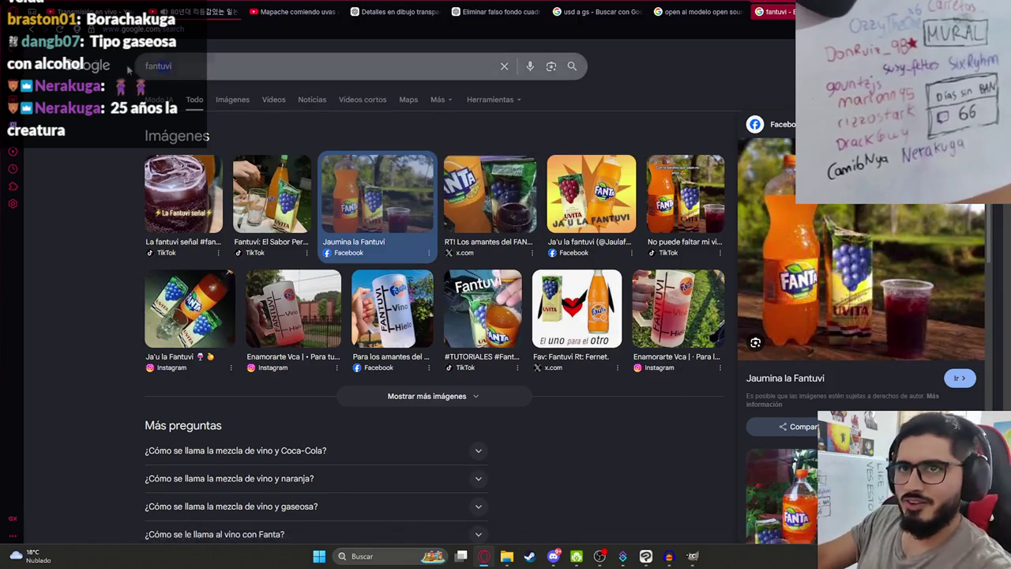
key(ctrl+a)
text(smirnoff)
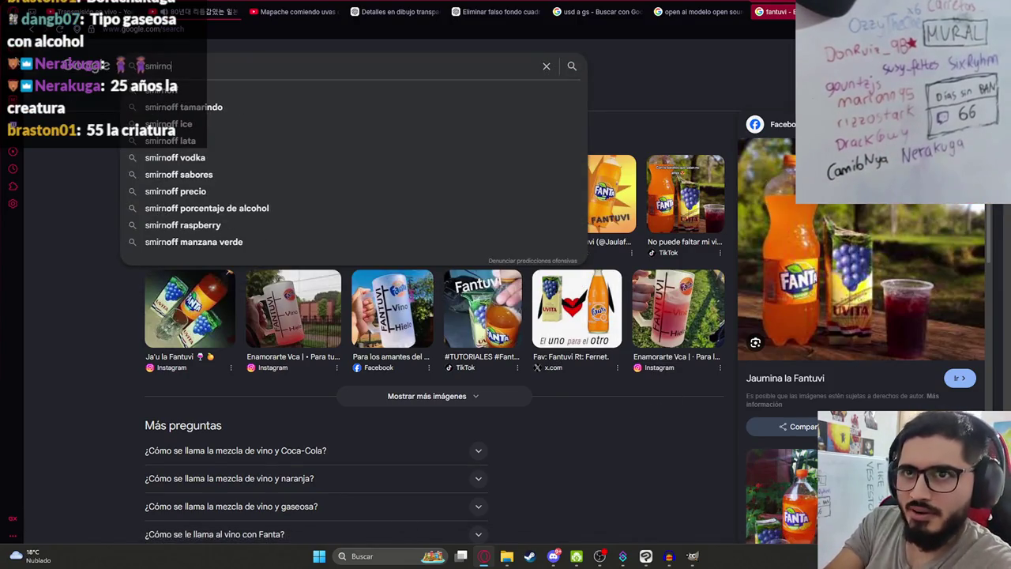
key(Return)
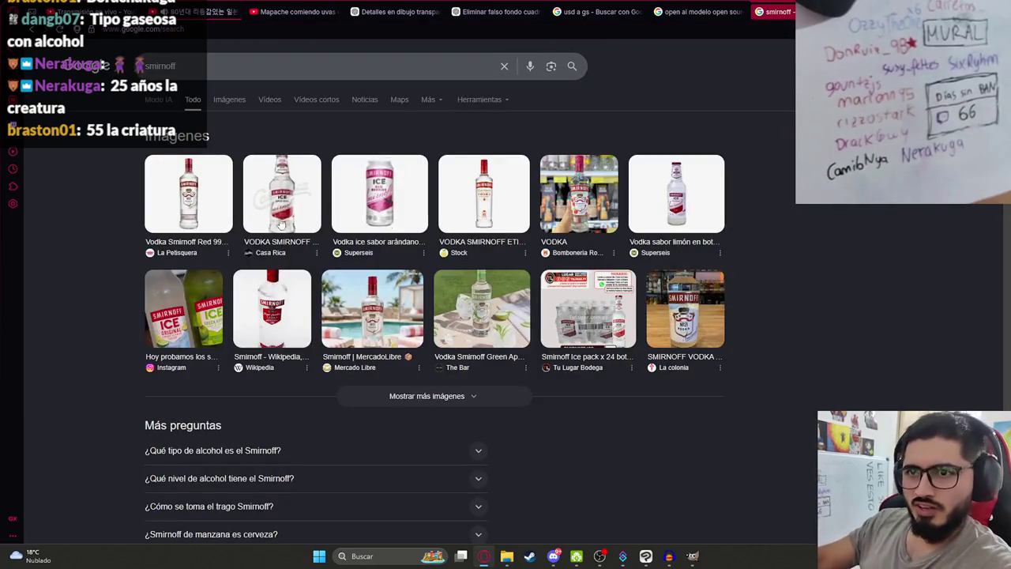
click(282, 194)
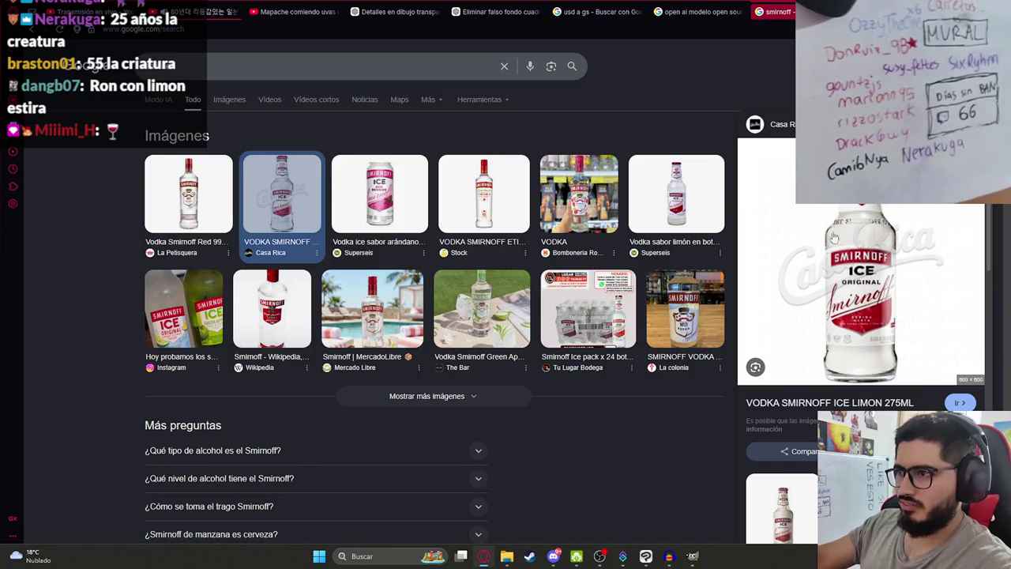
click(646, 557)
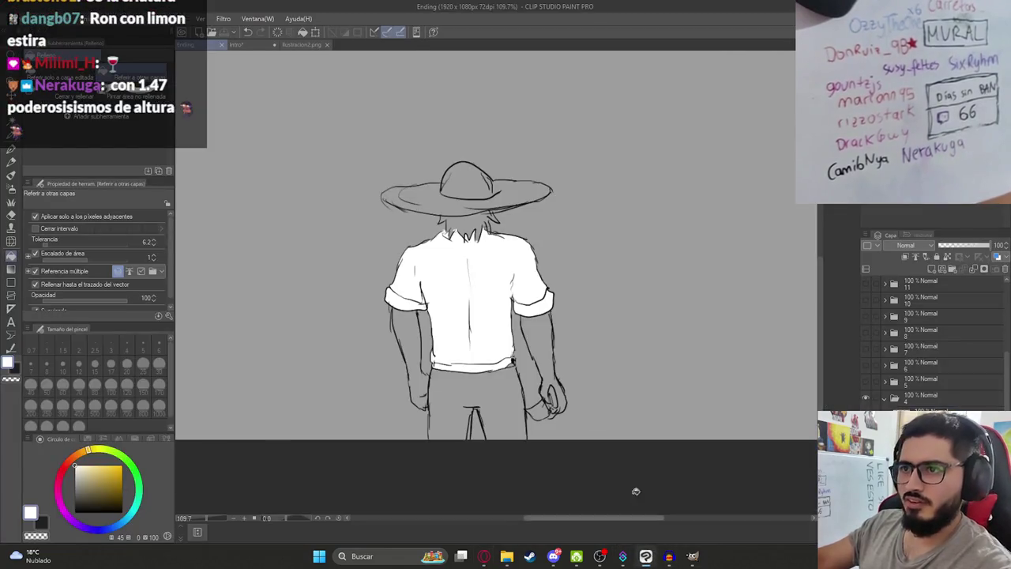
Fill the cowboy's hair with the dark colour on the Ending canvas
click(291, 46)
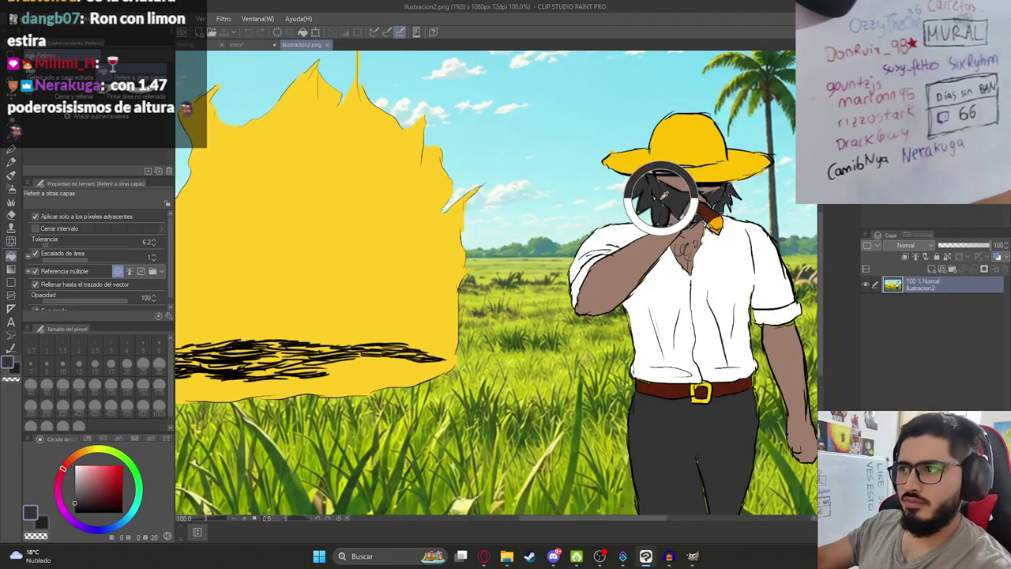
click(186, 45)
scroll(472, 211, up, 5)
key(p)
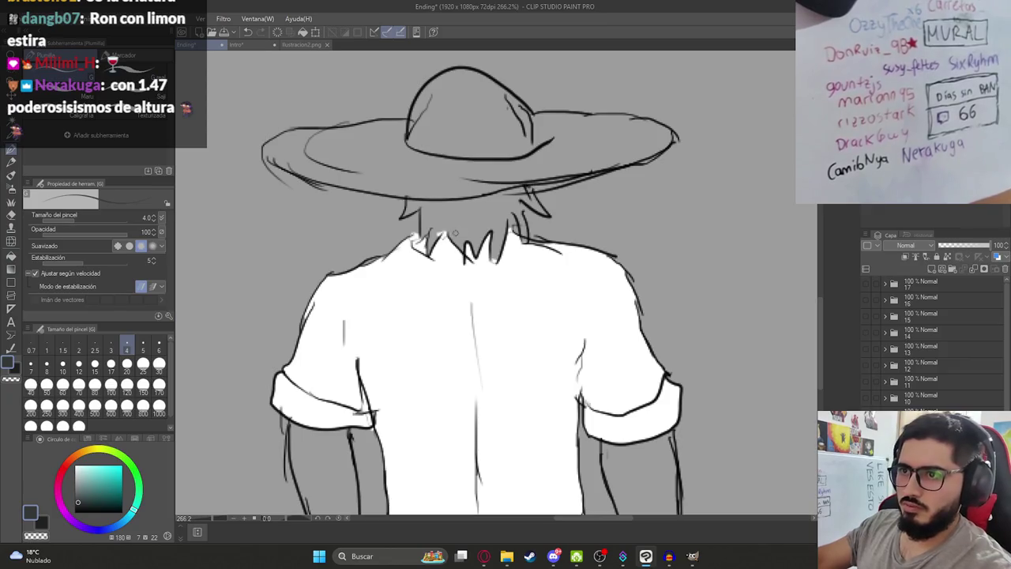
key(g)
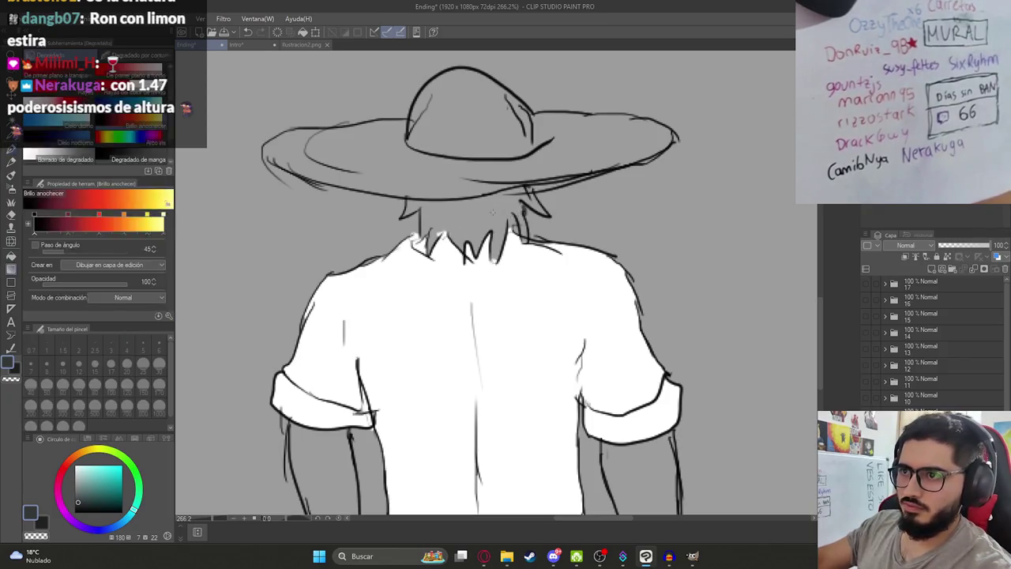
click(527, 212)
scroll(522, 218, down, 4)
scroll(514, 221, up, 2)
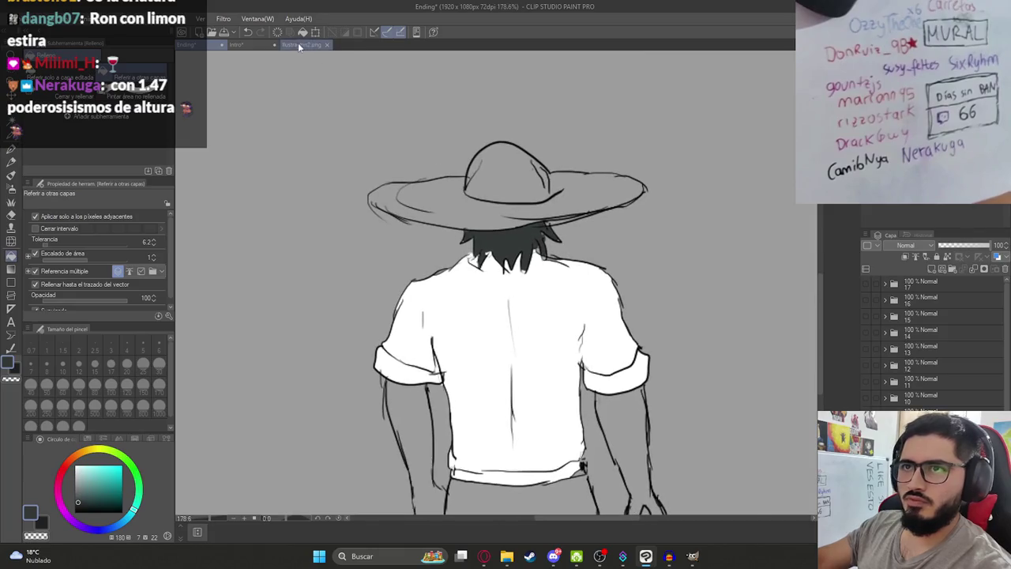
Sample the hat's yellow from the ilustracion2 reference and try a brim stroke, then undo it
click(298, 44)
alt+click(672, 162)
click(187, 45)
click(297, 44)
click(186, 45)
key(p)
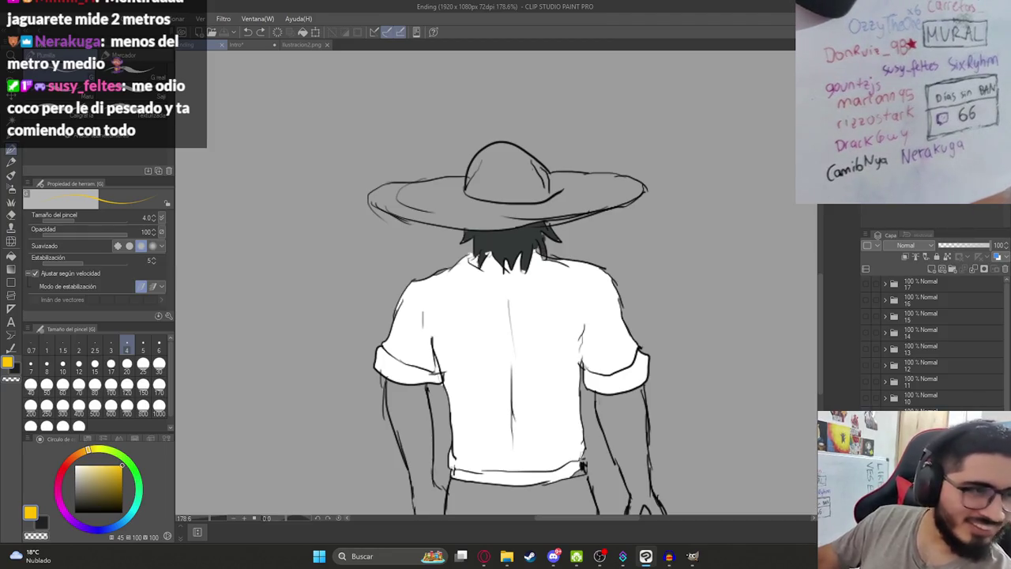
mouse_move(480, 191)
mouse_down()
mouse_move(409, 212)
mouse_move(542, 199)
mouse_up()
key(ctrl+z)
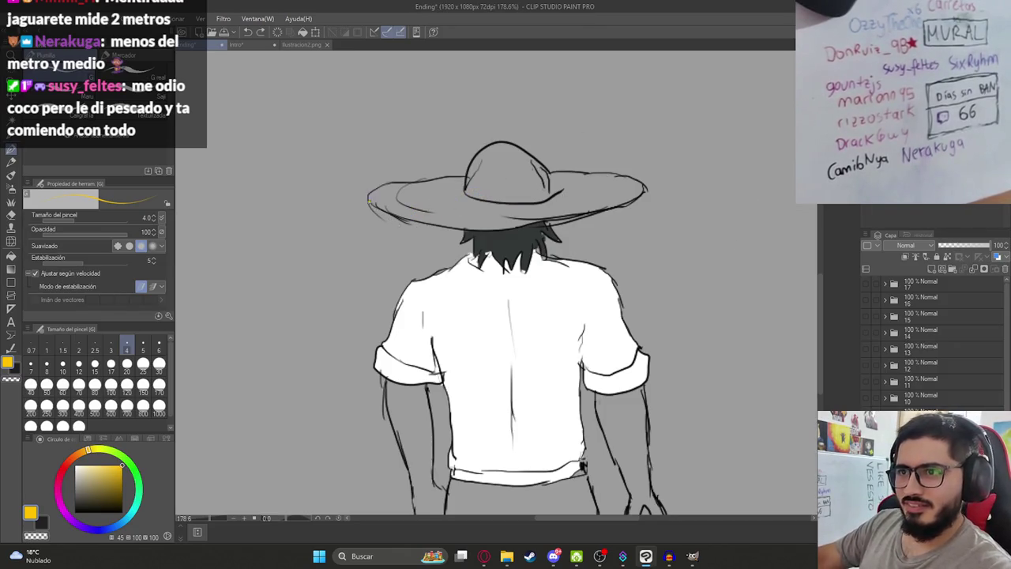
Fill the hat yellow and both of the cowboy's arms brown
key(g)
click(525, 199)
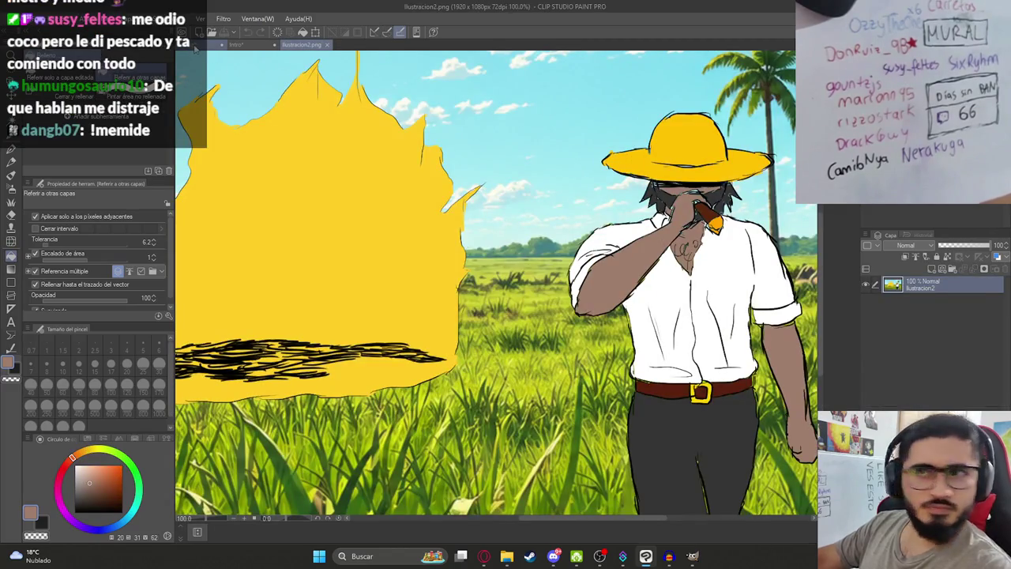
click(198, 45)
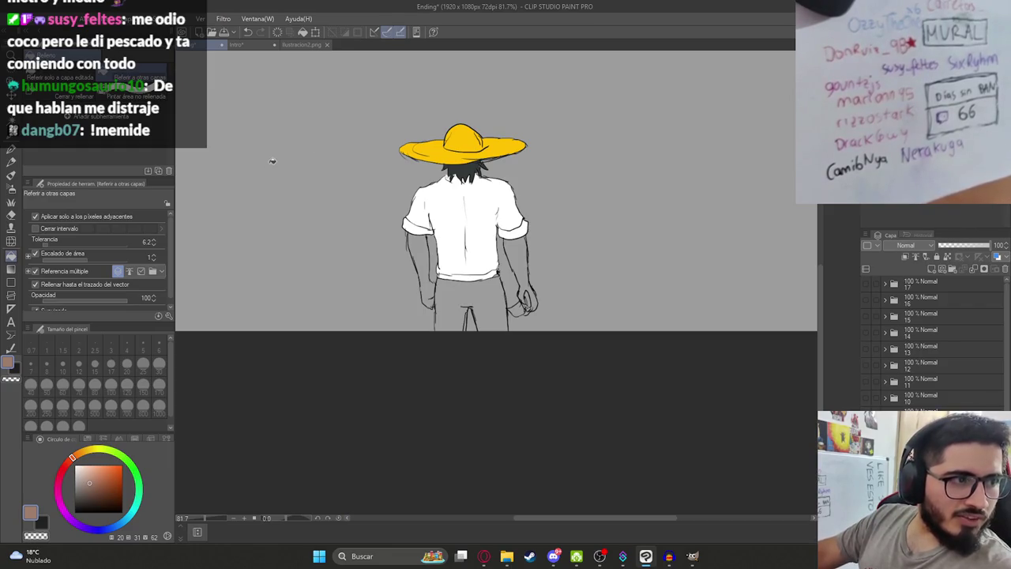
click(418, 261)
click(527, 271)
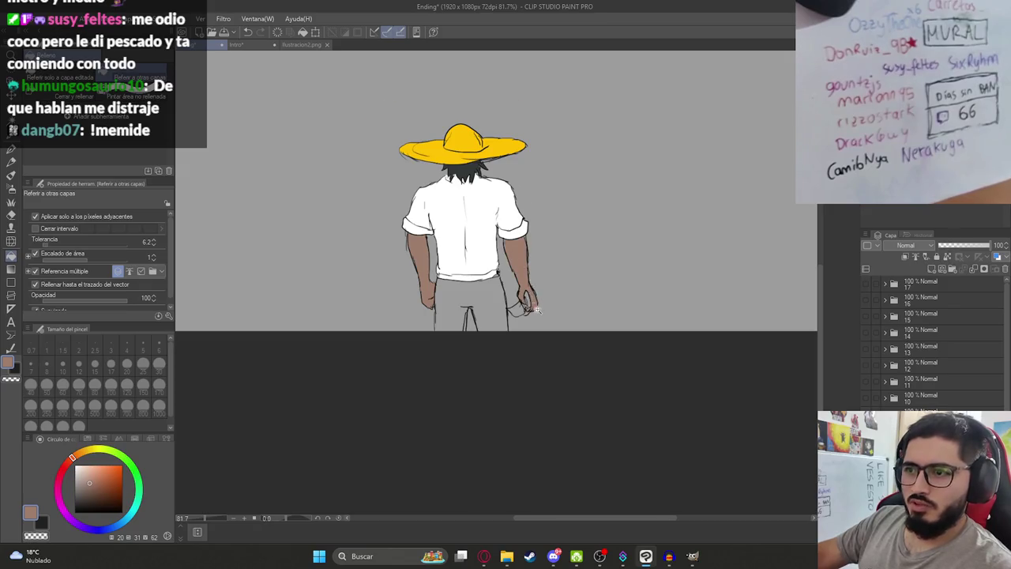
Compare the cowboy against the field-scene reference illustration
scroll(533, 281, up, 2)
click(301, 45)
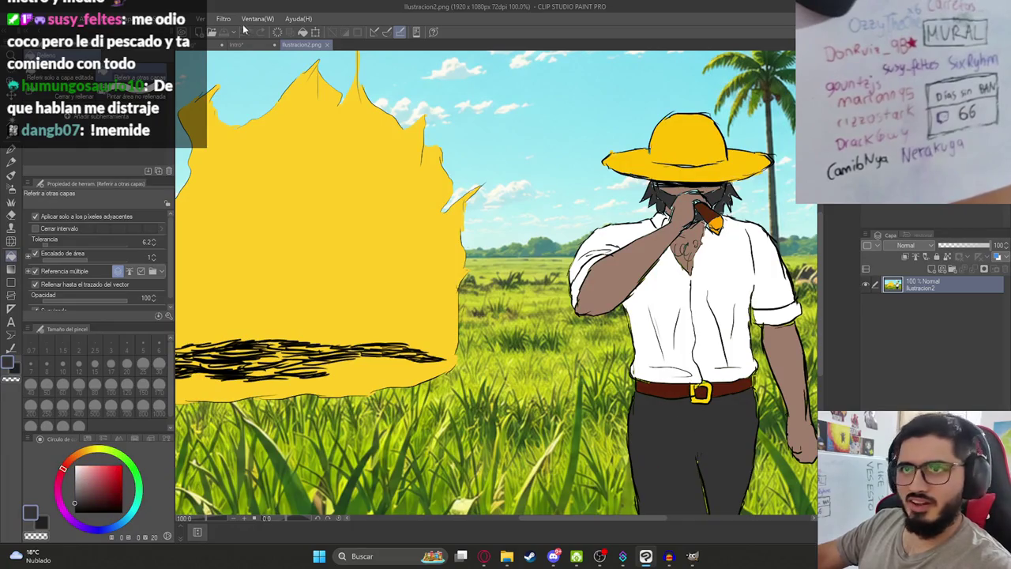
click(230, 45)
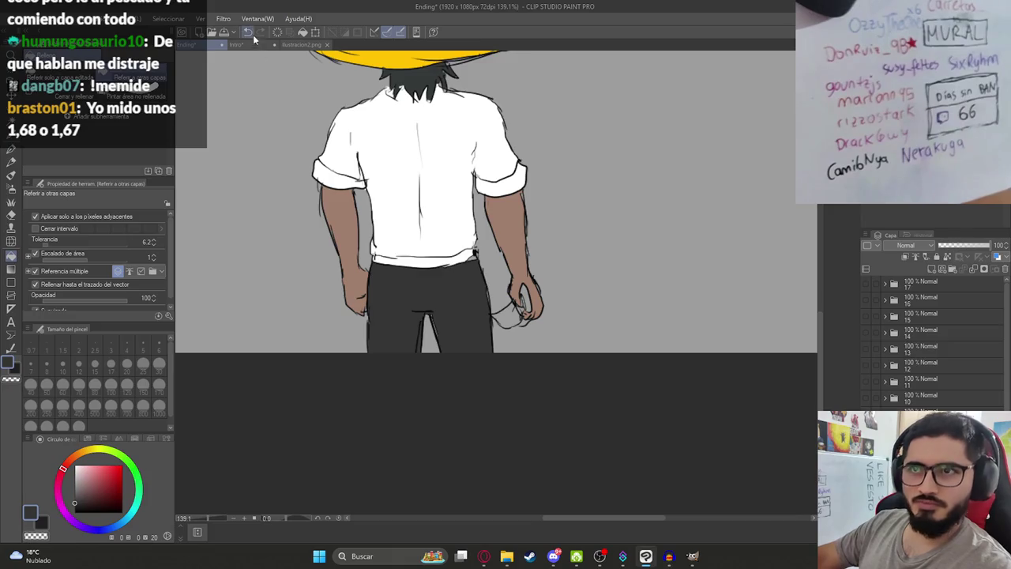
click(279, 45)
Sample the reference belt's dark red and fill the belt band plus its two gaps
click(285, 41)
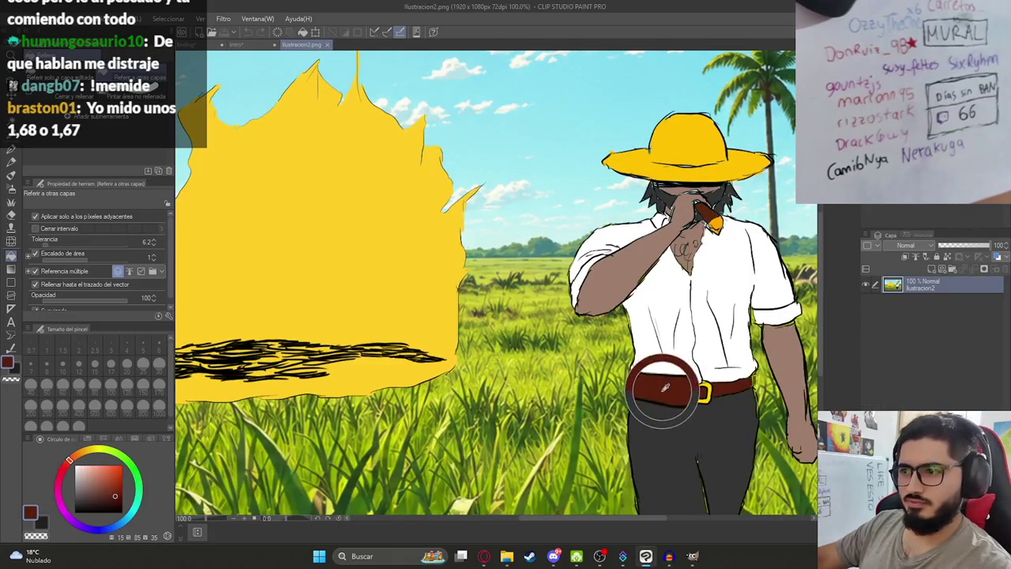
click(237, 45)
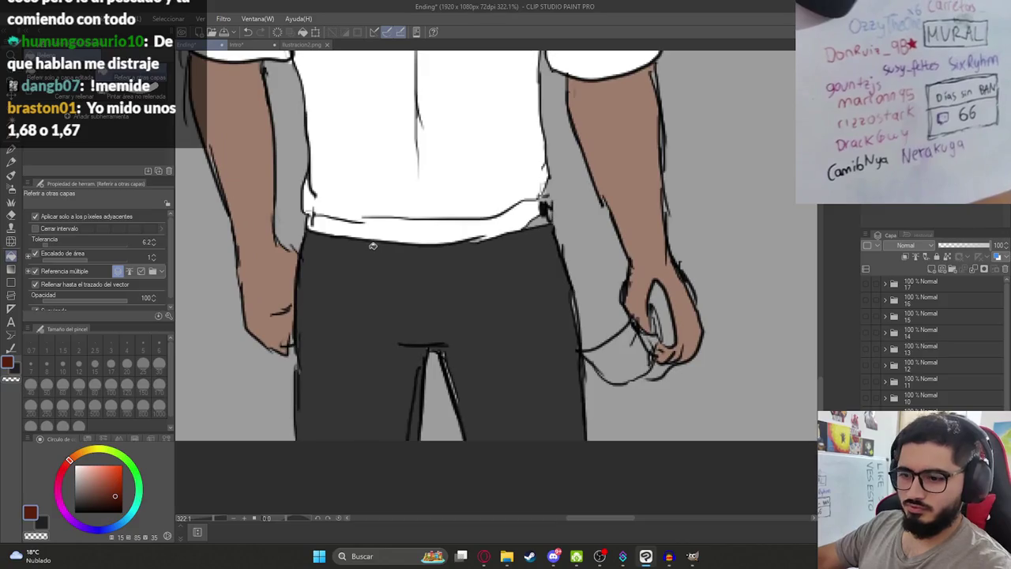
key(g)
click(520, 224)
click(542, 225)
click(478, 239)
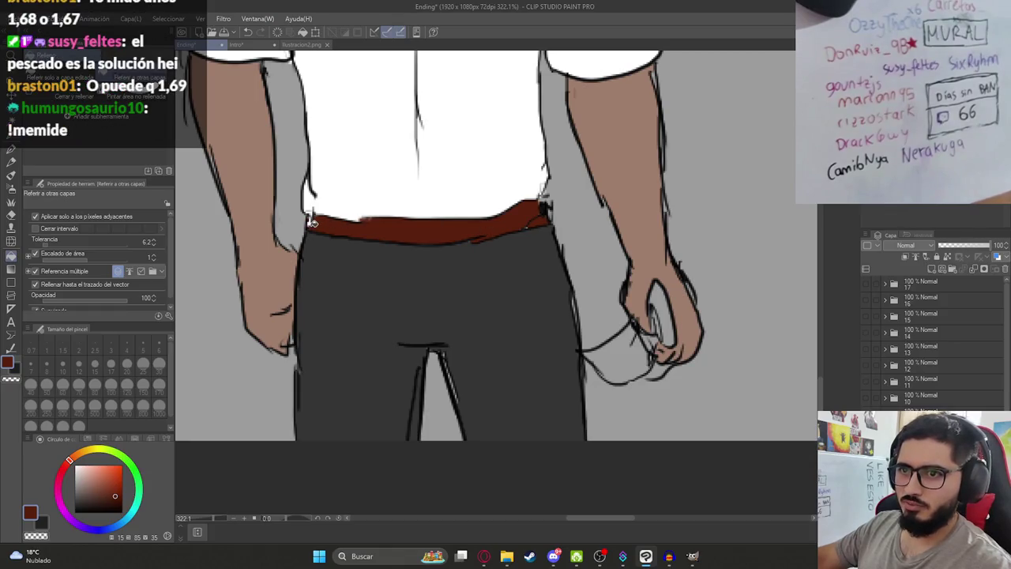
key(p)
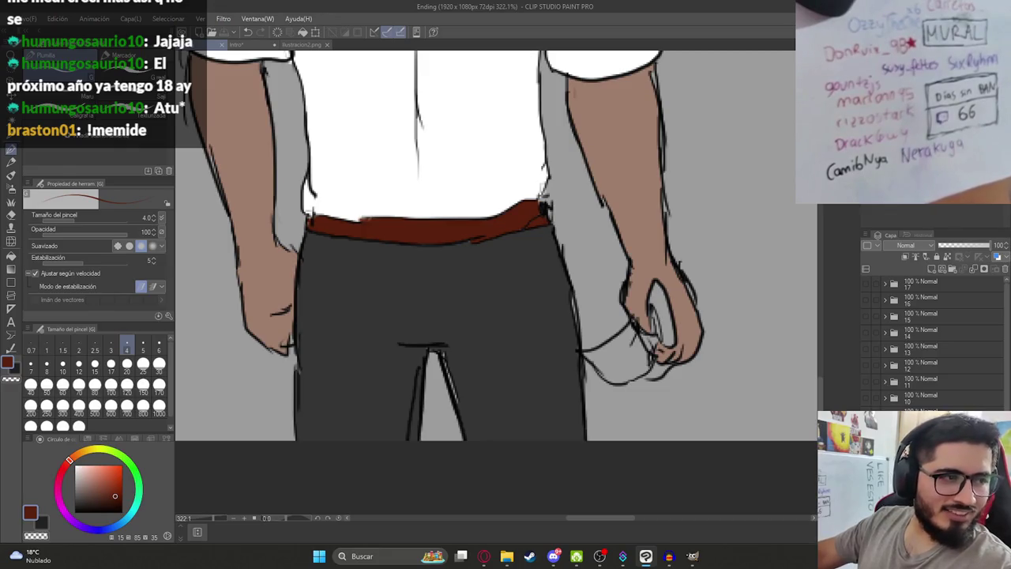
key(ctrl+minus)
key(ctrl+minus)
click(301, 44)
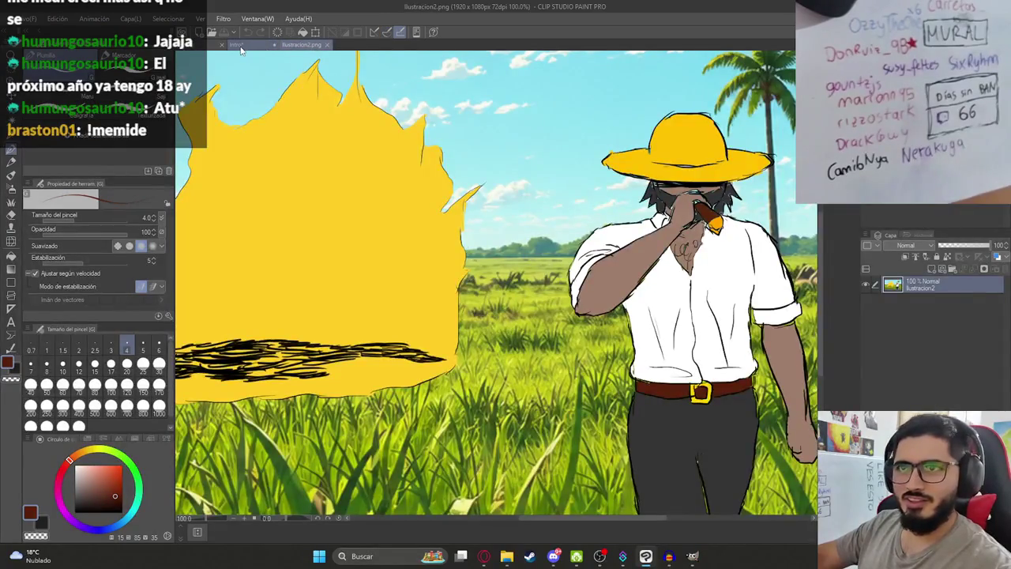
In the Intro drawing, toggle layer visibility until only Carpeta 17 - copia's machete cowboy shows
click(237, 44)
click(885, 365)
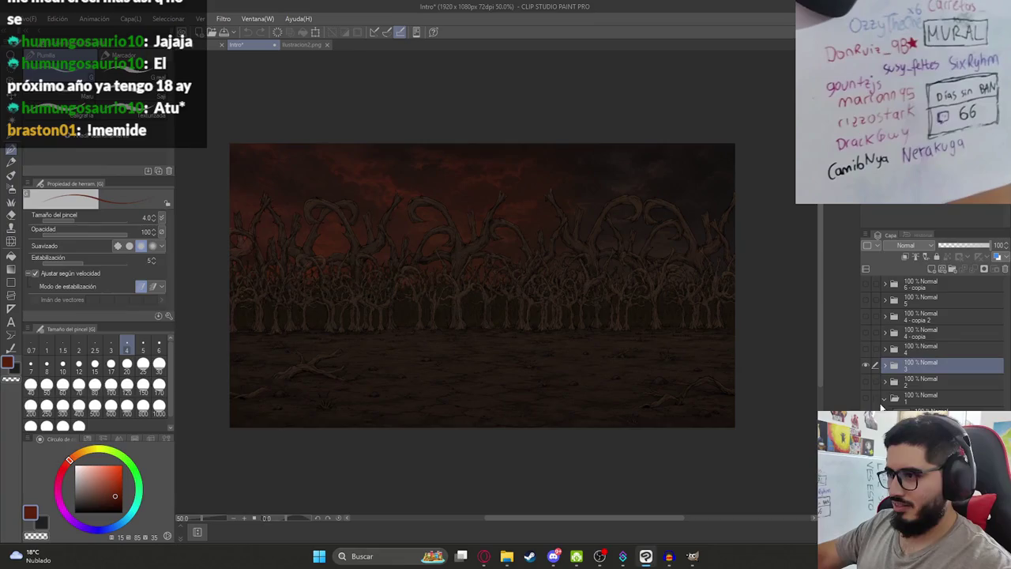
click(866, 367)
click(867, 384)
click(867, 384)
click(867, 397)
click(867, 397)
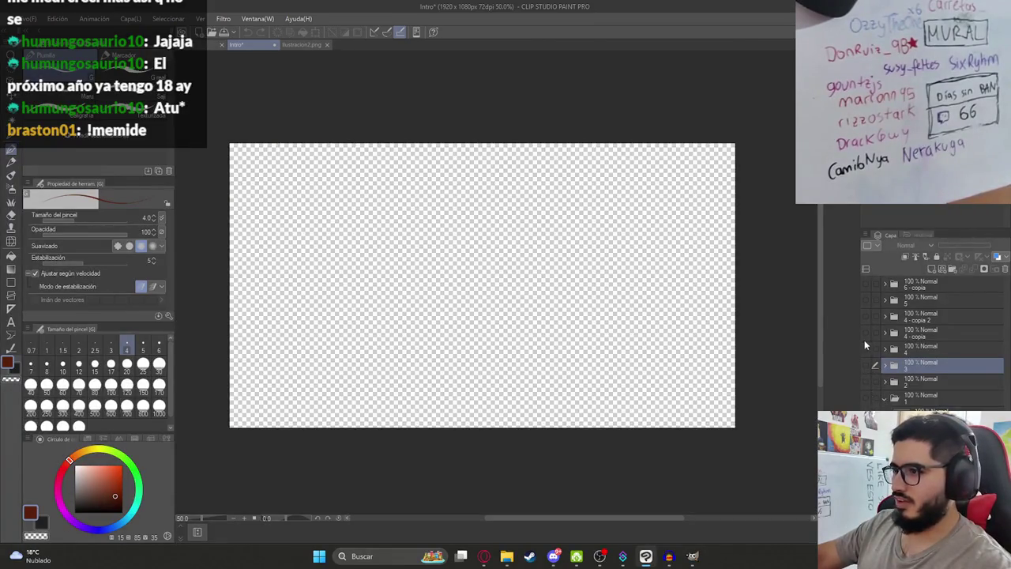
click(867, 286)
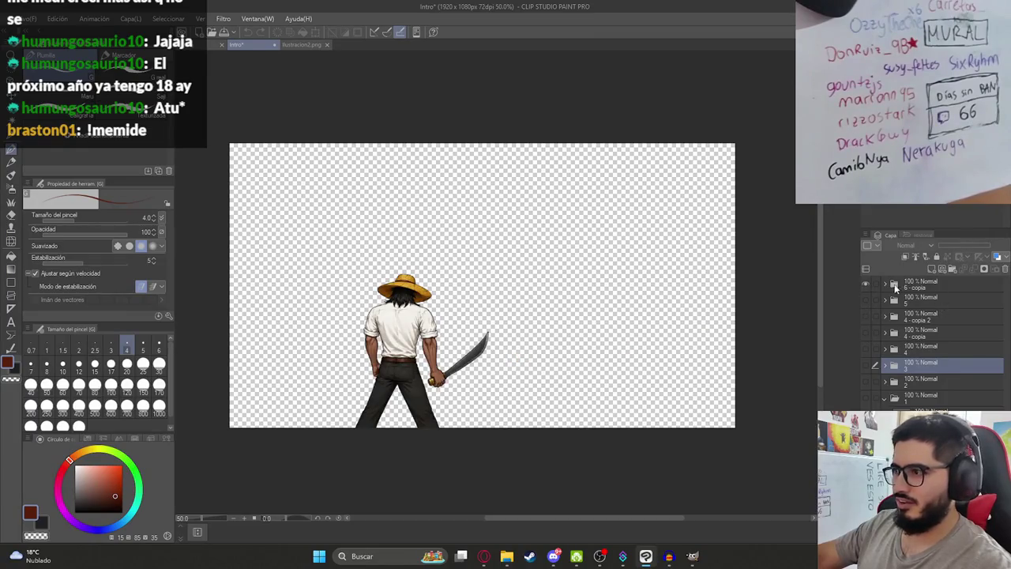
click(885, 284)
click(866, 316)
click(867, 335)
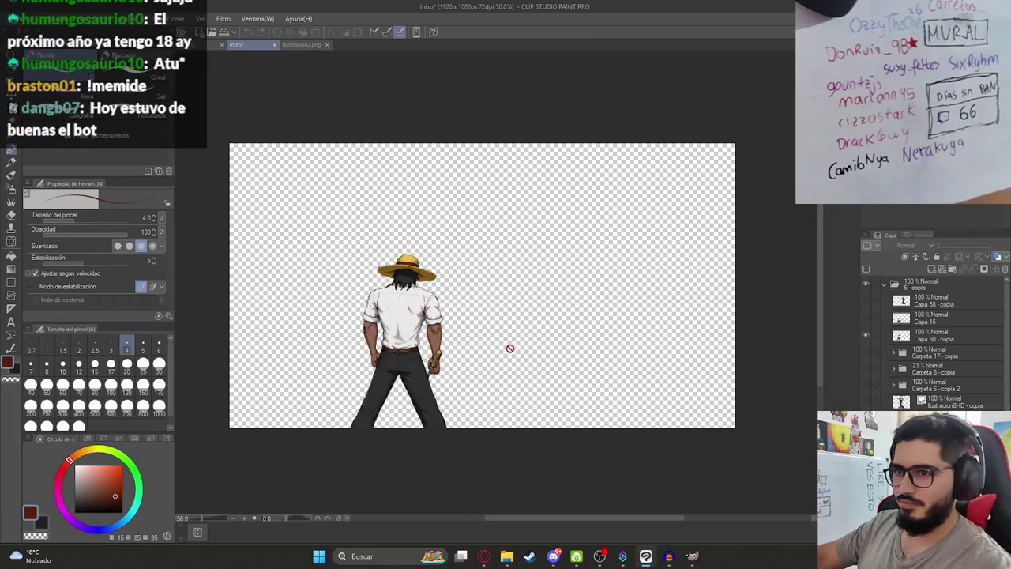
click(866, 335)
click(866, 351)
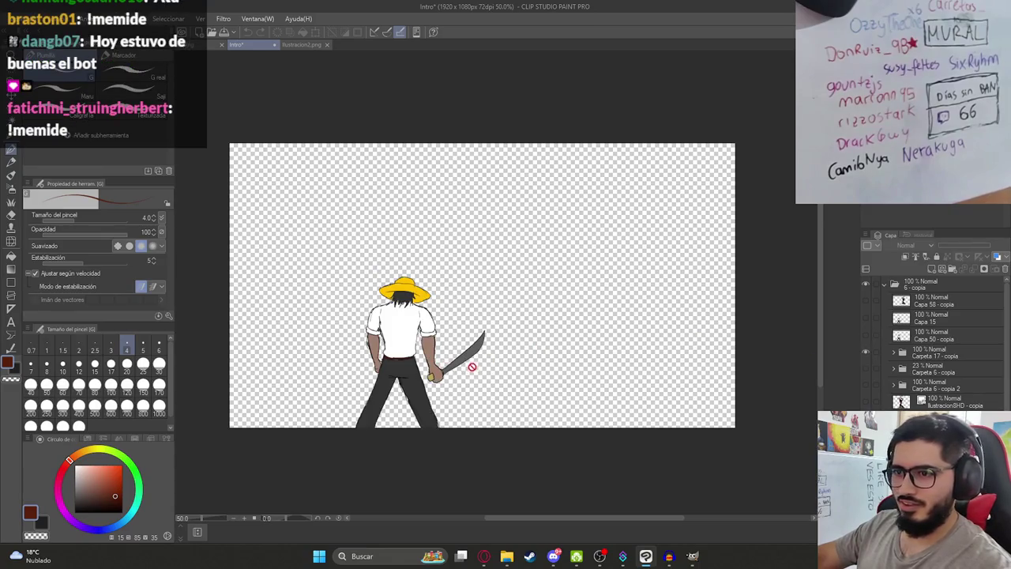
click(301, 44)
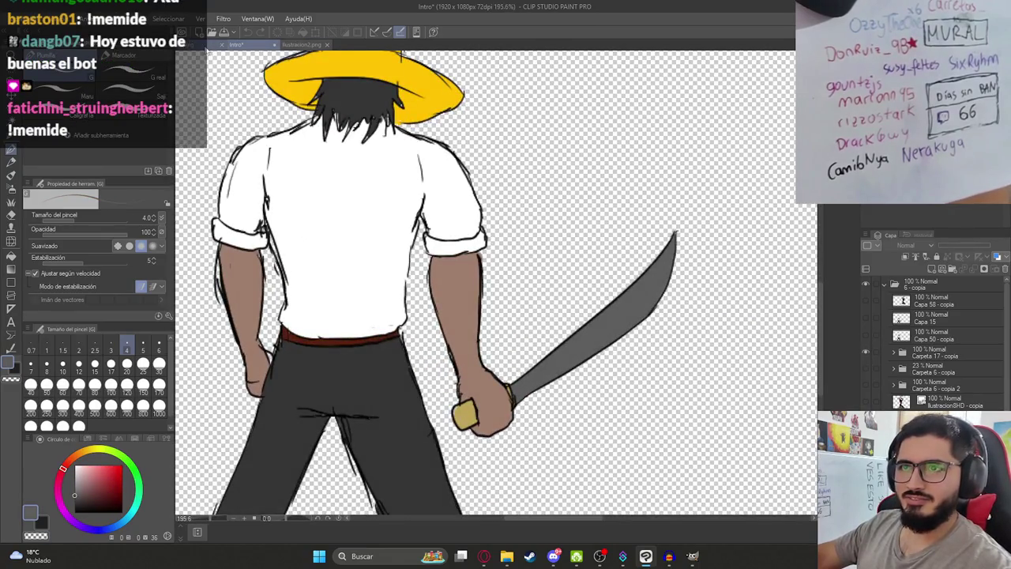
Fill the object in the cowboy's hand grey and sample the Intro machete handle's yellow
click(255, 45)
key(g)
click(534, 361)
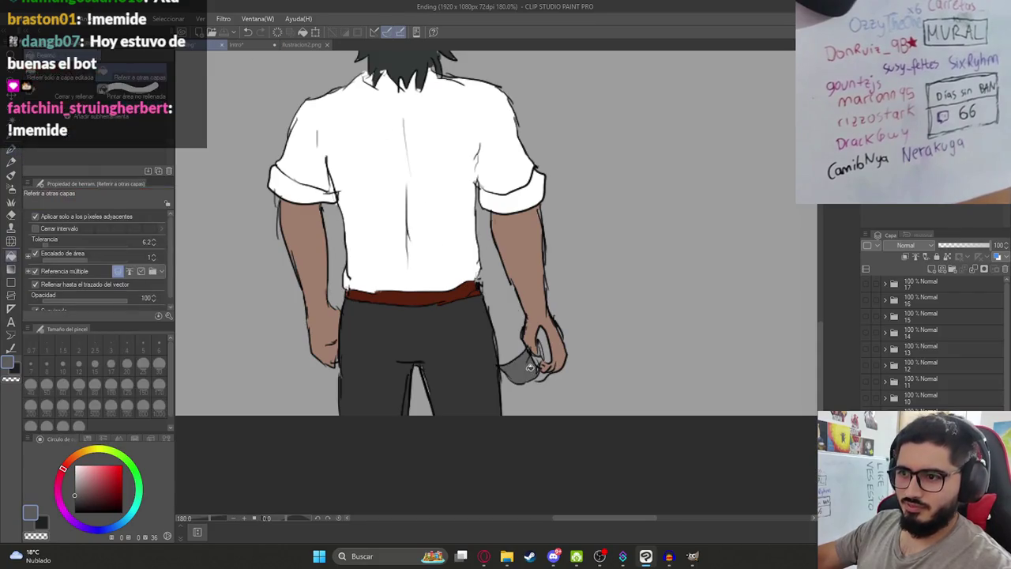
click(235, 45)
click(301, 44)
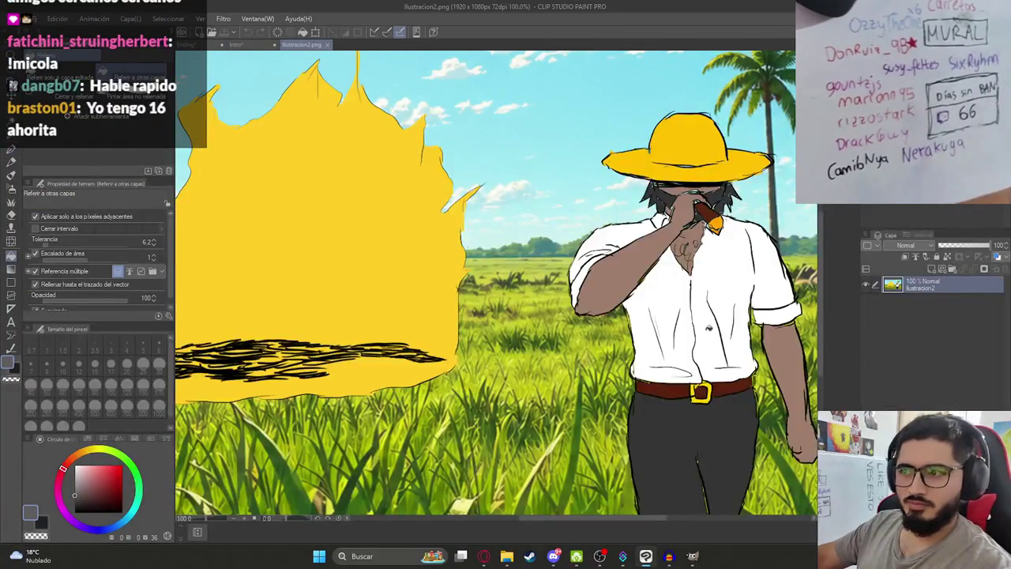
click(236, 44)
alt+click(465, 412)
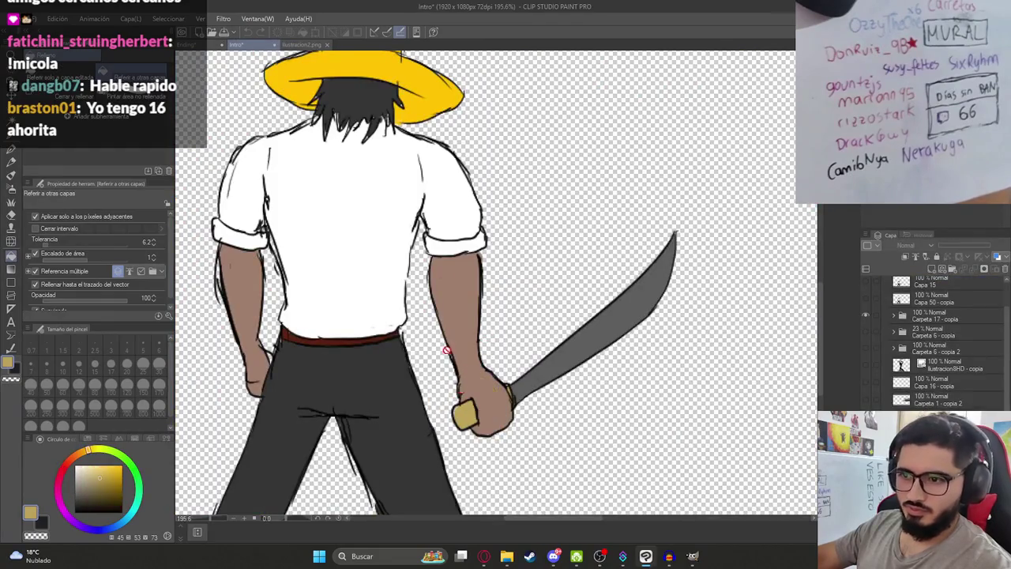
Paint the handle in the cowboy's hand yellow with the pen, then zoom back out
click(195, 45)
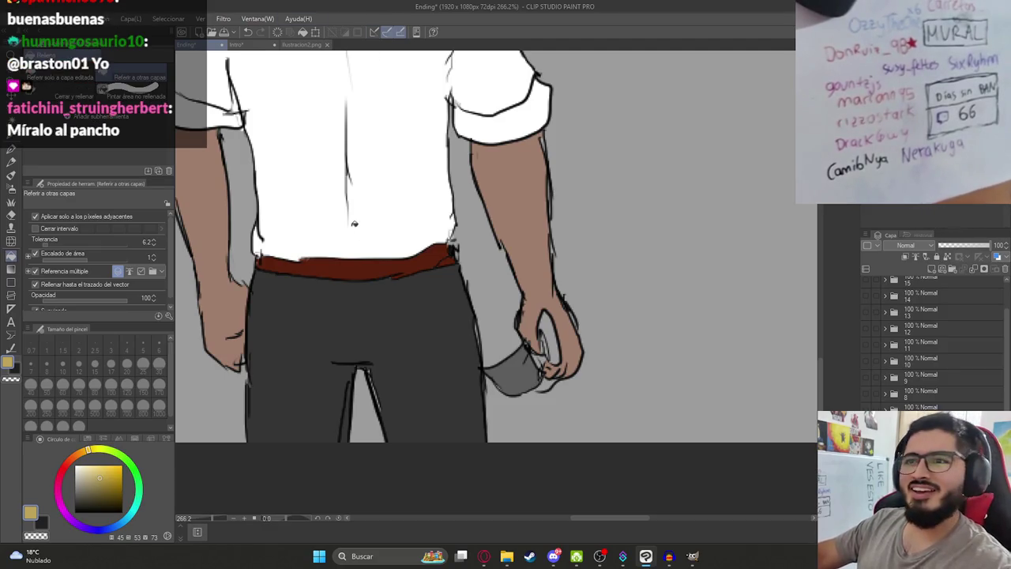
scroll(555, 344, up, 3)
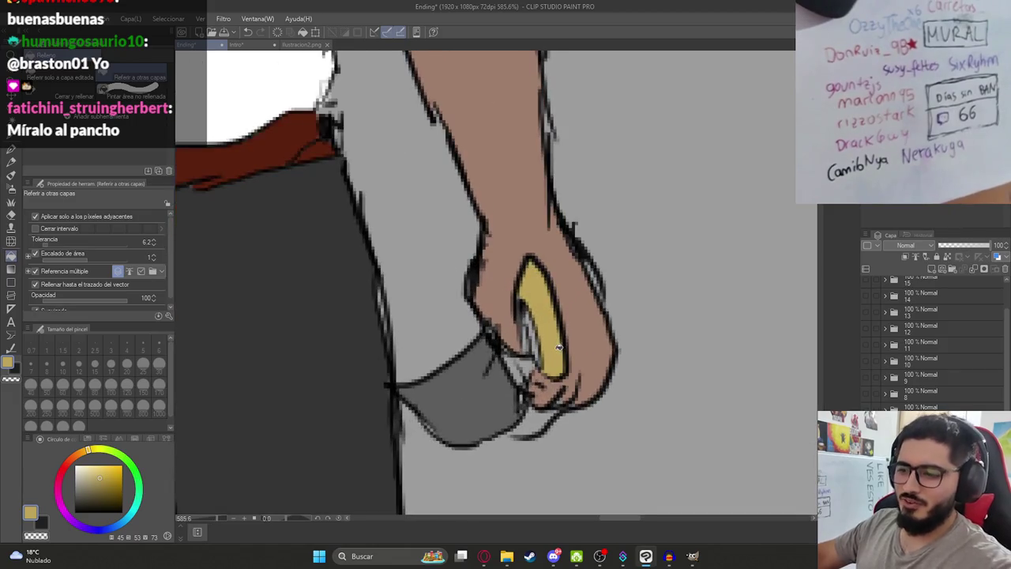
key(p)
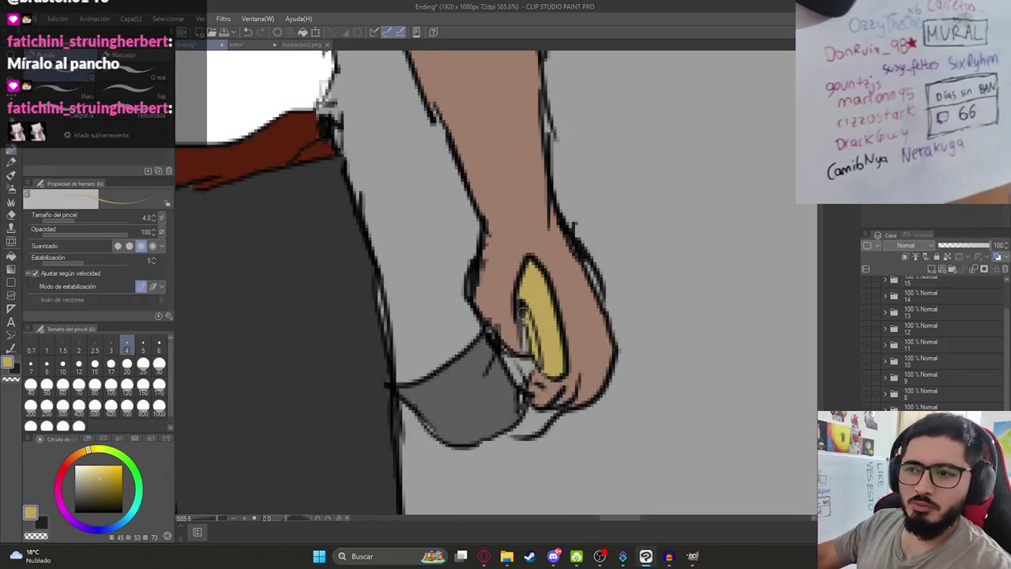
alt+click(502, 284)
alt+click(546, 329)
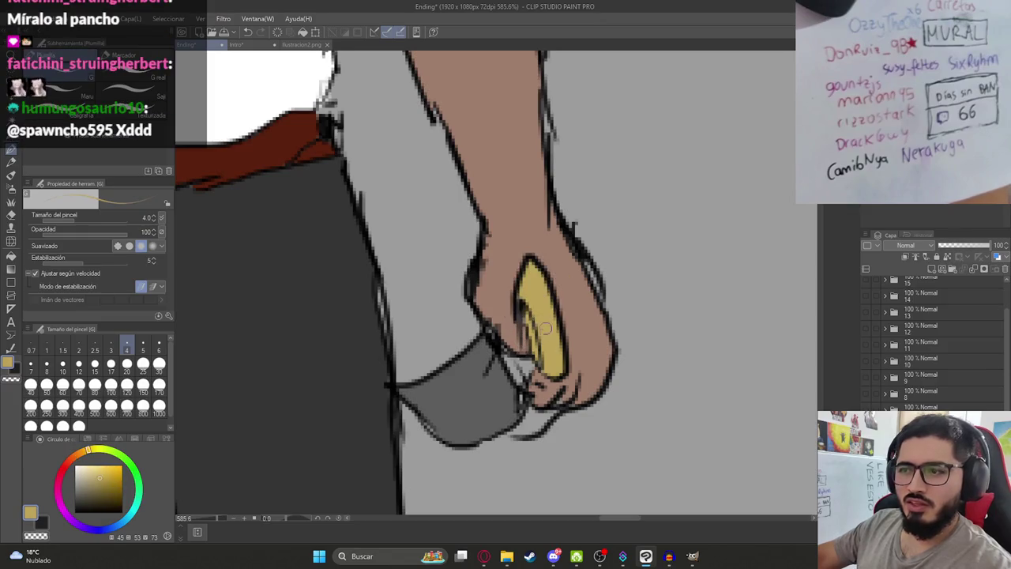
drag(503, 350, 535, 363)
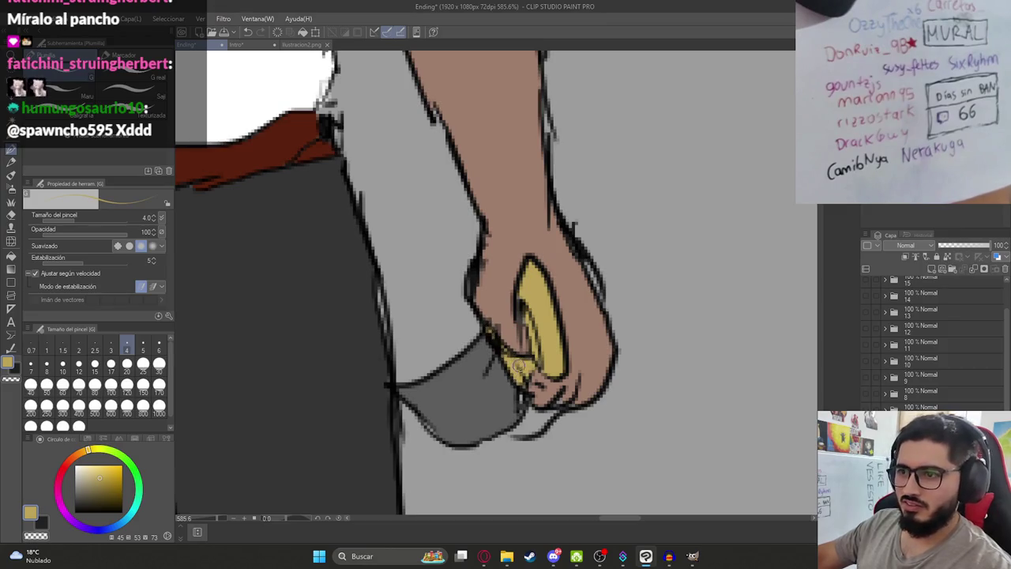
alt+click(503, 399)
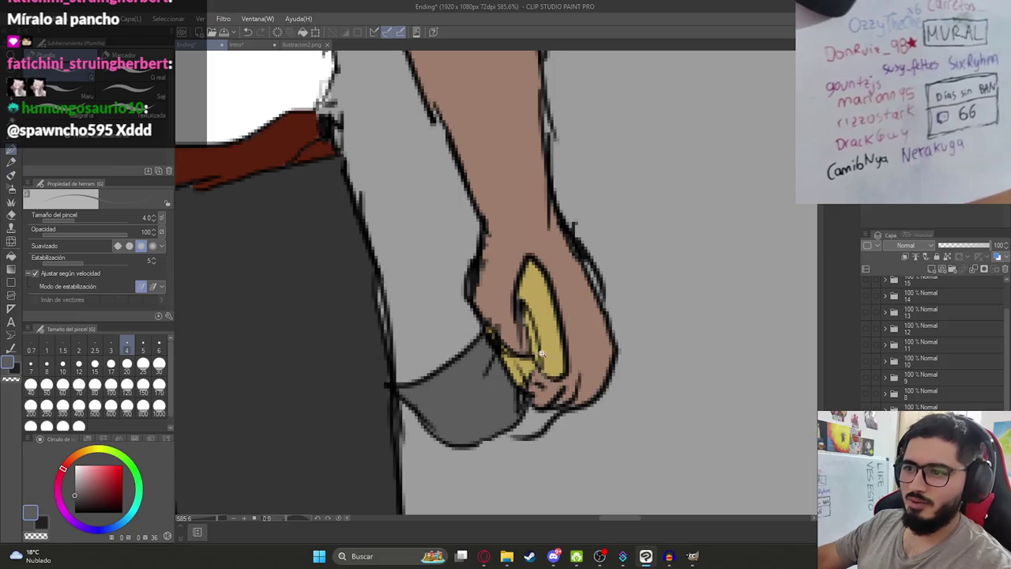
scroll(558, 378, down, 5)
scroll(557, 378, down, 4)
scroll(557, 379, down, 3)
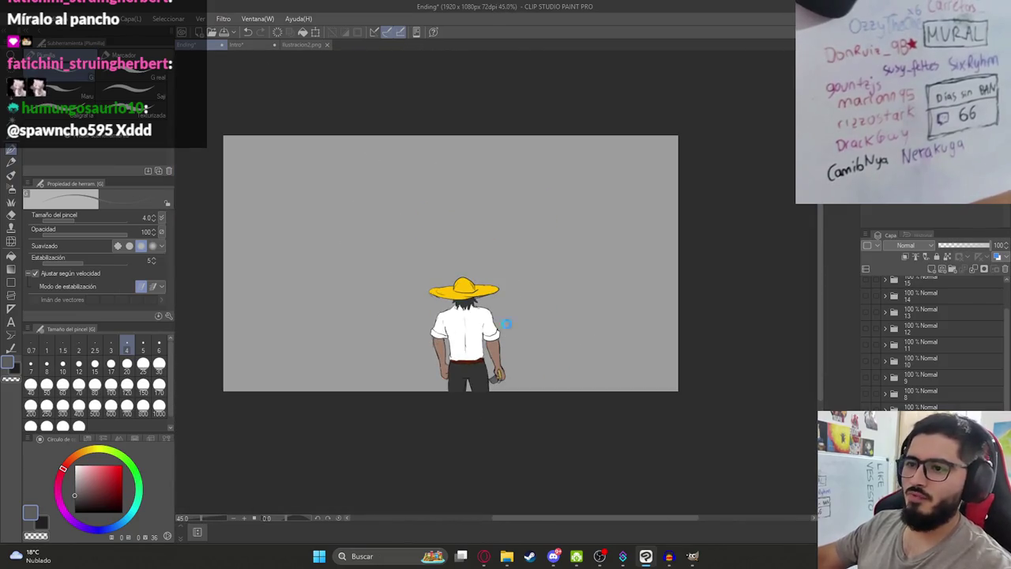
Choose File > Export (single layer) > .png (PNG) to bring up the Ending.png save dialog
scroll(511, 358, down, 1)
scroll(599, 359, up, 2)
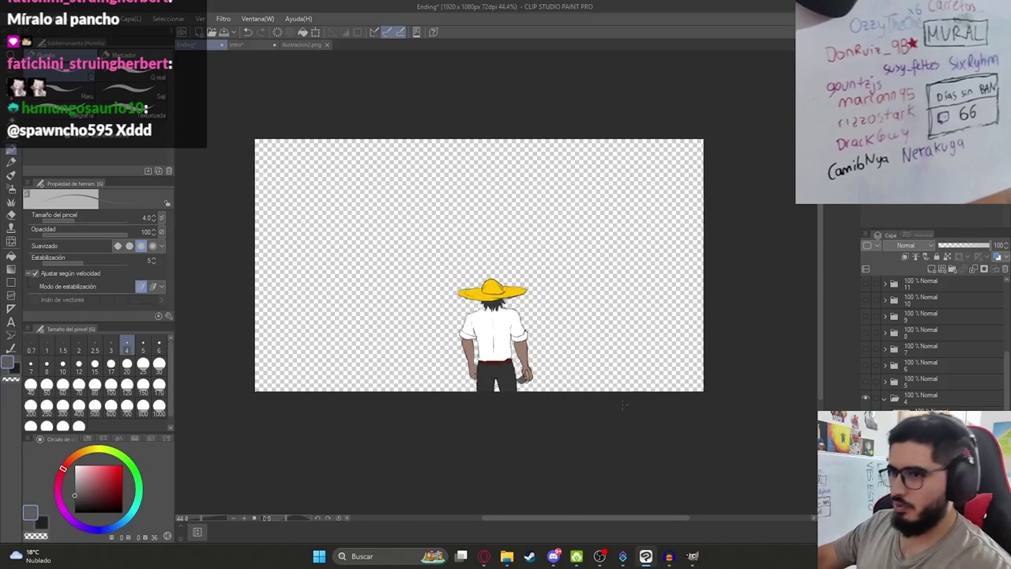
scroll(600, 359, up, 2)
scroll(600, 359, down, 2)
scroll(599, 359, down, 1)
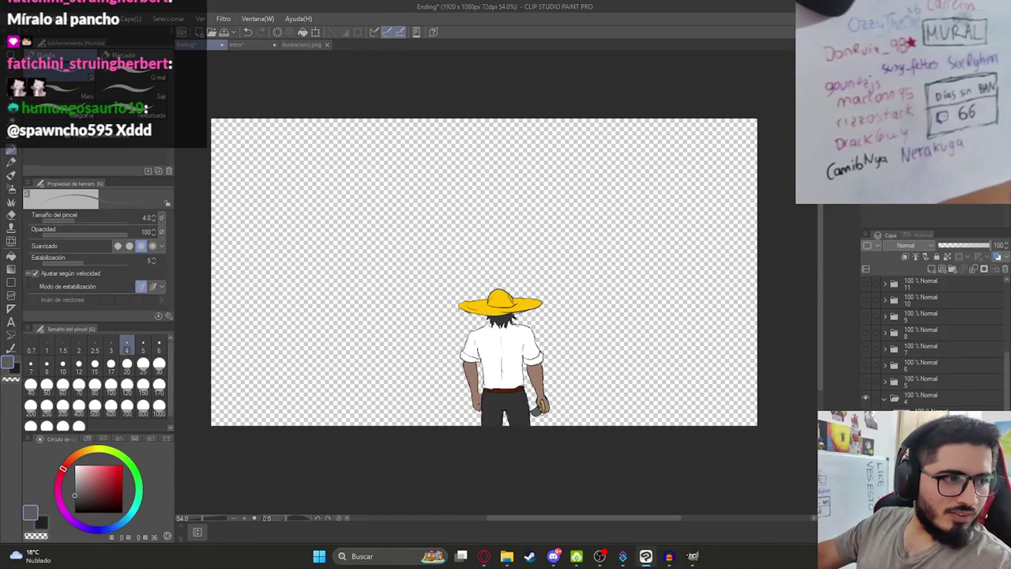
click(16, 18)
mouse_move(52, 154)
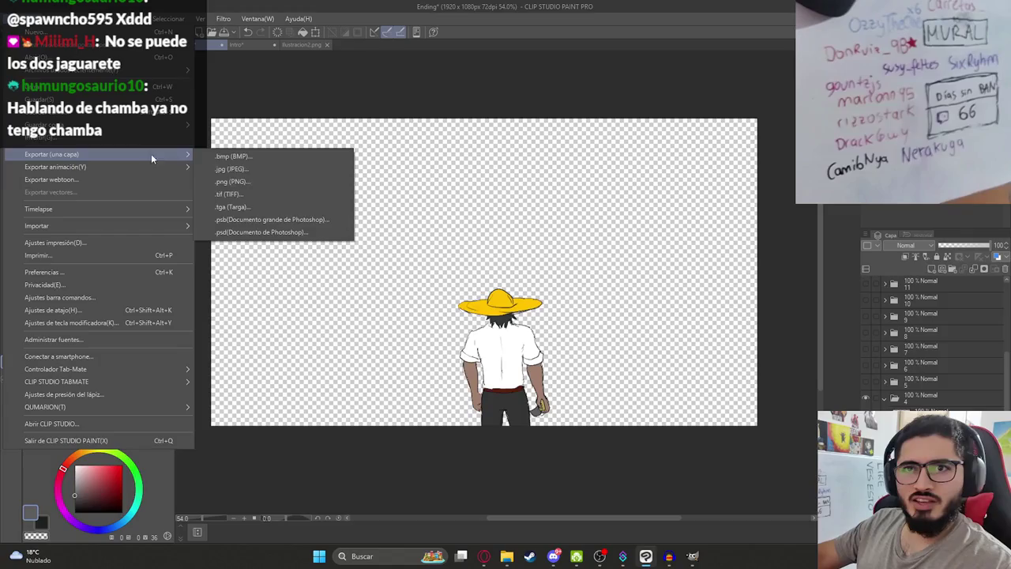
click(216, 181)
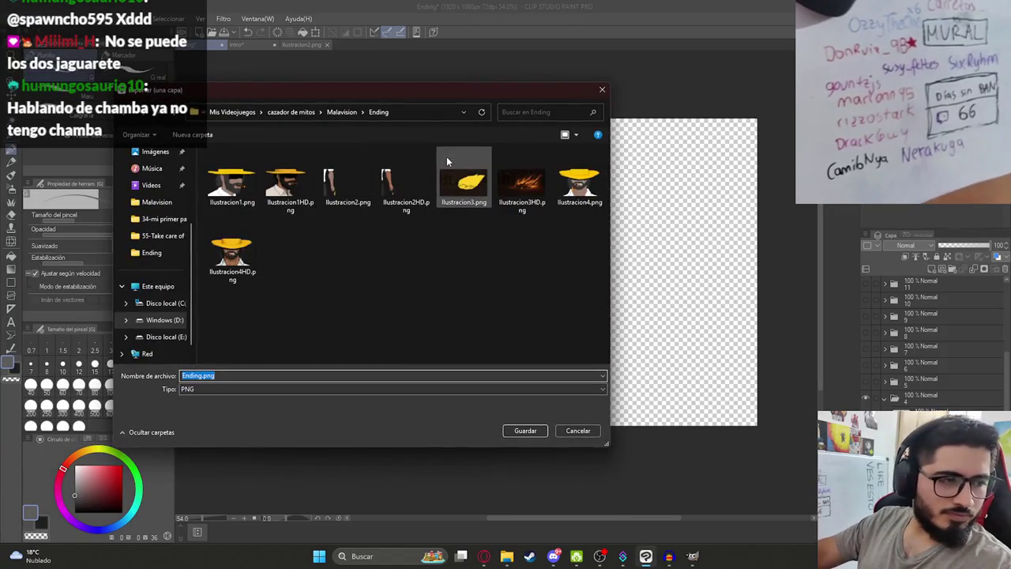